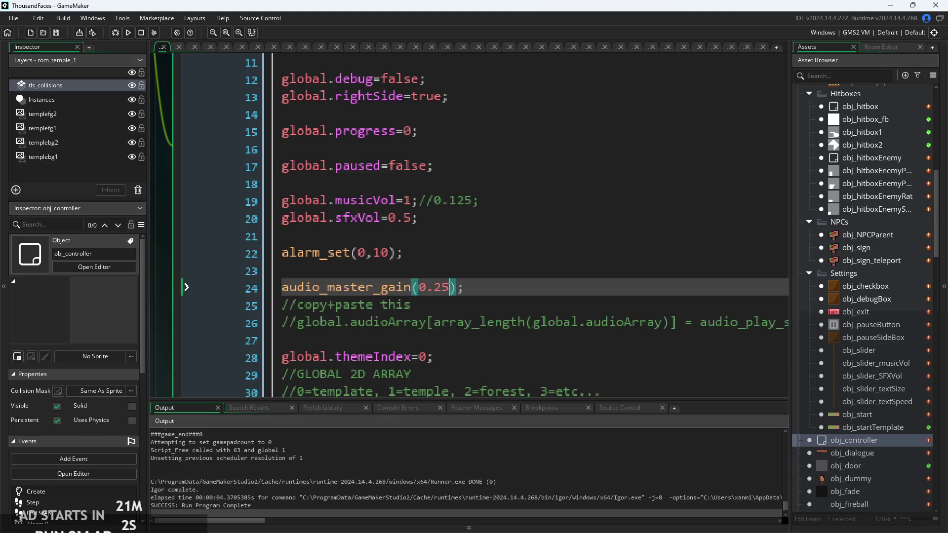
- Change the audio_master_gain value on line 24 from 0.25 to 0.025
{"action": "left_click", "coordinate": [469, 288]}
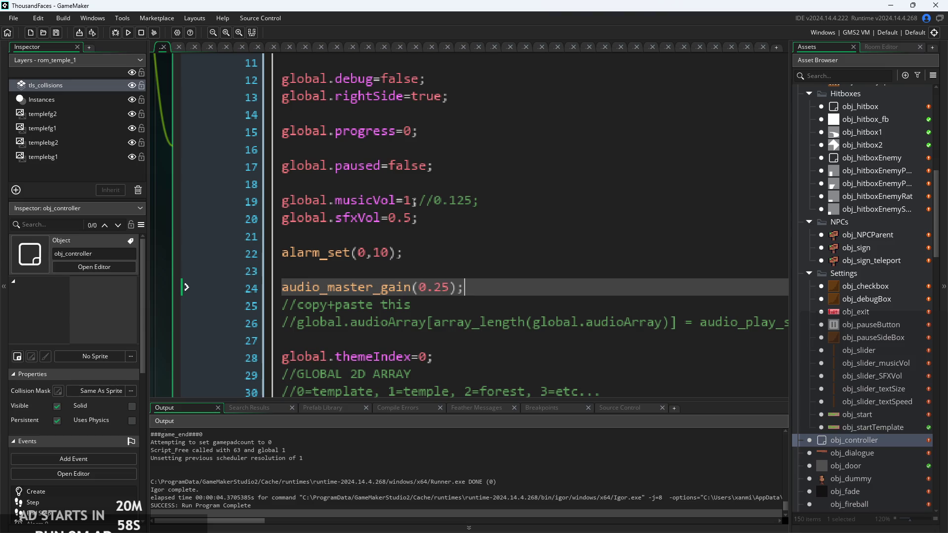
{"action": "left_click", "coordinate": [452, 291]}
{"action": "left_click_drag", "start_coordinate": [453, 291], "coordinate": [425, 295]}
{"action": "left_click", "coordinate": [436, 291]}
{"action": "type", "text": "0"}
- Run the game to test the quieter gain, then restore audio_master_gain to 0.25
{"action": "left_click", "coordinate": [131, 34]}
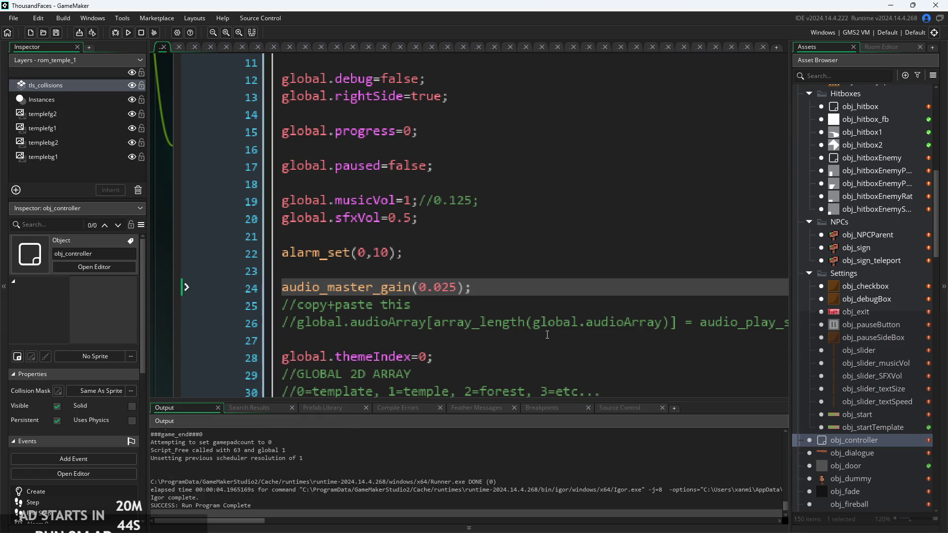
{"action": "left_click", "coordinate": [440, 291]}
{"action": "key", "text": "Delete"}
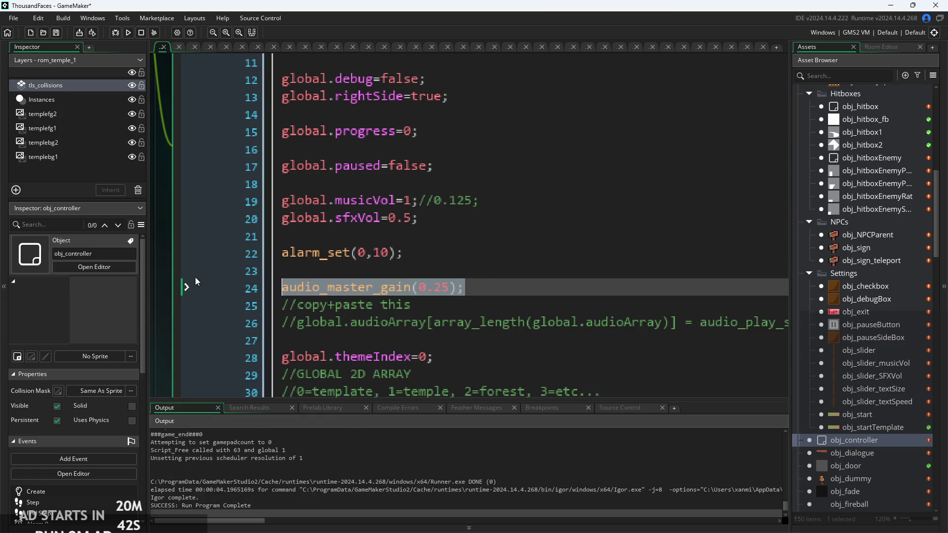
- Delete '1;//' on line 19 so the line reads global.musicVol=0.125;
{"action": "left_click", "coordinate": [436, 203]}
{"action": "key", "text": "End"}
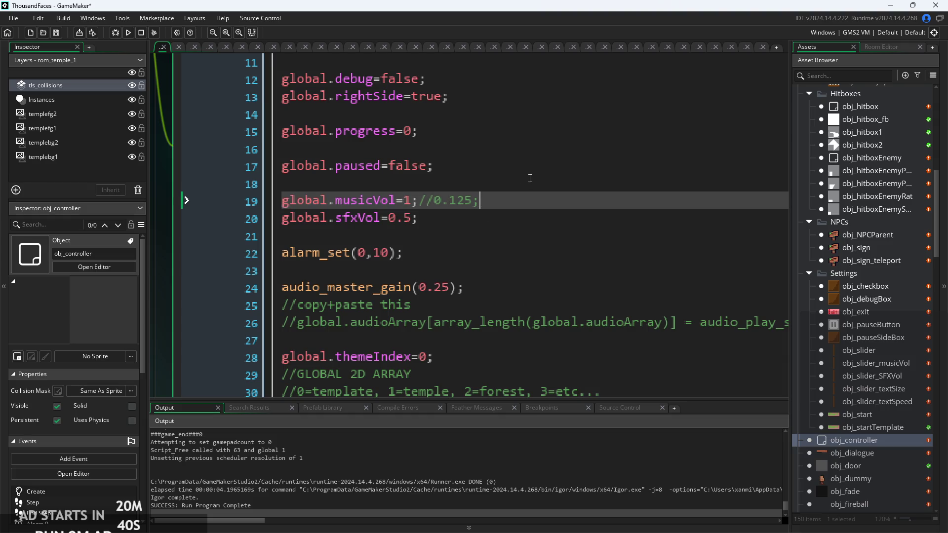
{"action": "left_click_drag", "start_coordinate": [492, 209], "coordinate": [408, 204]}
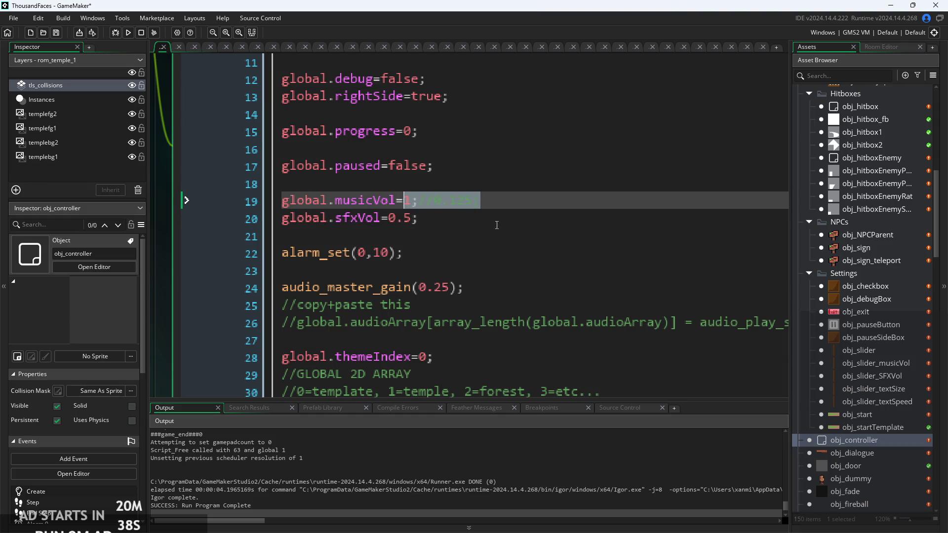
{"action": "key", "text": "End"}
{"action": "left_click", "coordinate": [430, 204]}
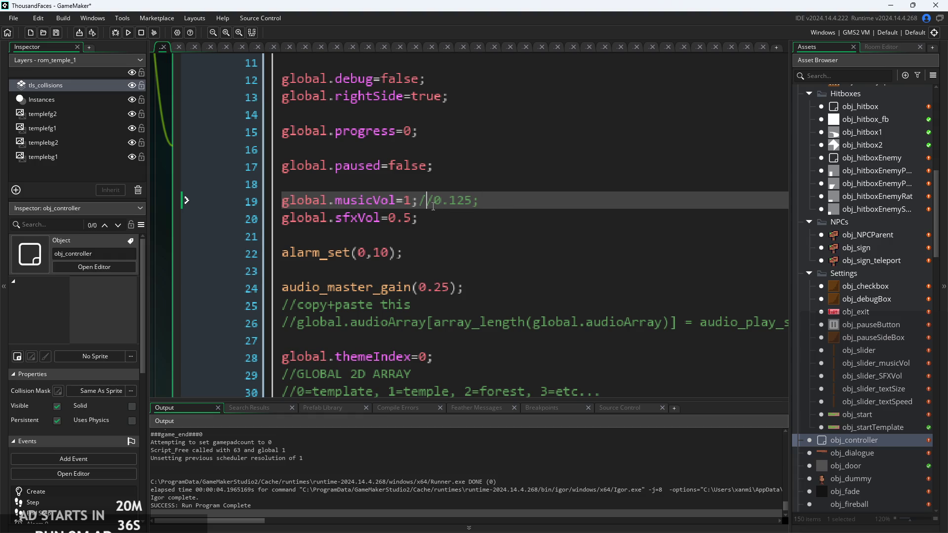
{"action": "left_click", "coordinate": [434, 205]}
{"action": "key", "text": "BackSpace"}
{"action": "key", "text": "BackSpace"}
{"action": "key", "text": "BackSpace"}
{"action": "key", "text": "BackSpace"}
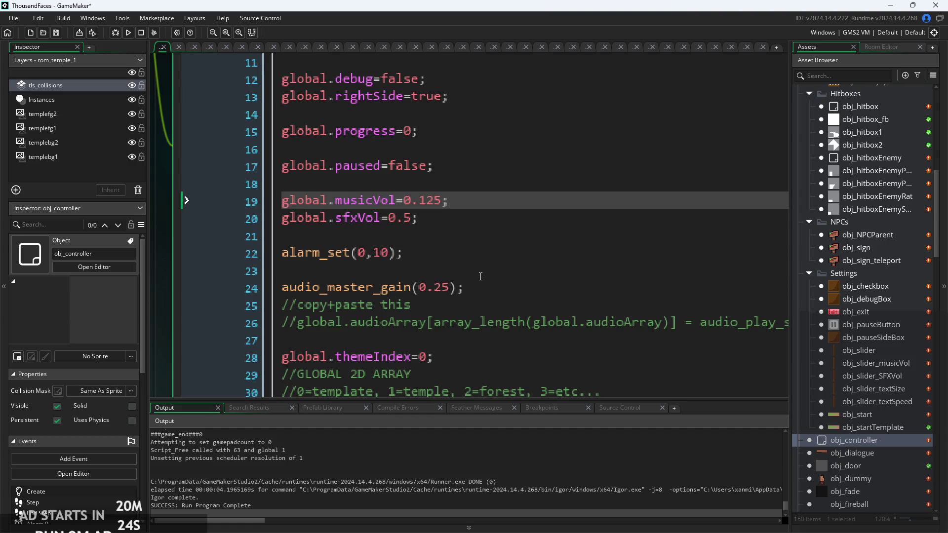
- Scroll through the Create code to review the musicVol and sfxVol lines
{"action": "key", "text": "Down"}
{"action": "scroll", "coordinate": [367, 189], "scroll_direction": "up", "scroll_amount": 1, "text": "ctrl"}
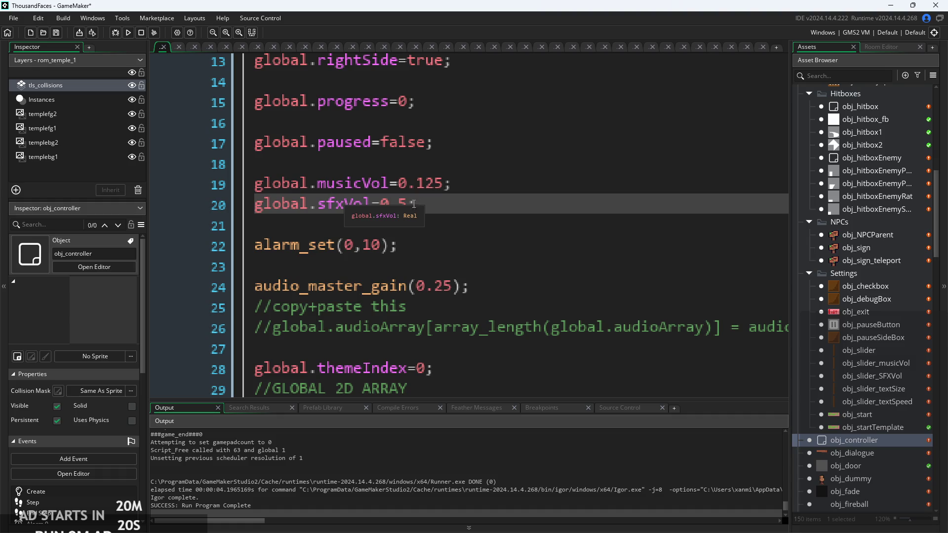
{"action": "scroll", "coordinate": [423, 216], "scroll_direction": "down", "scroll_amount": 2, "text": "ctrl"}
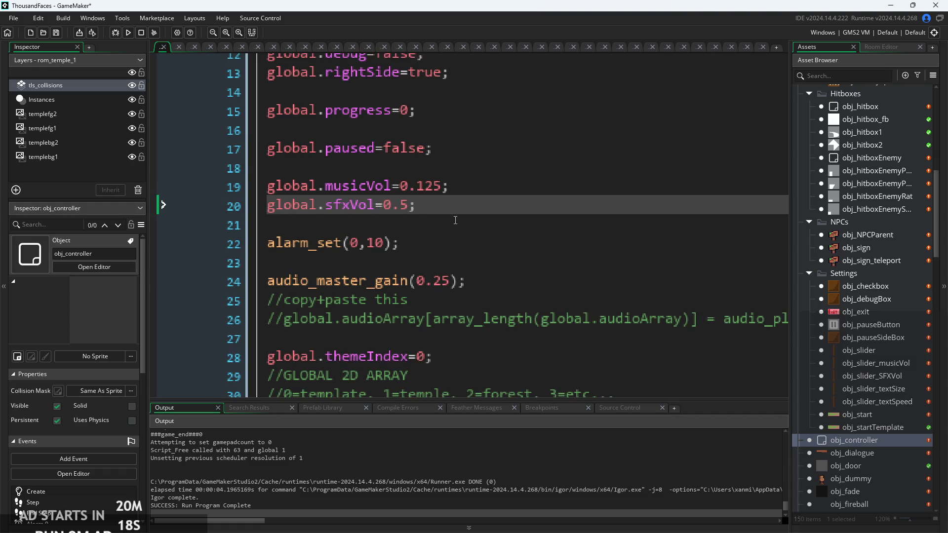
{"action": "scroll", "coordinate": [494, 213], "scroll_direction": "up", "scroll_amount": 1, "text": "ctrl"}
{"action": "scroll", "coordinate": [502, 216], "scroll_direction": "down", "scroll_amount": 1, "text": "ctrl"}
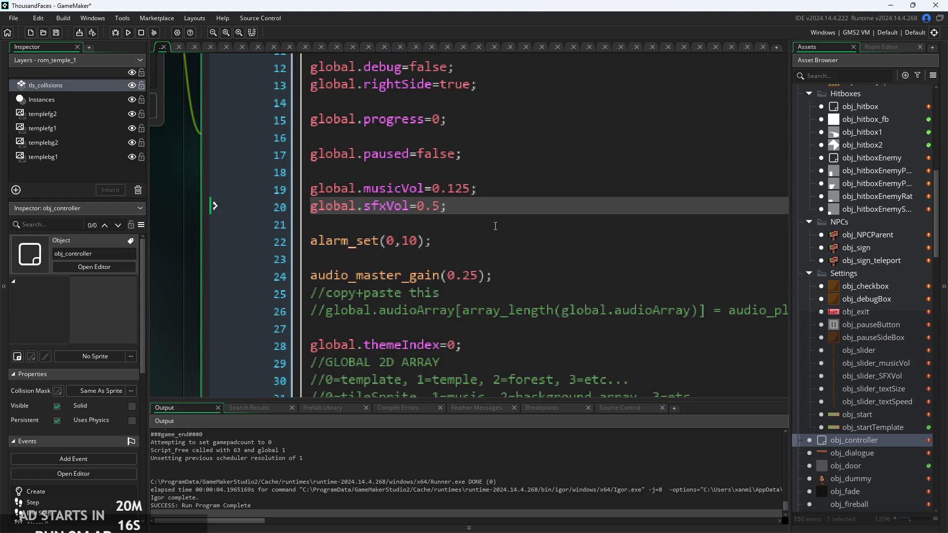
{"action": "scroll", "coordinate": [480, 206], "scroll_direction": "up", "scroll_amount": 1, "text": "ctrl"}
{"action": "scroll", "coordinate": [481, 207], "scroll_direction": "down", "scroll_amount": 1, "text": "ctrl"}
{"action": "left_click", "coordinate": [492, 182]}
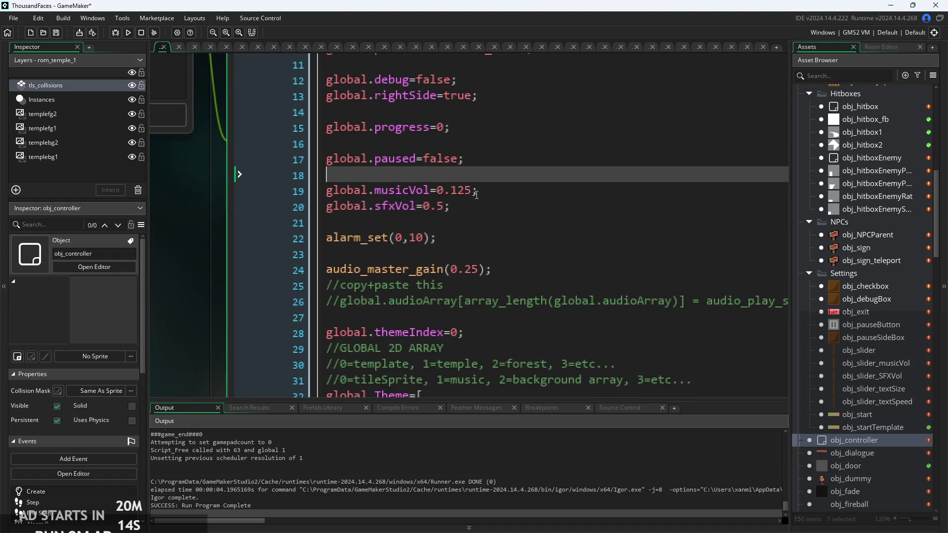
- Replace 0.25 in audio_master_gain with global.sfxVol using the sfxVol autocomplete
{"action": "left_click", "coordinate": [479, 194]}
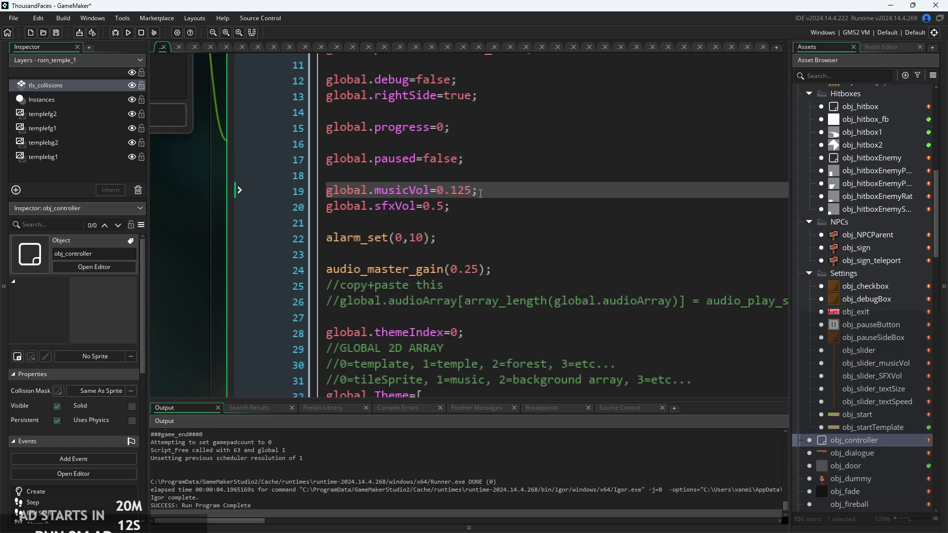
{"action": "double_click", "coordinate": [445, 189]}
{"action": "left_click", "coordinate": [488, 188]}
{"action": "double_click", "coordinate": [464, 269]}
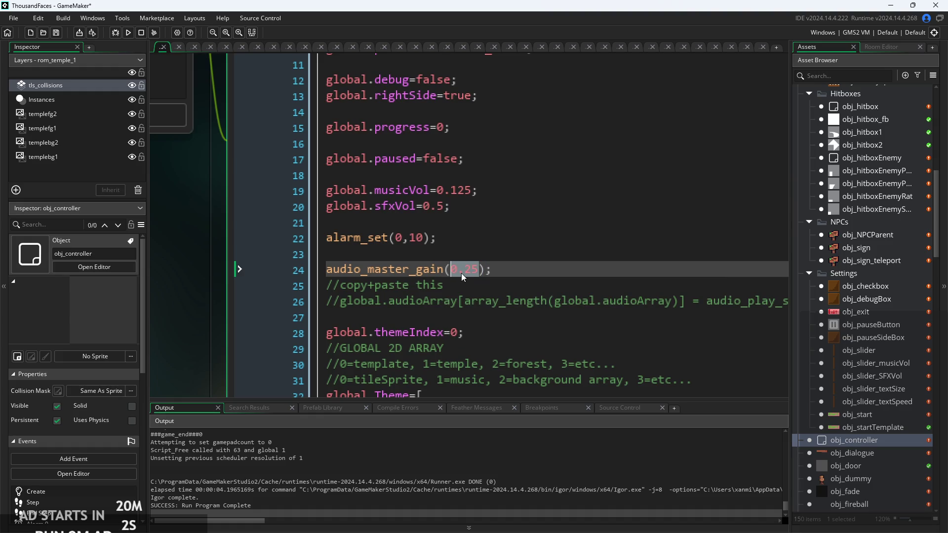
{"action": "type", "text": "sfx"}
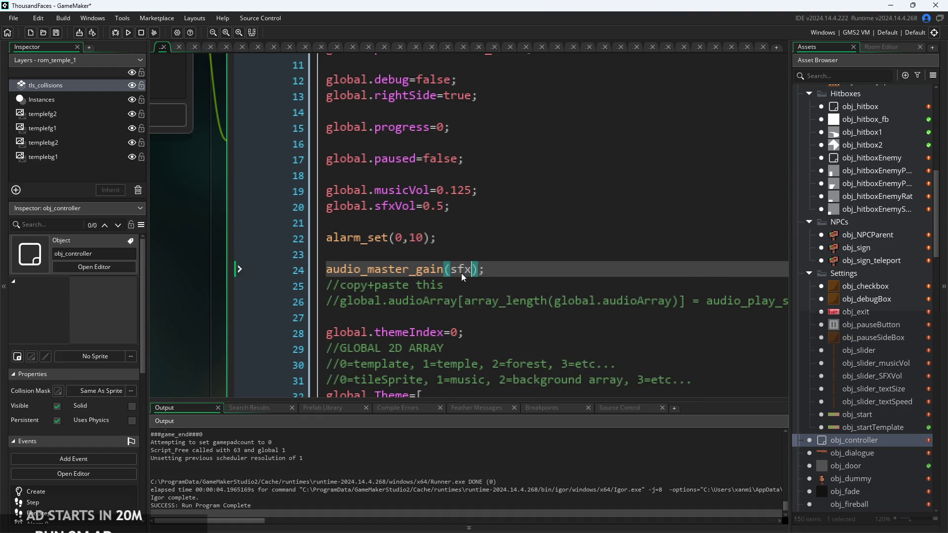
{"action": "type", "text": "Vol"}
{"action": "key", "text": "ctrl+Left"}
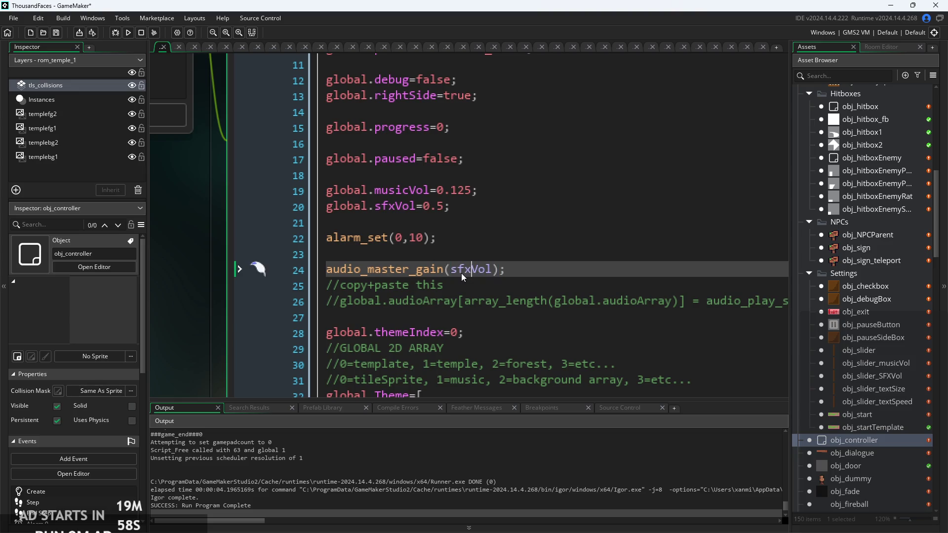
{"action": "type", "text": "global."}
- Check the musicVol, sfxVol and audio_master_gain lines in the Create code
{"action": "left_click", "coordinate": [566, 269]}
{"action": "scroll", "coordinate": [566, 270], "scroll_direction": "up", "scroll_amount": 1, "text": "ctrl"}
{"action": "scroll", "coordinate": [566, 270], "scroll_direction": "up", "scroll_amount": 1, "text": "ctrl"}
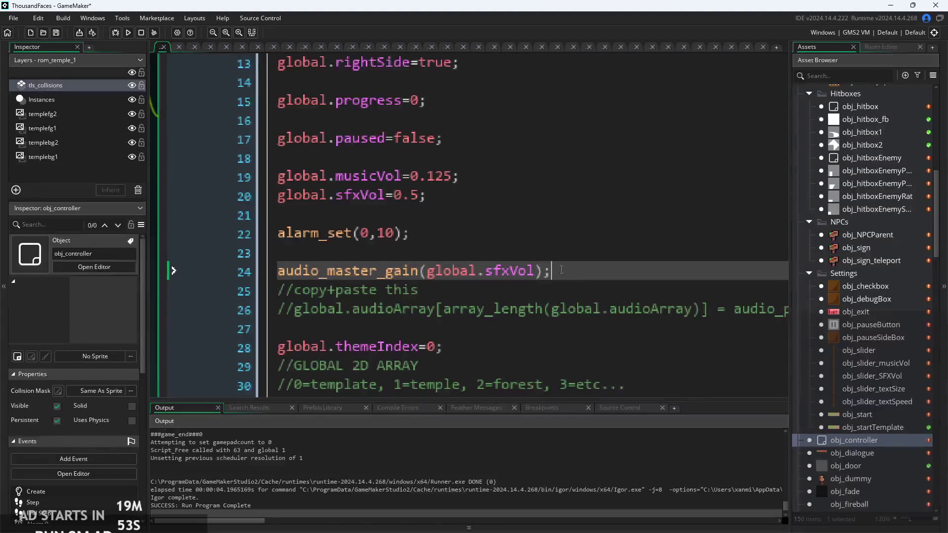
{"action": "left_click", "coordinate": [452, 270]}
{"action": "left_click", "coordinate": [485, 236]}
{"action": "scroll", "coordinate": [486, 228], "scroll_direction": "down", "scroll_amount": 1, "text": "ctrl"}
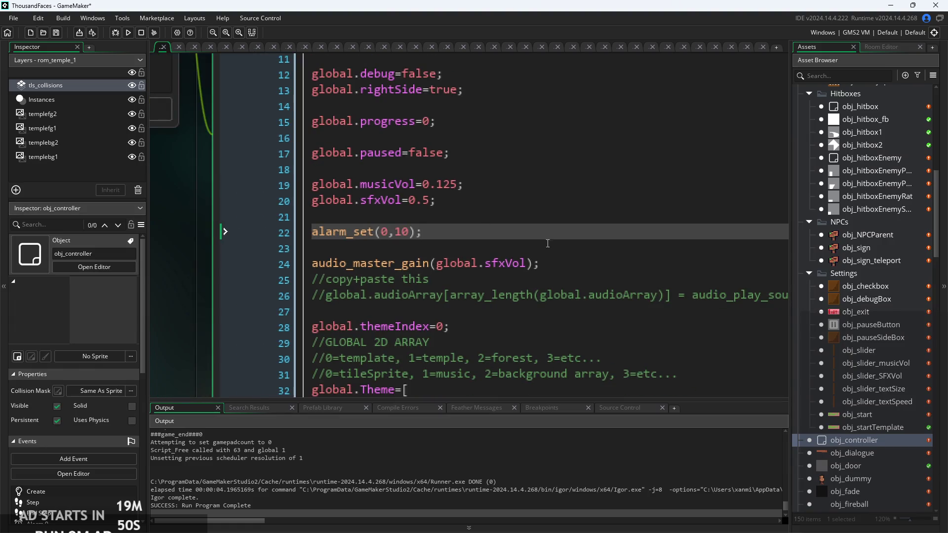
{"action": "left_click", "coordinate": [473, 186]}
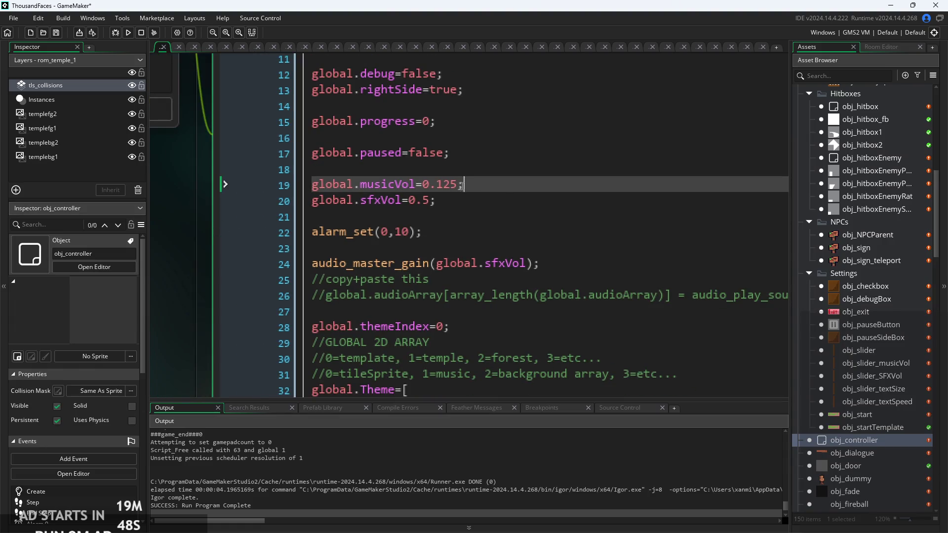
{"action": "left_click_drag", "start_coordinate": [483, 186], "coordinate": [434, 200]}
{"action": "left_click", "coordinate": [437, 201]}
- Pan and scroll the workspace to reposition the code around line 24
{"action": "scroll", "coordinate": [560, 240], "scroll_direction": "down", "scroll_amount": 1, "text": "ctrl"}
{"action": "left_click", "coordinate": [584, 255]}
{"action": "scroll", "coordinate": [584, 255], "scroll_direction": "down", "scroll_amount": 2}
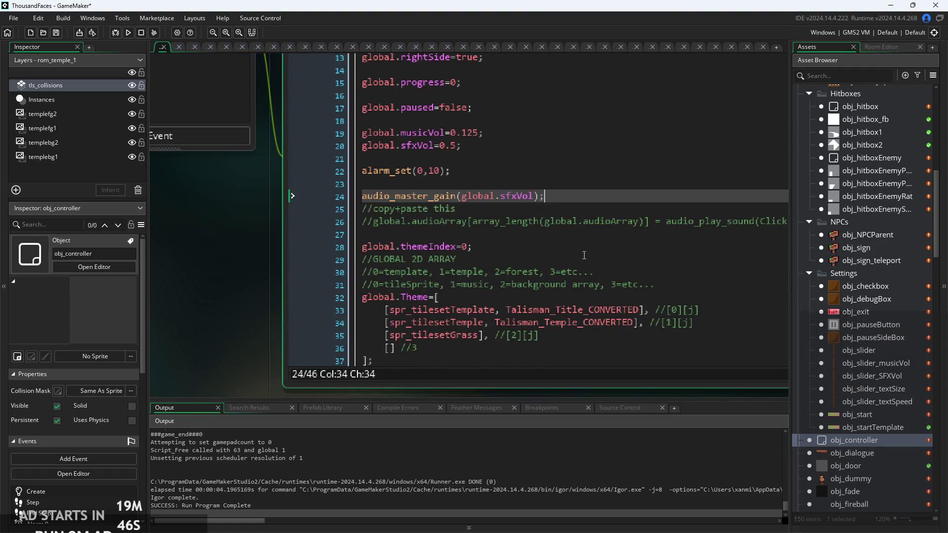
{"action": "left_click_drag", "start_coordinate": [289, 321], "coordinate": [207, 340]}
{"action": "left_click", "coordinate": [473, 220]}
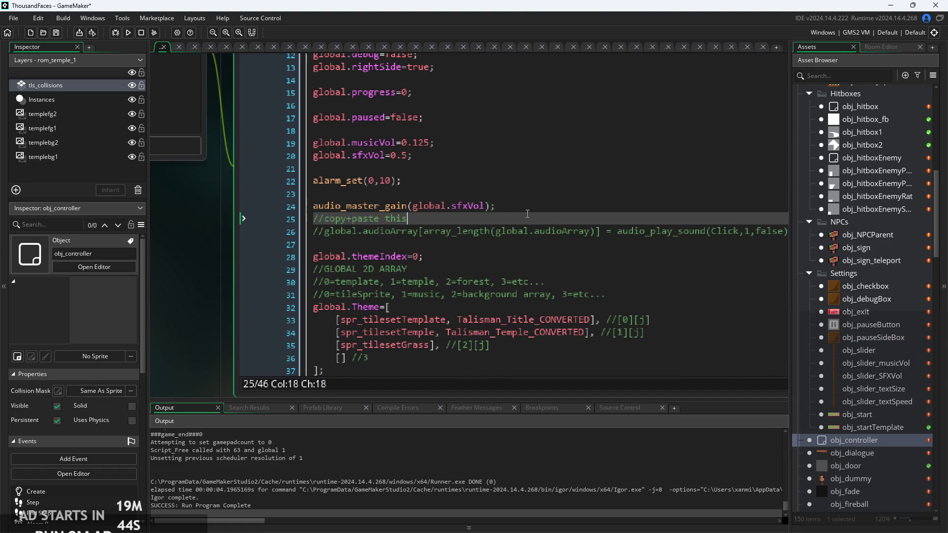
{"action": "left_click", "coordinate": [473, 210]}
{"action": "scroll", "coordinate": [472, 215], "scroll_direction": "up", "scroll_amount": 2, "text": "ctrl"}
{"action": "mouse_move", "coordinate": [346, 206]}
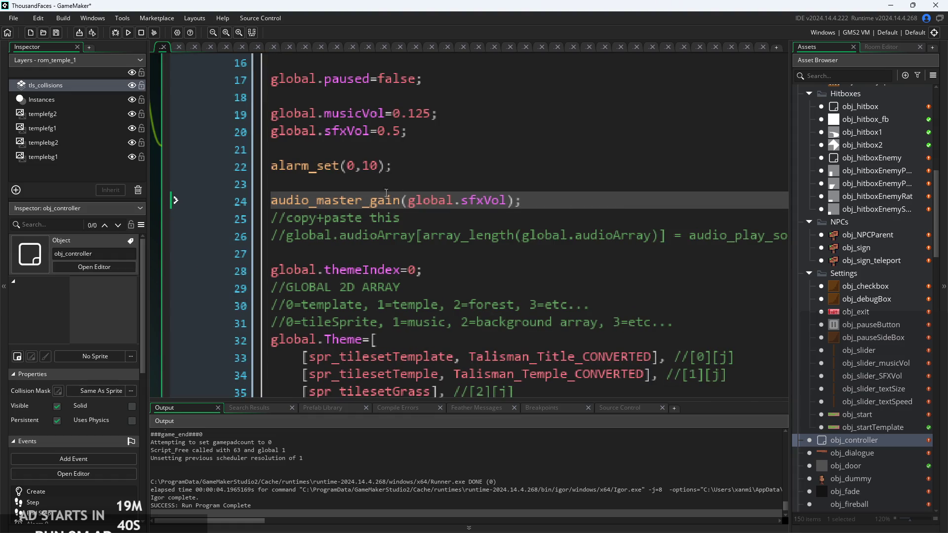
{"action": "scroll", "coordinate": [444, 247], "scroll_direction": "down", "scroll_amount": 3}
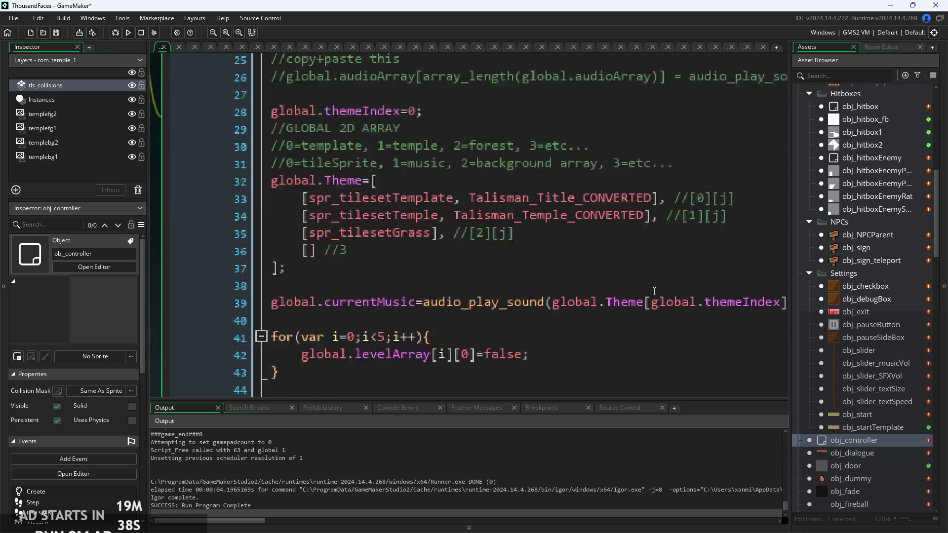
- Type *( after global.musicVol in line 39's audio_play_sound call to start a multiplier
{"action": "scroll", "coordinate": [530, 309], "scroll_direction": "down", "scroll_amount": 1, "text": "ctrl"}
{"action": "left_click", "coordinate": [531, 306]}
{"action": "scroll", "coordinate": [531, 309], "scroll_direction": "down", "scroll_amount": 3, "text": "ctrl"}
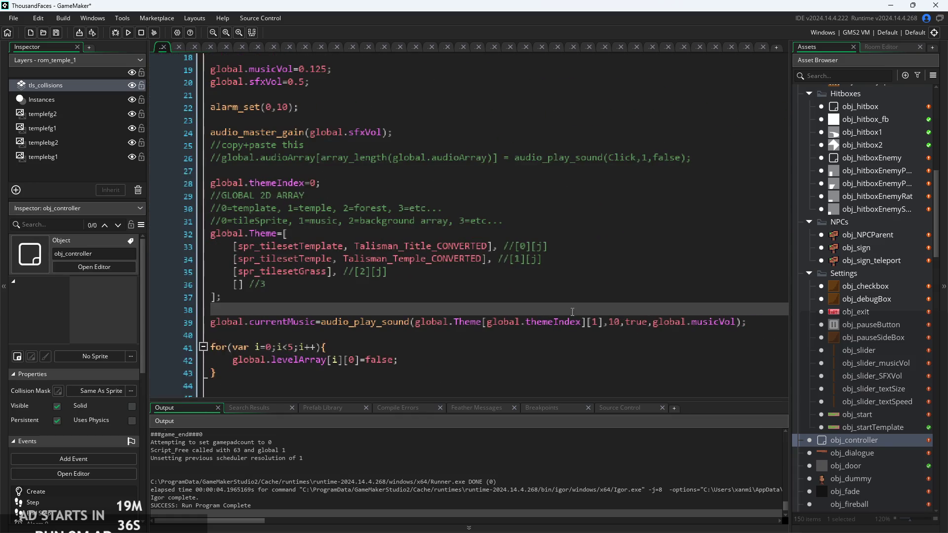
{"action": "left_click", "coordinate": [737, 322]}
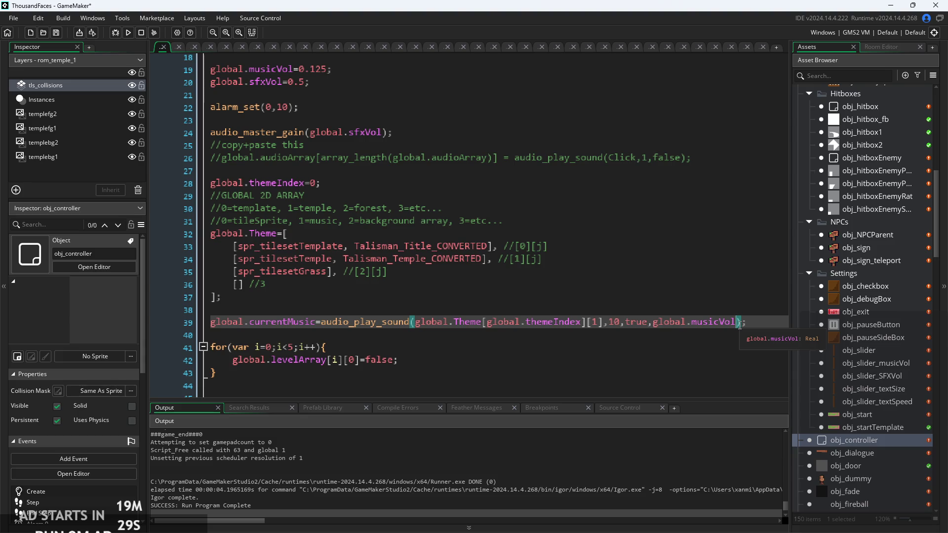
{"action": "type", "text": "*"}
{"action": "type", "text": "("}
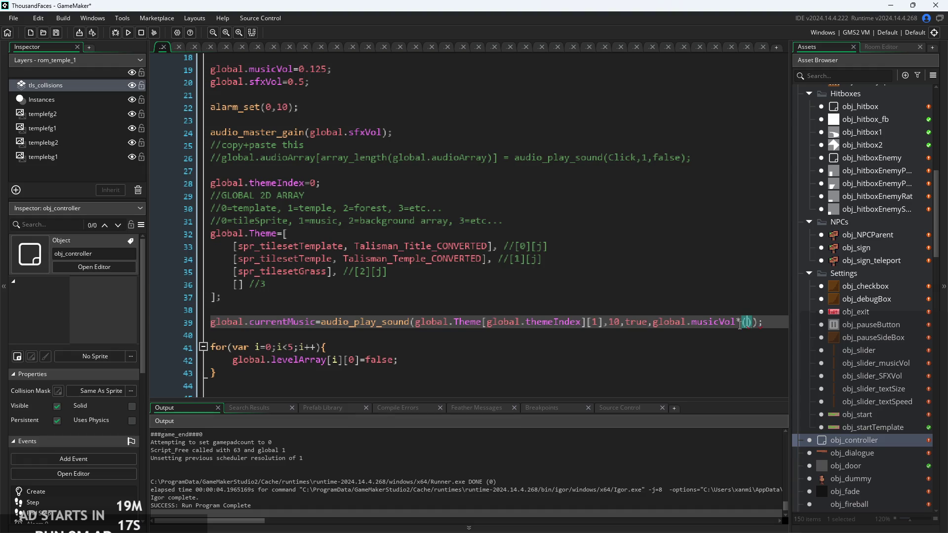
{"action": "left_click", "coordinate": [448, 133]}
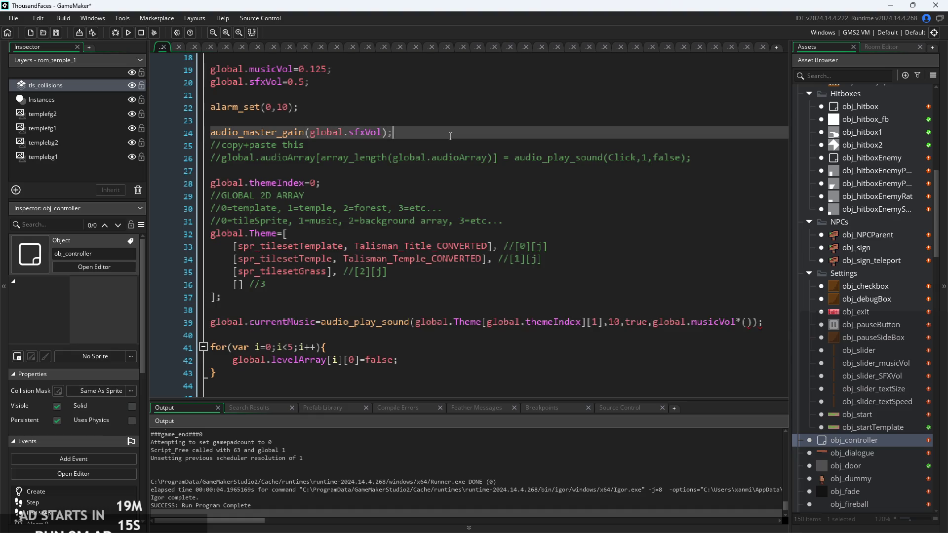
{"action": "scroll", "coordinate": [449, 133], "scroll_direction": "up", "scroll_amount": 2, "text": "ctrl"}
{"action": "left_click", "coordinate": [495, 231]}
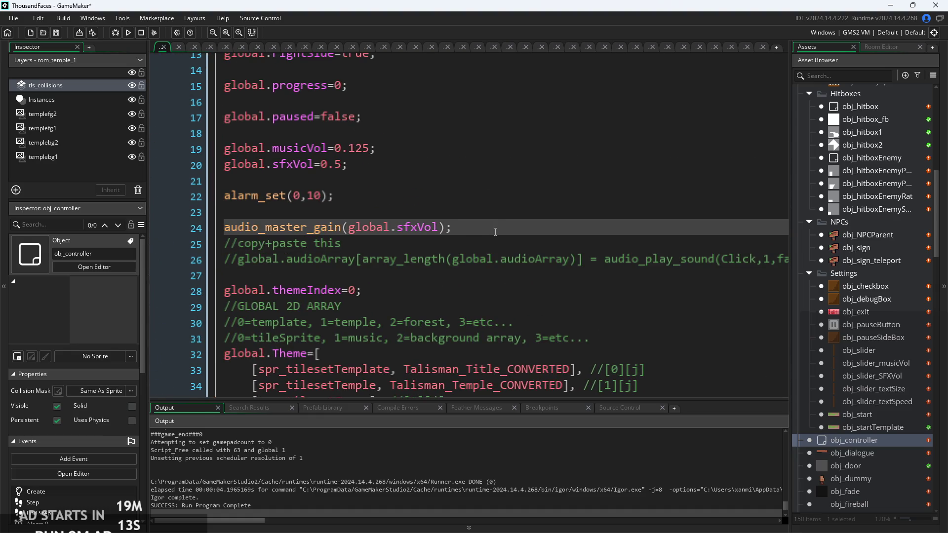
- Add the comment //mus=sfx*musicvol on line 26 below the gain call, fixing typos
{"action": "key", "text": "Return"}
{"action": "key", "text": "Return"}
{"action": "key", "text": "Return"}
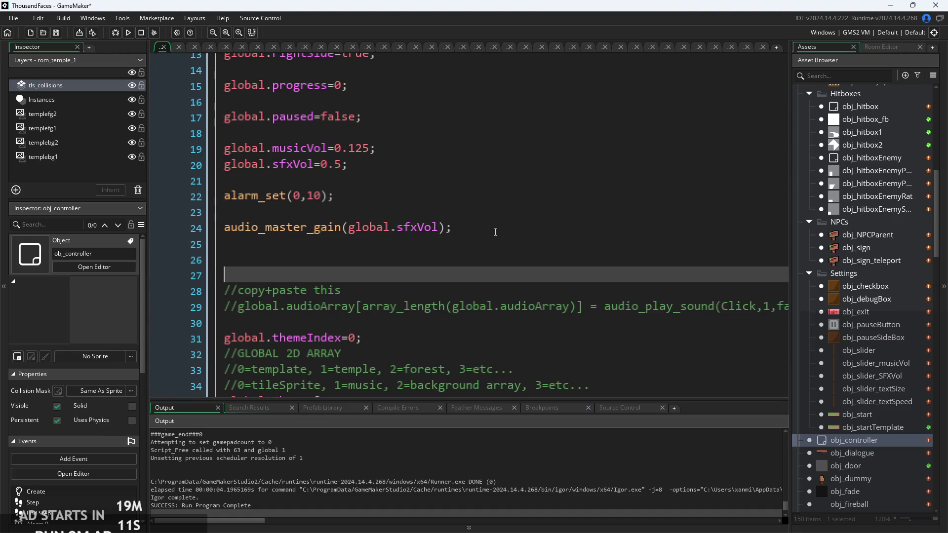
{"action": "key", "text": "Up"}
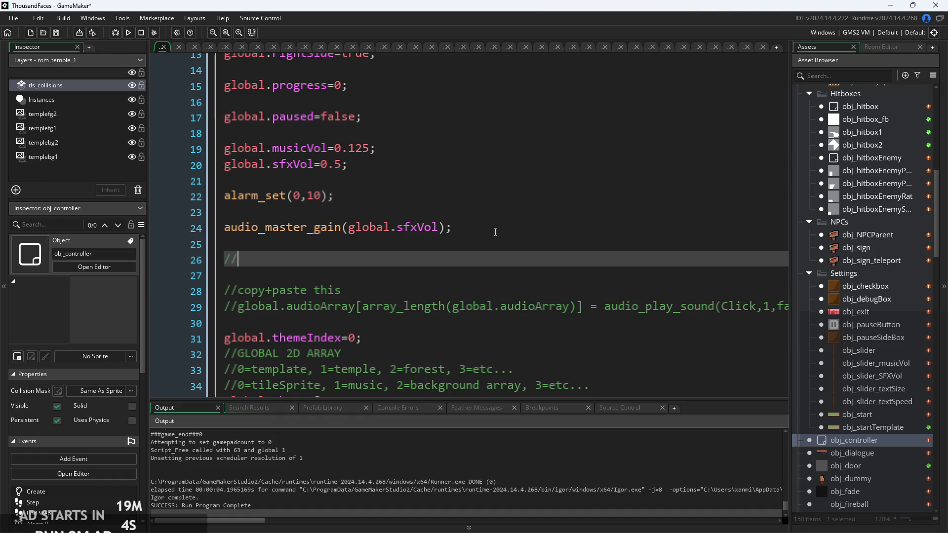
{"action": "type", "text": "1"}
{"action": "key", "text": "BackSpace"}
{"action": "type", "text": "sfx"}
{"action": "key", "text": "BackSpace"}
{"action": "key", "text": "BackSpace"}
{"action": "key", "text": "BackSpace"}
{"action": "type", "text": "mus"}
{"action": "type", "text": "-"}
{"action": "type", "text": "sfx"}
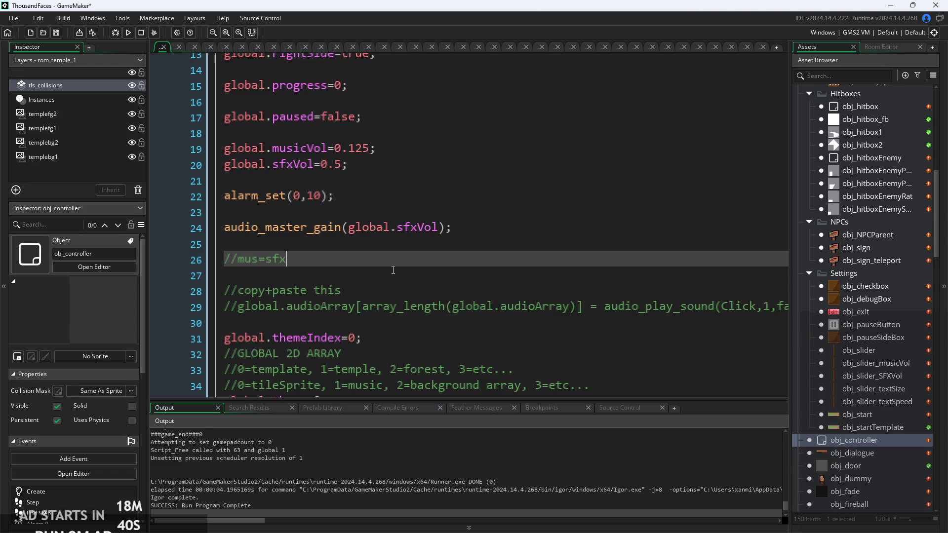
{"action": "type", "text": "*"}
{"action": "type", "text": "musicbol"}
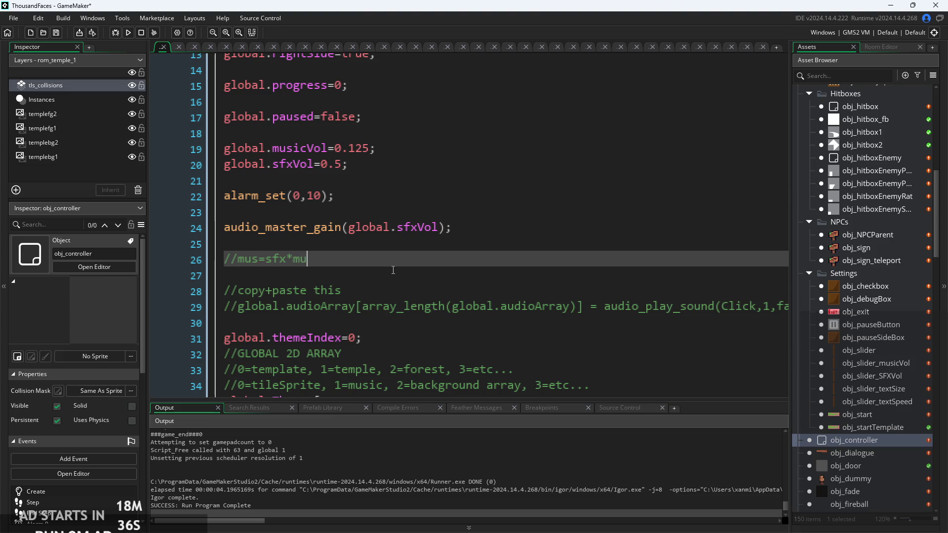
{"action": "key", "text": "BackSpace"}
{"action": "key", "text": "BackSpace"}
{"action": "key", "text": "BackSpace"}
{"action": "type", "text": "vol"}
- Review the musicVol code further down, then return to the new comment line
{"action": "left_click_drag", "start_coordinate": [258, 259], "coordinate": [252, 261]}
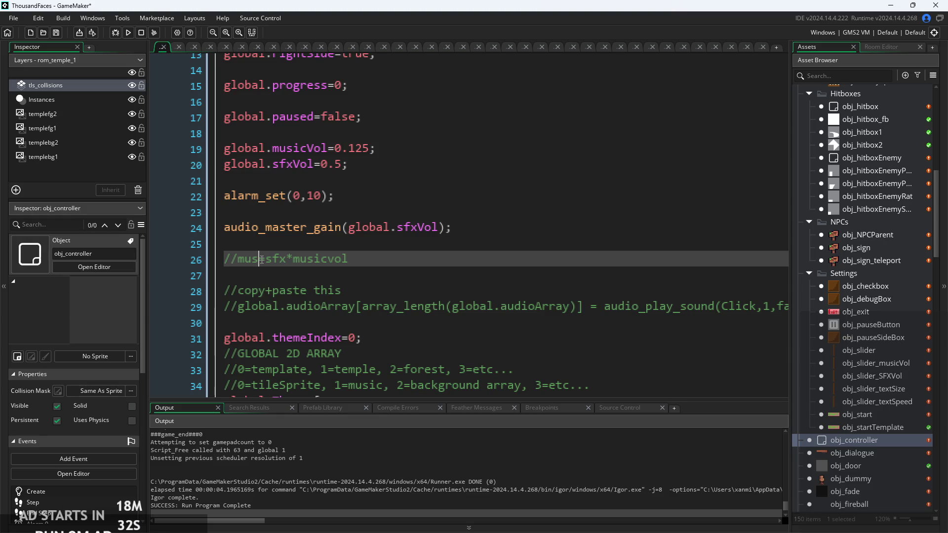
{"action": "left_click", "coordinate": [353, 258]}
{"action": "scroll", "coordinate": [456, 274], "scroll_direction": "down", "scroll_amount": 4}
{"action": "scroll", "coordinate": [456, 274], "scroll_direction": "right", "scroll_amount": 3}
{"action": "left_click_drag", "start_coordinate": [540, 339], "coordinate": [638, 339]}
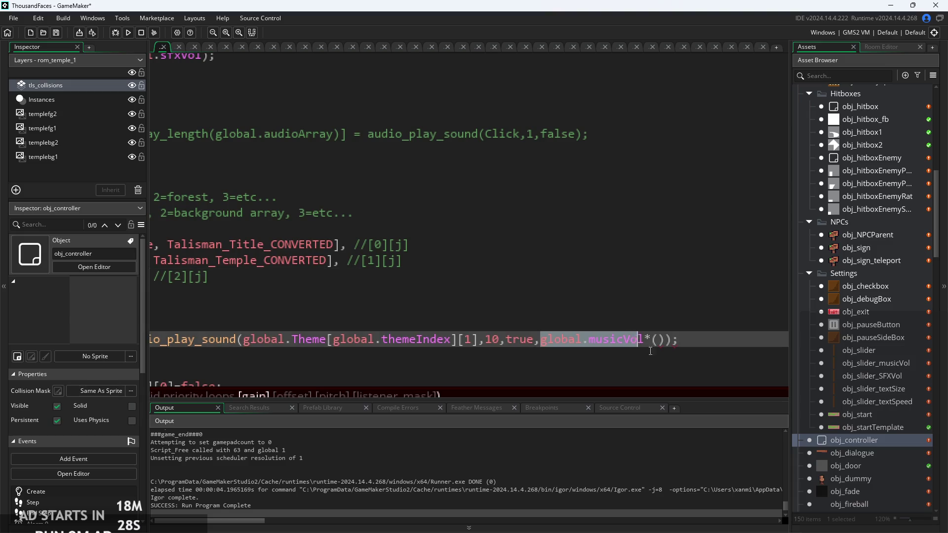
{"action": "left_click", "coordinate": [494, 150]}
{"action": "scroll", "coordinate": [476, 250], "scroll_direction": "up", "scroll_amount": 3}
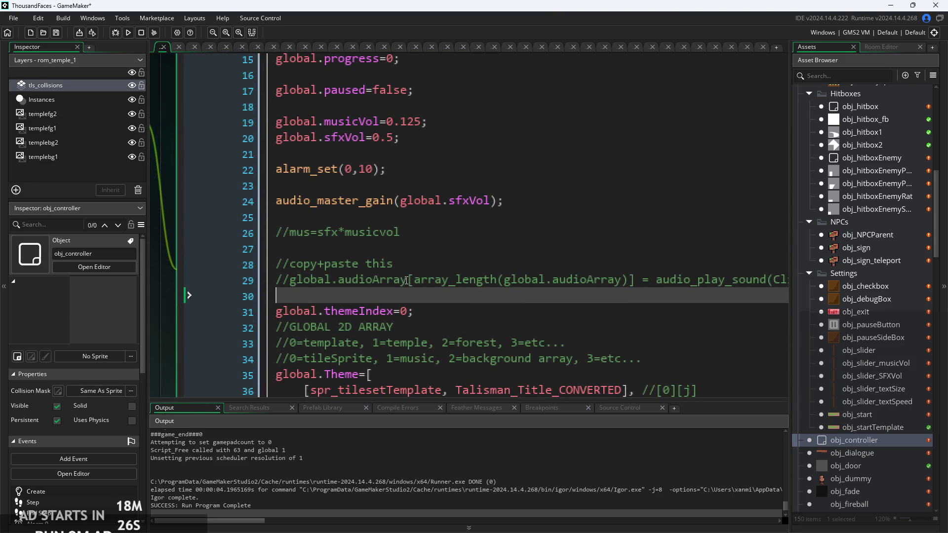
{"action": "scroll", "coordinate": [426, 231], "scroll_direction": "up", "scroll_amount": 2, "text": "ctrl"}
{"action": "left_click", "coordinate": [424, 229]}
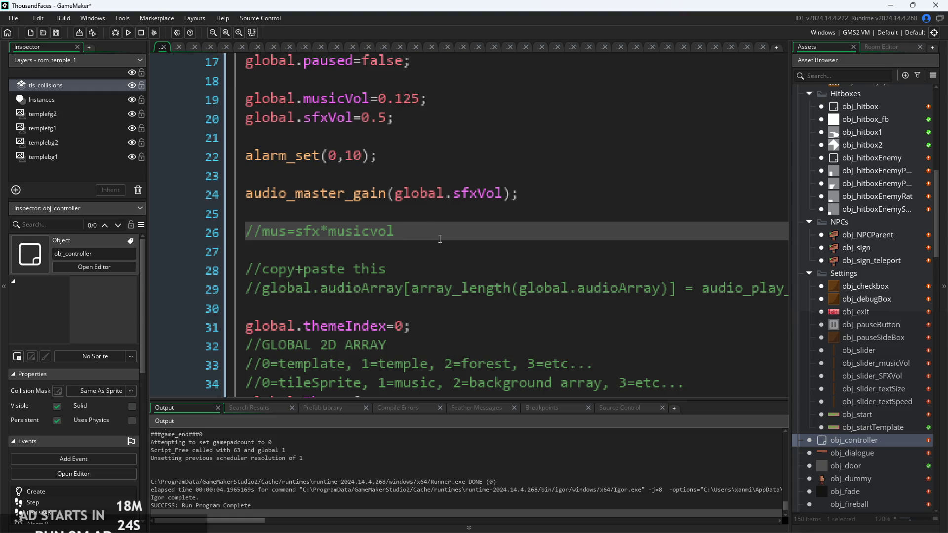
- In the Create event, replace the empty *() after global.musicVol with /global.sfxVol
{"action": "type", "text": "/sfx"}
{"action": "key", "text": "BackSpace"}
{"action": "key", "text": "BackSpace"}
{"action": "key", "text": "BackSpace"}
{"action": "key", "text": "BackSpace"}
{"action": "scroll", "coordinate": [418, 160], "scroll_direction": "down", "scroll_amount": 2, "text": "ctrl"}
{"action": "left_click", "coordinate": [418, 161]}
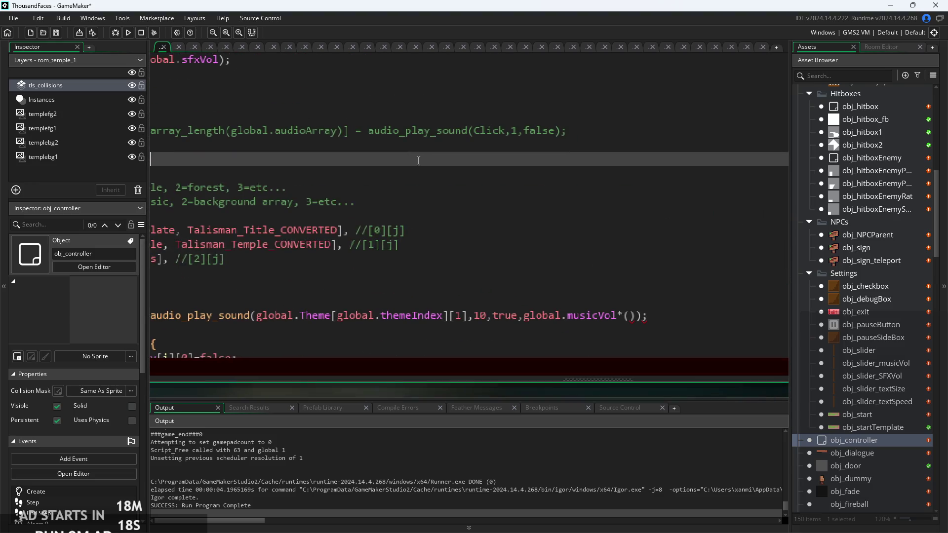
{"action": "scroll", "coordinate": [635, 323], "scroll_direction": "down", "scroll_amount": 2, "text": "ctrl"}
{"action": "scroll", "coordinate": [631, 321], "scroll_direction": "up", "scroll_amount": 2, "text": "ctrl"}
{"action": "left_click", "coordinate": [628, 314]}
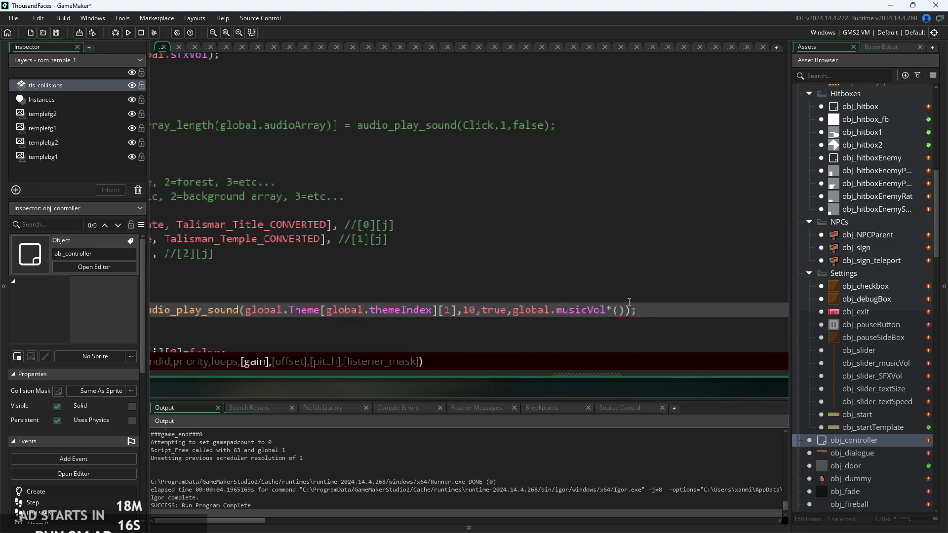
{"action": "scroll", "coordinate": [626, 326], "scroll_direction": "up", "scroll_amount": 1, "text": "ctrl"}
{"action": "left_click_drag", "start_coordinate": [625, 316], "coordinate": [608, 315]}
{"action": "key", "text": "BackSpace"}
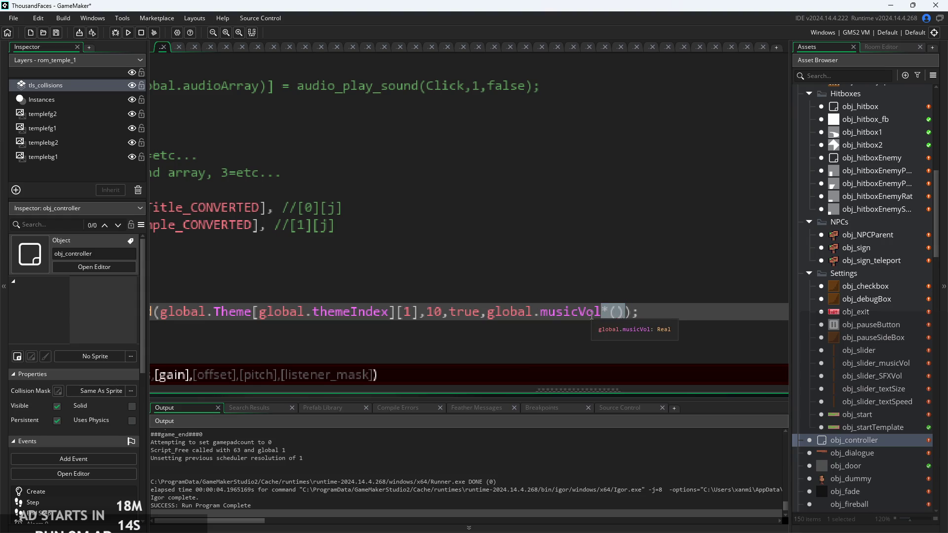
{"action": "key", "text": "BackSpace"}
{"action": "type", "text": "/"}
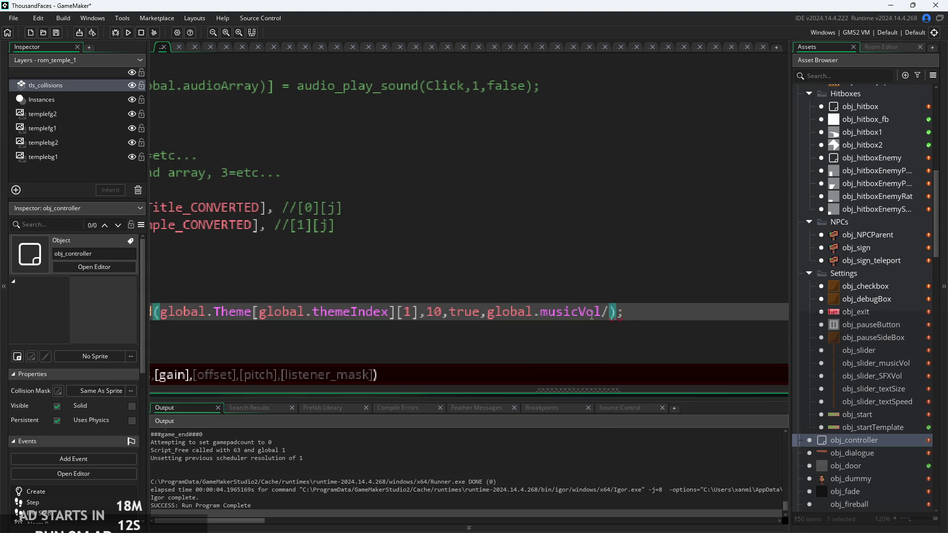
{"action": "type", "text": "global.sfxVol"}
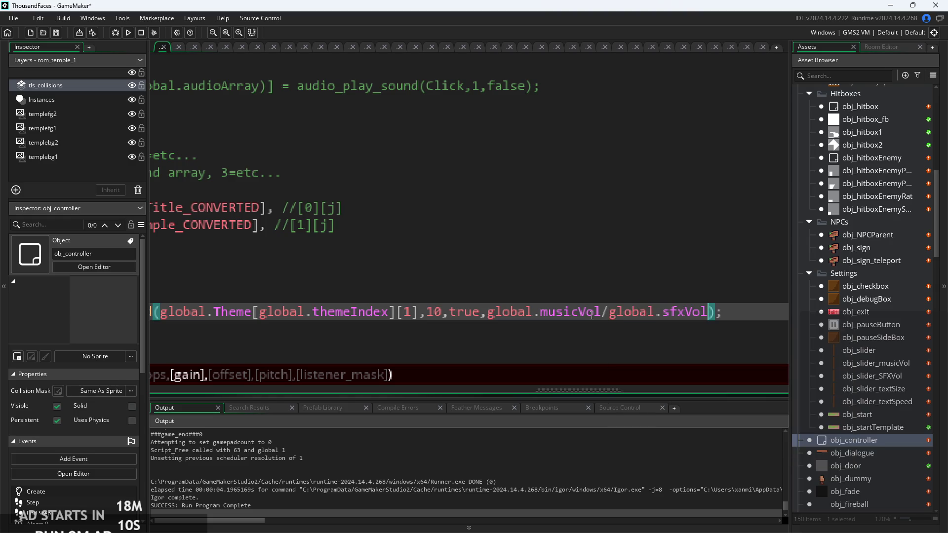
- Select the new /global.sfxVol divisor and scroll through the Create code
{"action": "left_click_drag", "start_coordinate": [601, 314], "coordinate": [709, 316]}
{"action": "scroll", "coordinate": [667, 302], "scroll_direction": "down", "scroll_amount": 3, "text": "ctrl"}
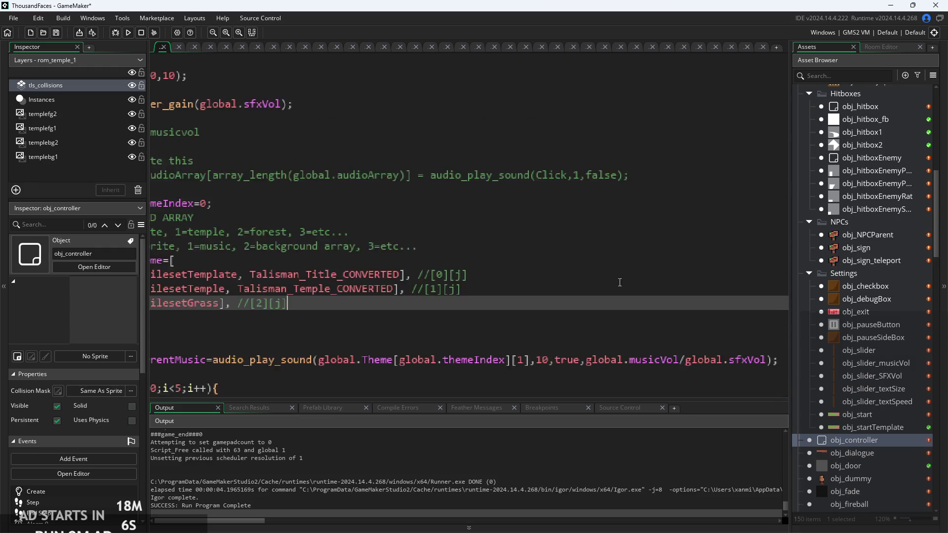
{"action": "left_click", "coordinate": [668, 302]}
{"action": "scroll", "coordinate": [352, 145], "scroll_direction": "up", "scroll_amount": 2, "text": "ctrl"}
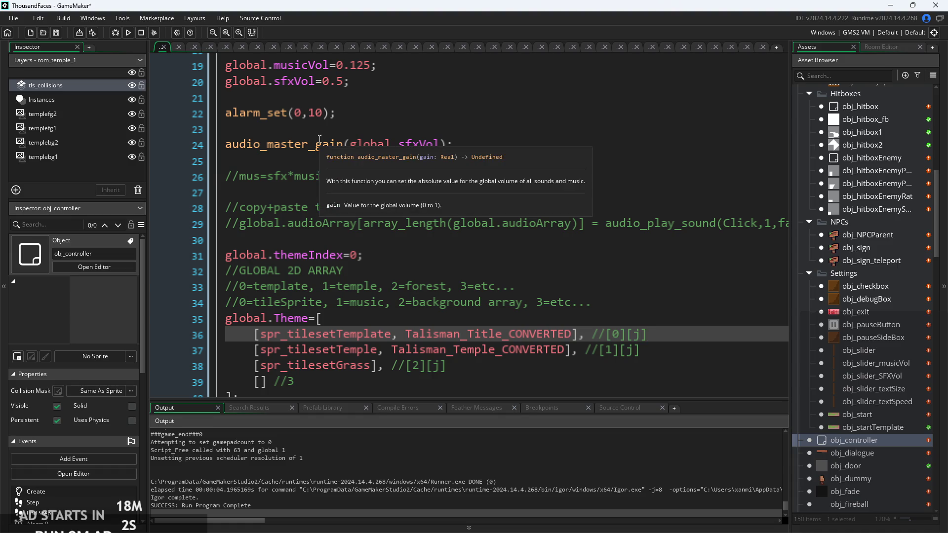
{"action": "scroll", "coordinate": [526, 198], "scroll_direction": "down", "scroll_amount": 3}
{"action": "scroll", "coordinate": [700, 318], "scroll_direction": "right", "scroll_amount": 5}
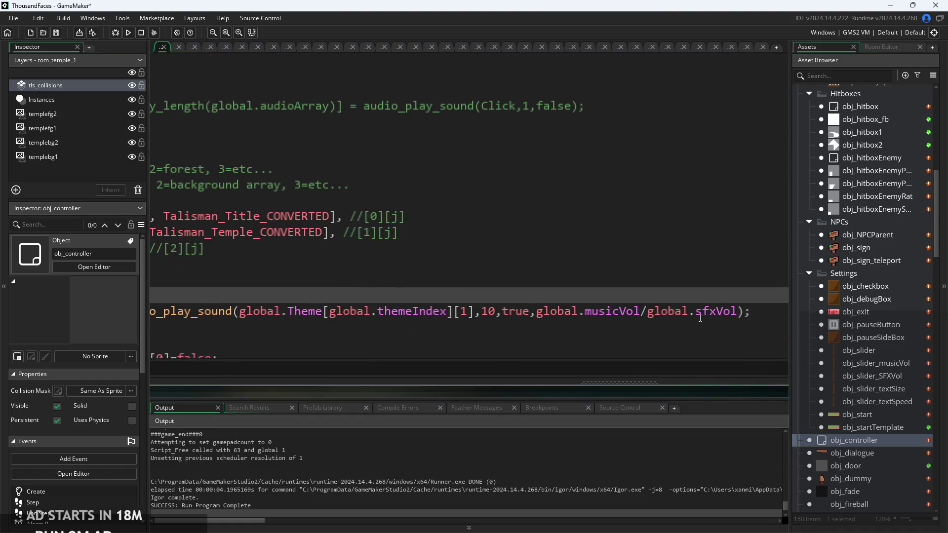
{"action": "scroll", "coordinate": [565, 281], "scroll_direction": "down", "scroll_amount": 3, "text": "ctrl"}
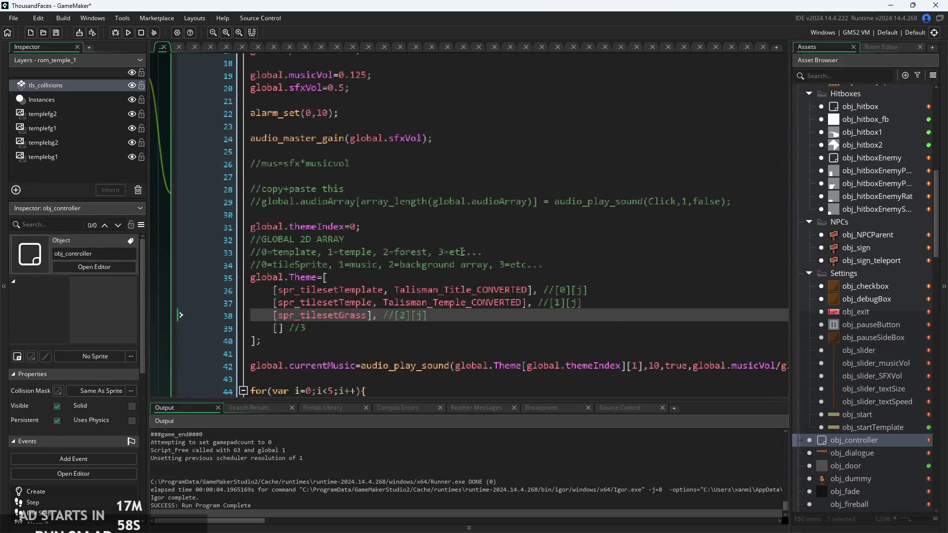
- In the Step event, append /global.sfxVol to the music audio_play_sound gain
{"action": "left_click", "coordinate": [331, 81]}
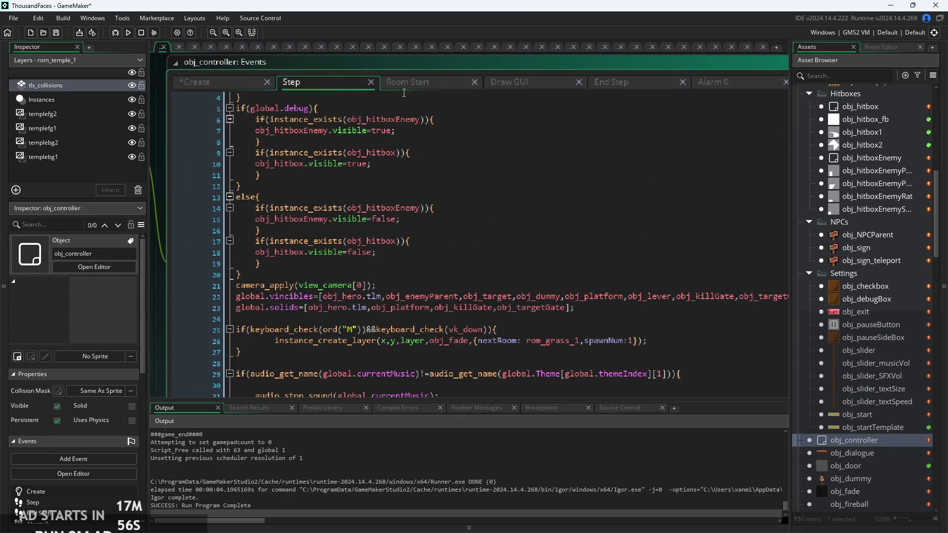
{"action": "left_click", "coordinate": [466, 330]}
{"action": "scroll", "coordinate": [500, 289], "scroll_direction": "up", "scroll_amount": 2, "text": "ctrl"}
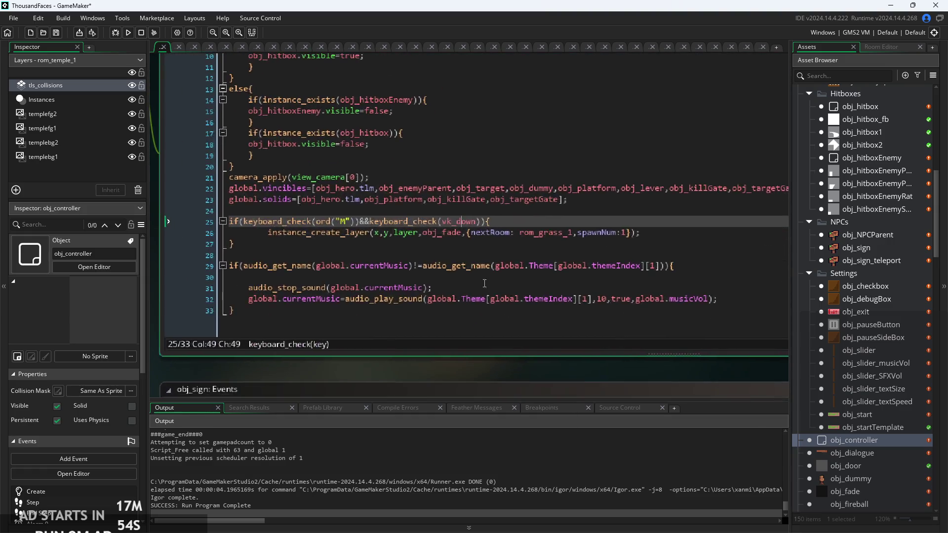
{"action": "scroll", "coordinate": [501, 289], "scroll_direction": "up", "scroll_amount": 3, "text": "ctrl"}
{"action": "left_click", "coordinate": [498, 289]}
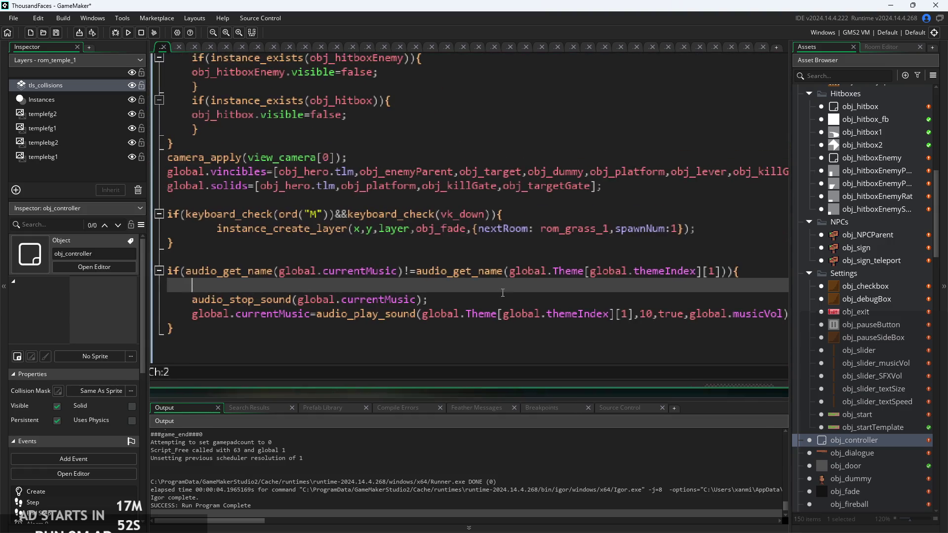
{"action": "left_click", "coordinate": [715, 304]}
{"action": "type", "text": "/global.sfxVol"}
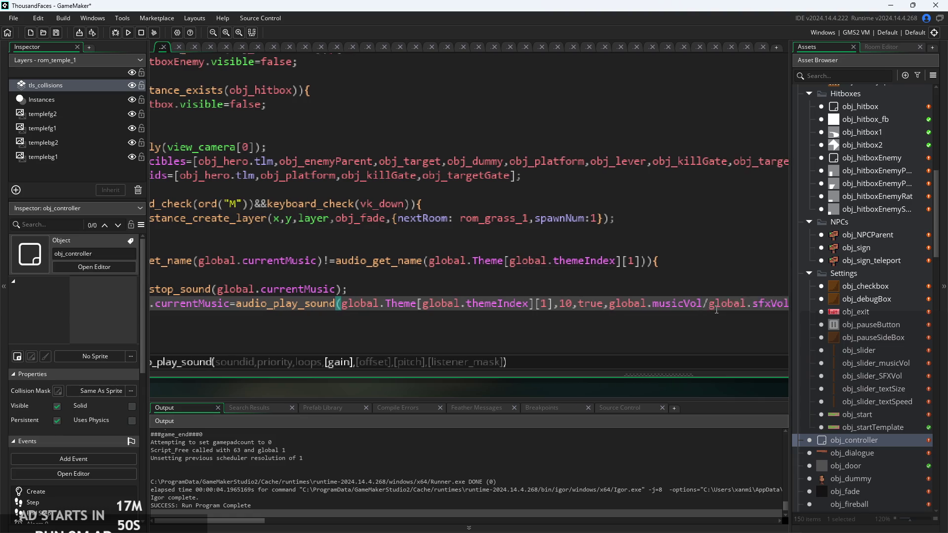
{"action": "scroll", "coordinate": [751, 317], "scroll_direction": "down", "scroll_amount": 2, "text": "ctrl"}
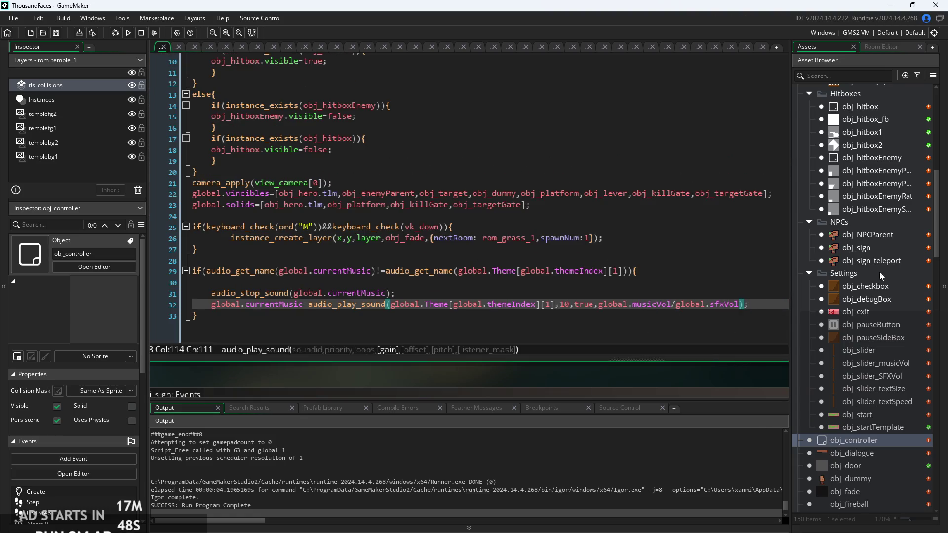
{"action": "double_click", "coordinate": [883, 363]}
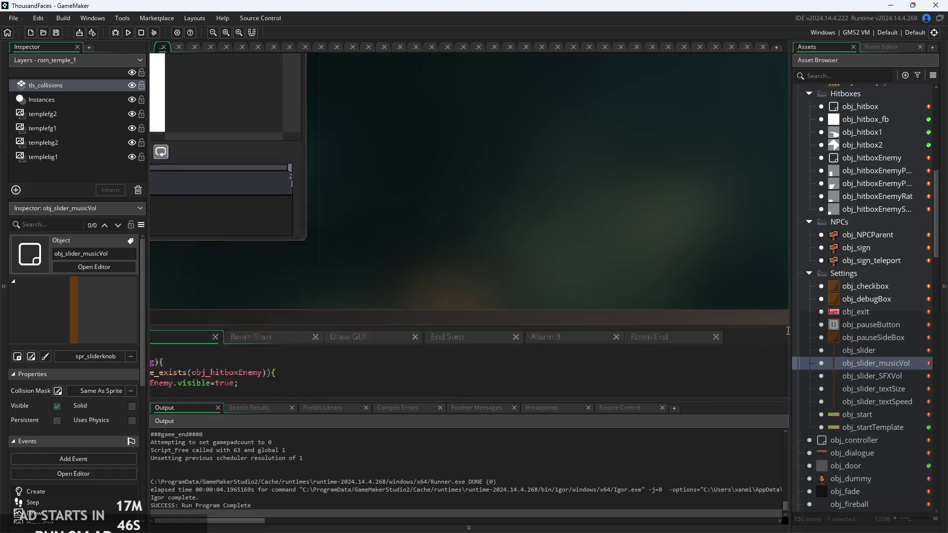
- Uncomment the global.musicVol line in obj_slider_musicVol's Step event
{"action": "scroll", "coordinate": [596, 178], "scroll_direction": "up", "scroll_amount": 2, "text": "ctrl"}
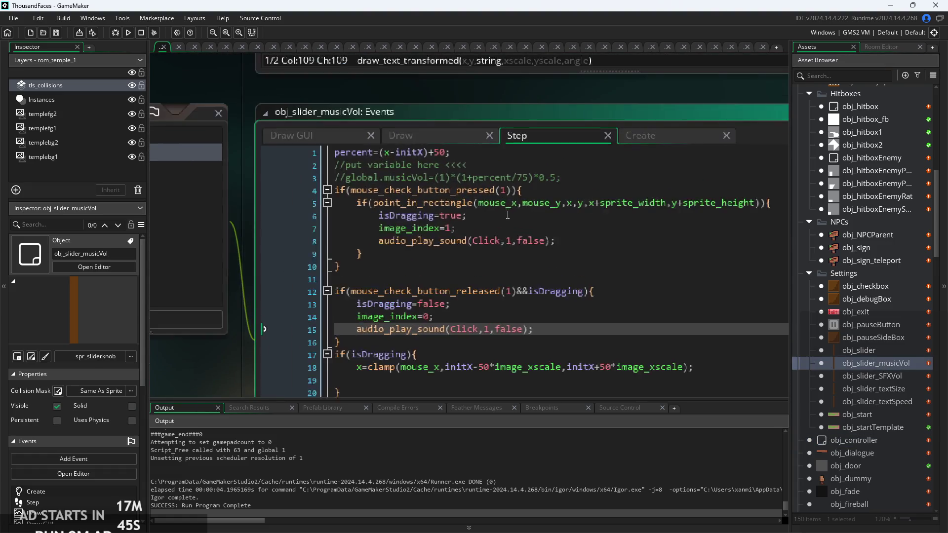
{"action": "left_click", "coordinate": [596, 179]}
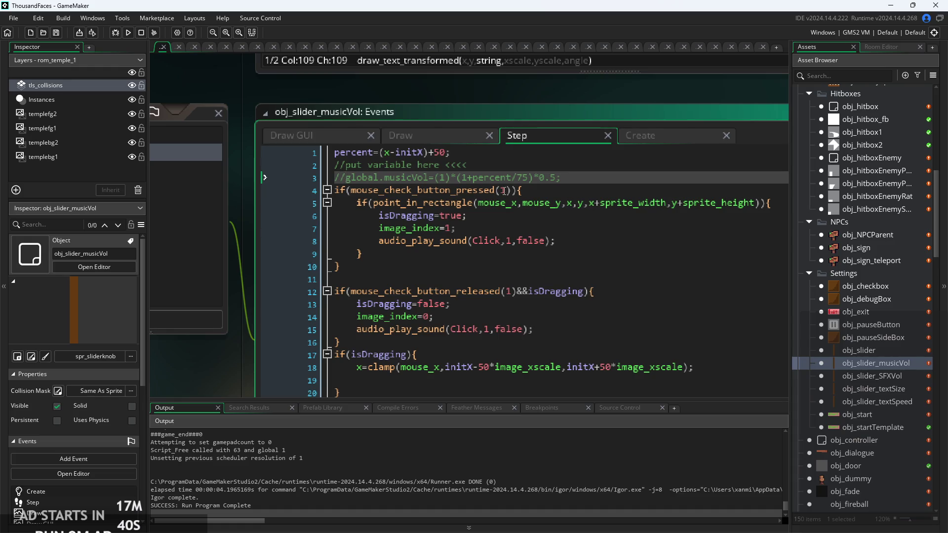
{"action": "key", "text": "BackSpace"}
{"action": "key", "text": "BackSpace"}
- Delete the (1)*(1+percent/75)*0.5 formula, leaving global.musicVol= followed by ;
{"action": "left_click", "coordinate": [430, 176]}
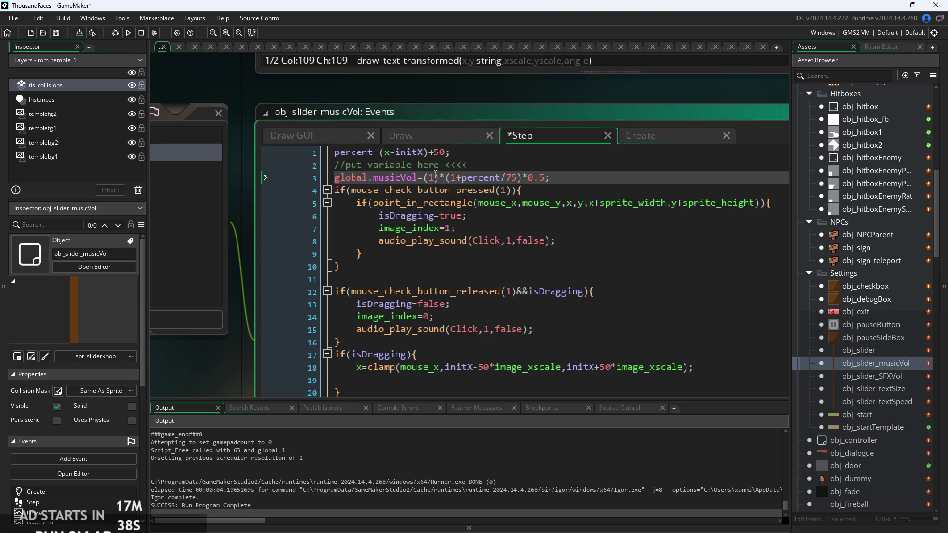
{"action": "scroll", "coordinate": [444, 177], "scroll_direction": "up", "scroll_amount": 2}
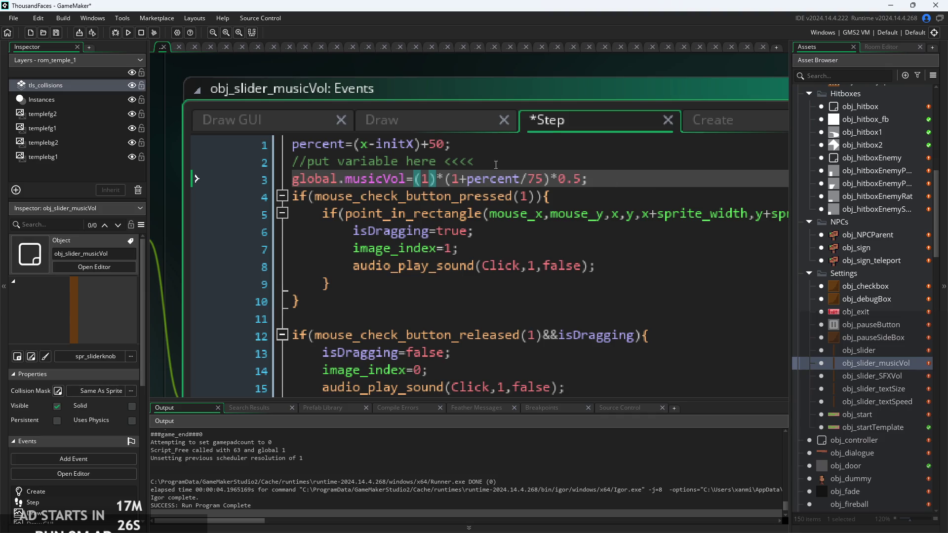
{"action": "left_click", "coordinate": [452, 144]}
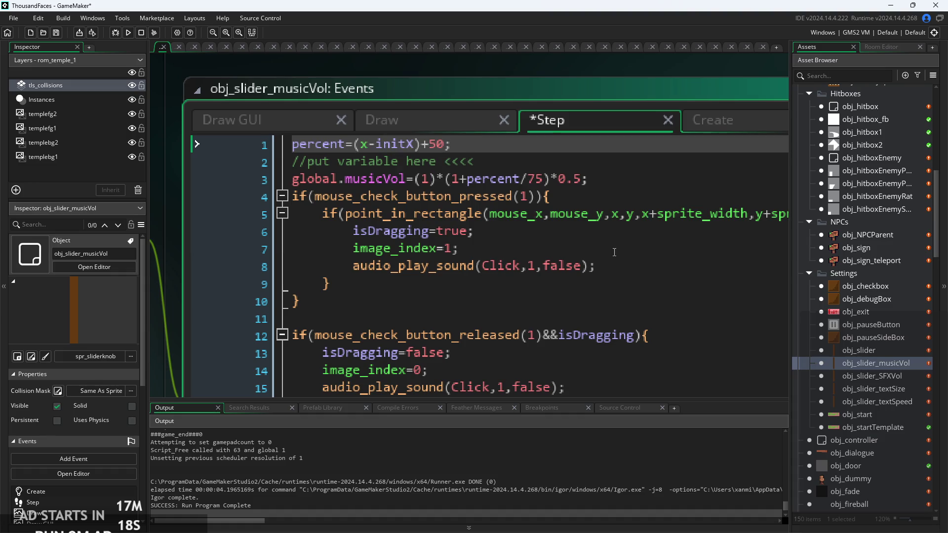
{"action": "left_click", "coordinate": [405, 172]}
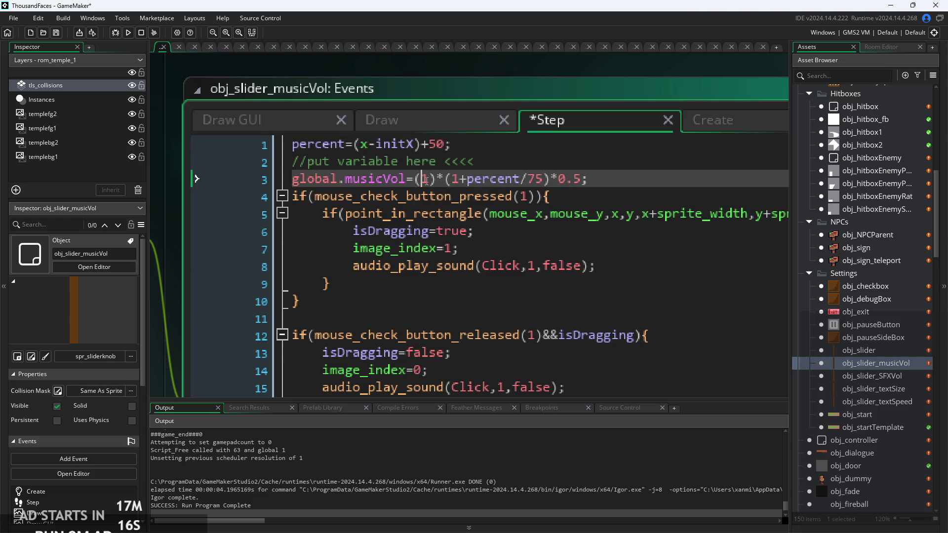
{"action": "left_click", "coordinate": [529, 179]}
{"action": "mouse_move", "coordinate": [467, 179]}
{"action": "left_mouse_down"}
{"action": "mouse_move", "coordinate": [567, 187]}
{"action": "mouse_move", "coordinate": [413, 180]}
{"action": "left_mouse_up"}
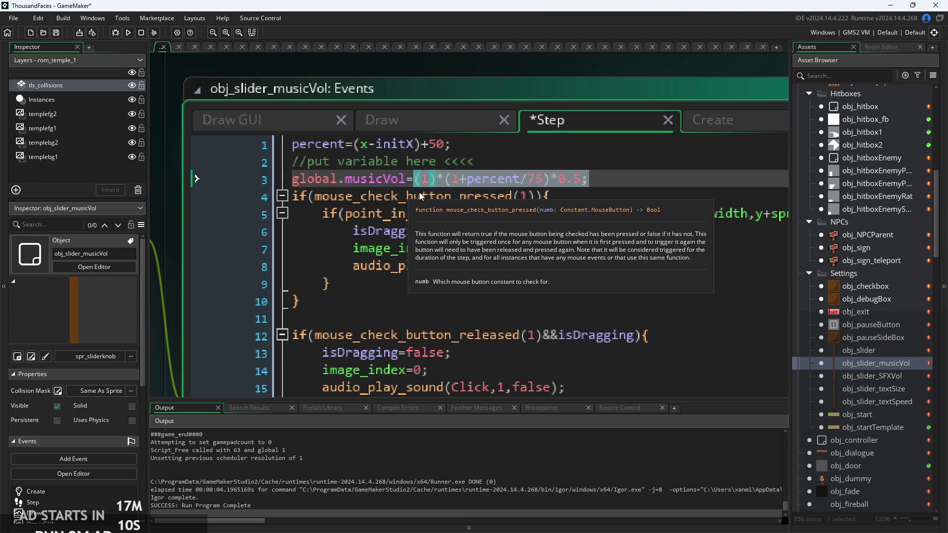
{"action": "key", "text": "BackSpace"}
{"action": "type", "text": ";"}
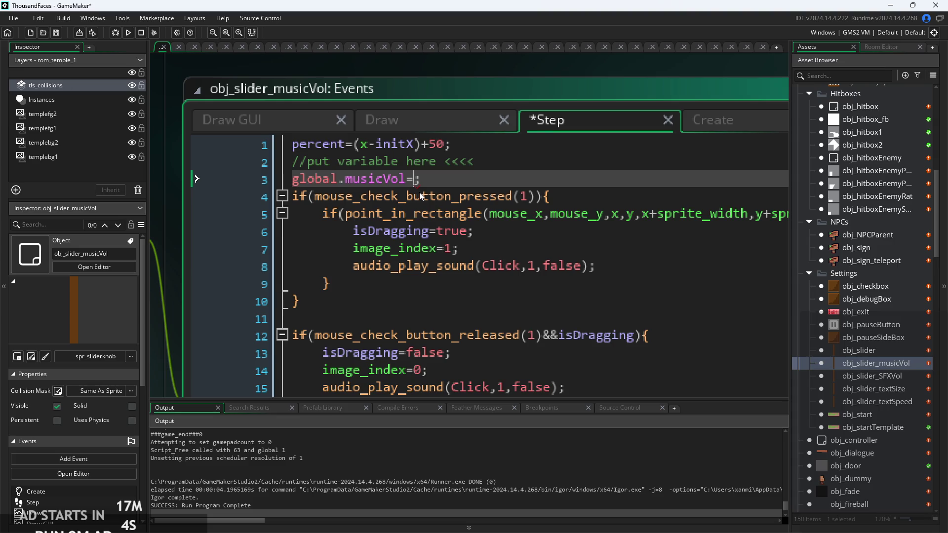
{"action": "scroll", "coordinate": [472, 193], "scroll_direction": "down", "scroll_amount": 1, "text": "ctrl"}
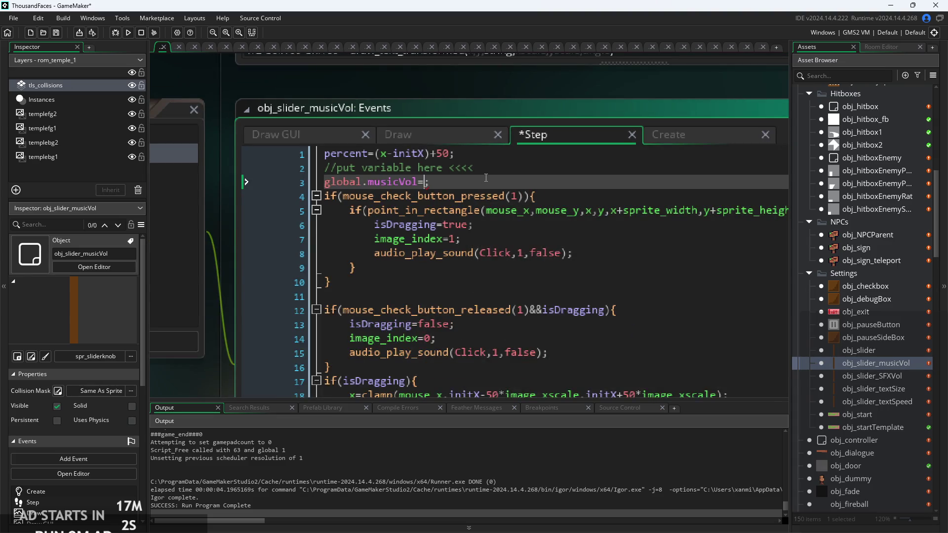
- Complete line 3 as global.musicVol=percent;, typing percent/50 and removing the /50
{"action": "scroll", "coordinate": [465, 185], "scroll_direction": "up", "scroll_amount": 1}
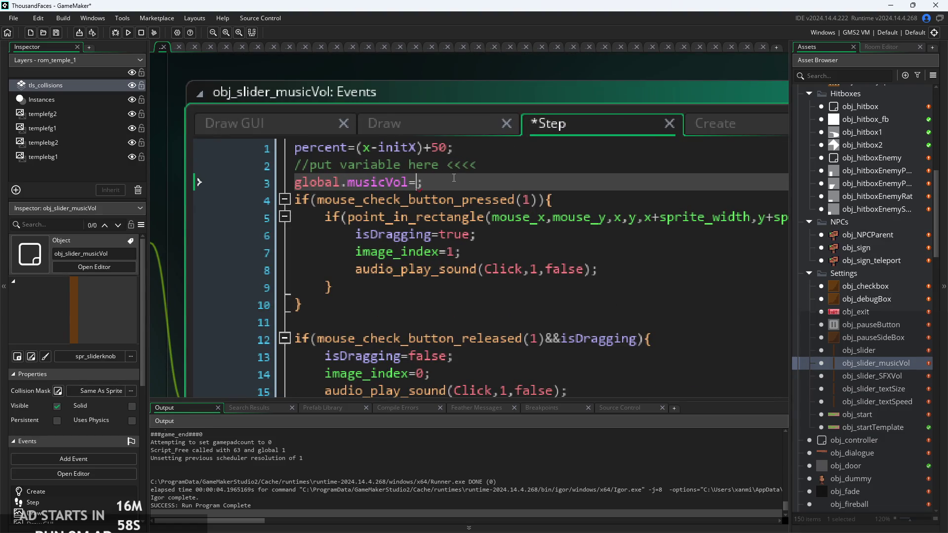
{"action": "type", "text": "percent"}
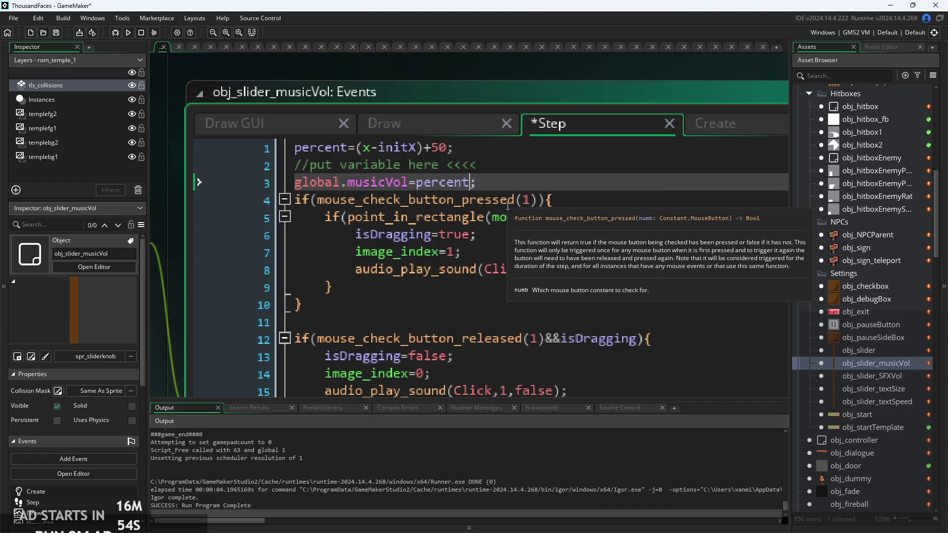
{"action": "type", "text": "/50"}
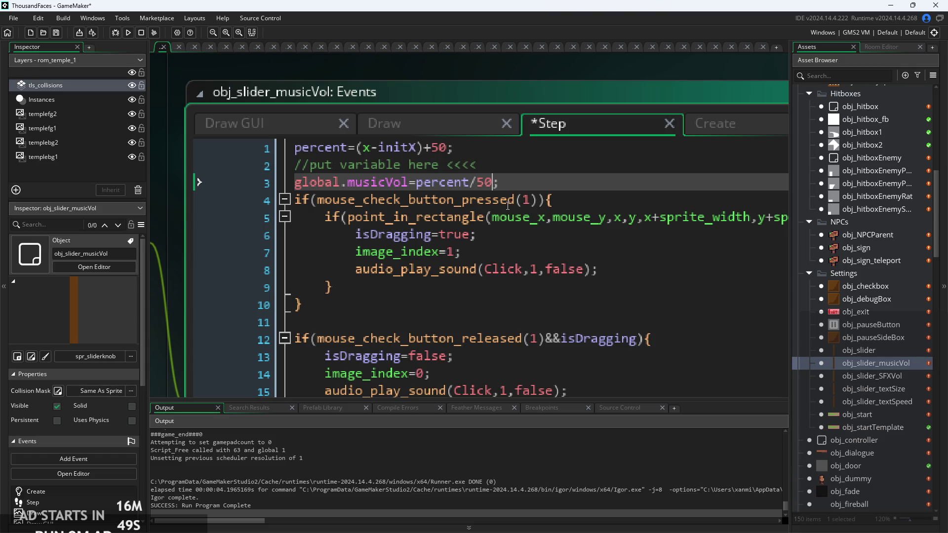
{"action": "key", "text": "BackSpace"}
{"action": "key", "text": "BackSpace"}
{"action": "key", "text": "BackSpace"}
{"action": "key", "text": "Left"}
{"action": "key", "text": "Left"}
{"action": "key", "text": "Left"}
{"action": "key", "text": "Right"}
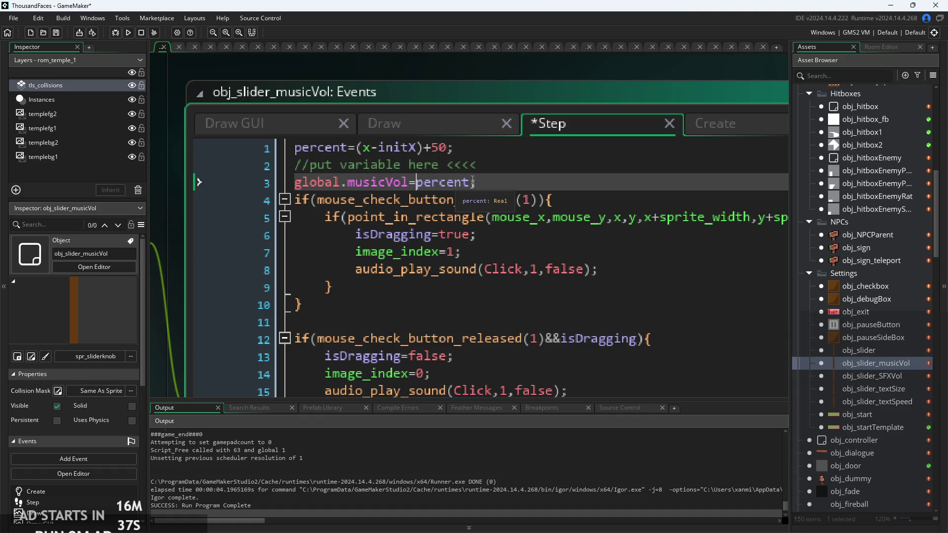
{"action": "key", "text": "End"}
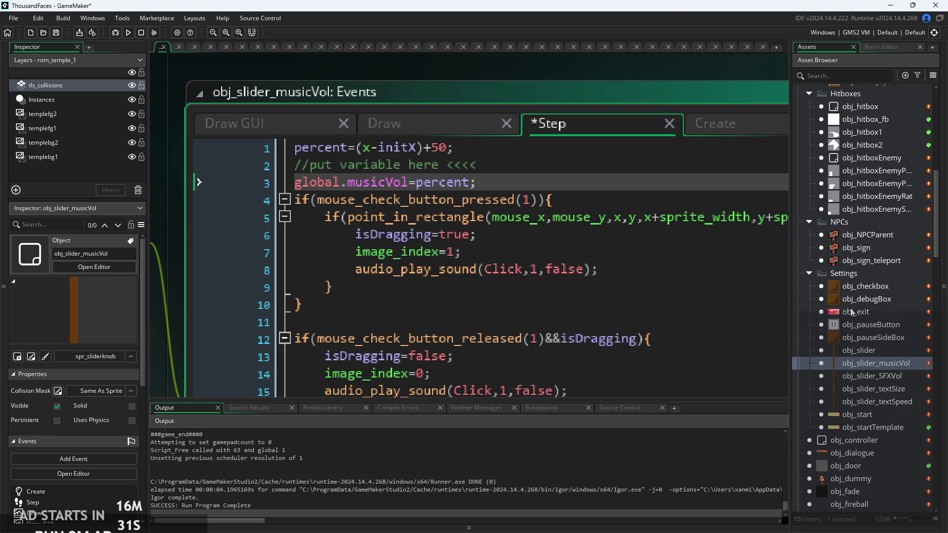
- Inspect the global.musicVol=percent; assignment on line 3 by selecting parts of it
{"action": "scroll", "coordinate": [852, 285], "scroll_direction": "down", "scroll_amount": 1}
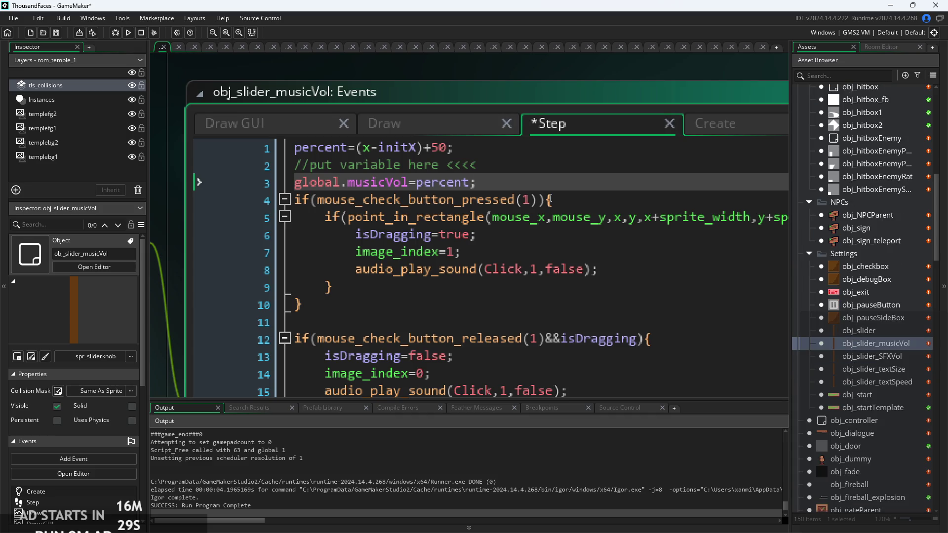
{"action": "scroll", "coordinate": [378, 188], "scroll_direction": "up", "scroll_amount": 2}
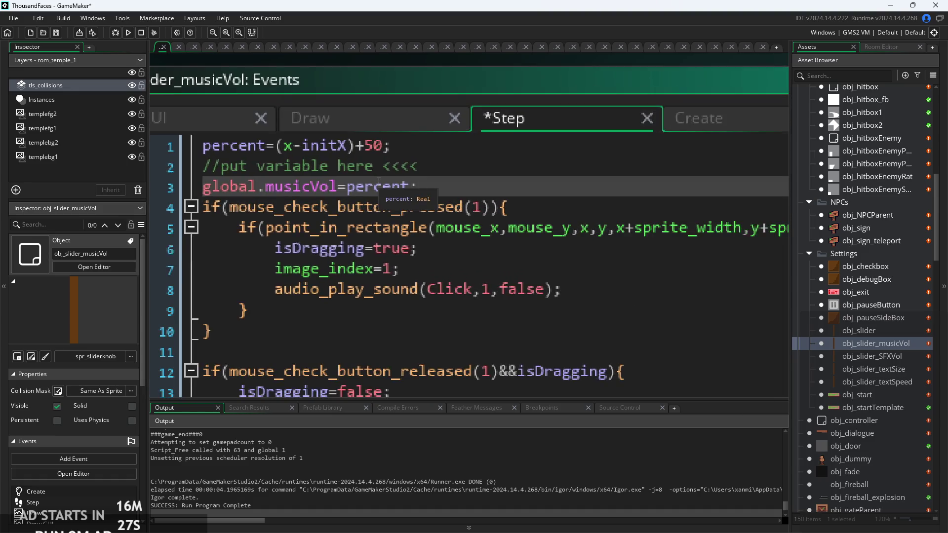
{"action": "double_click", "coordinate": [378, 187]}
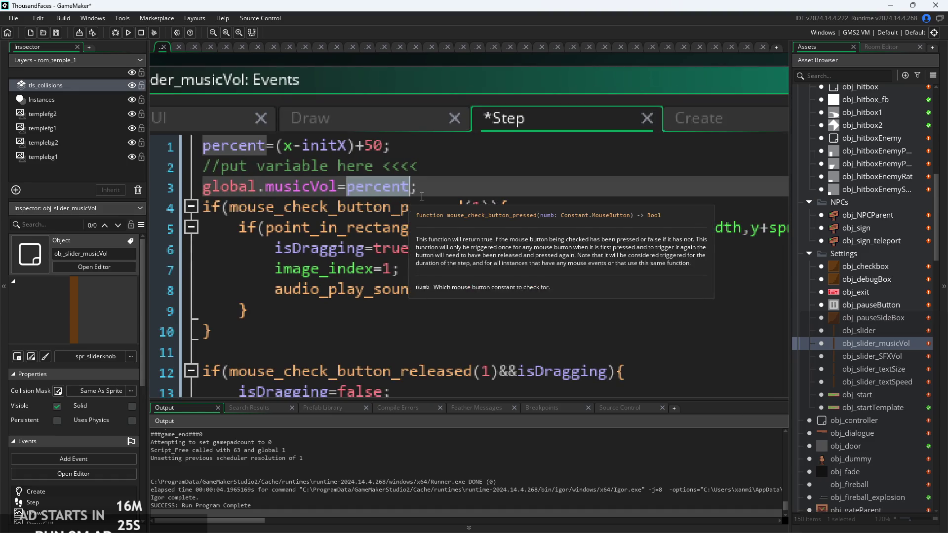
{"action": "left_click", "coordinate": [422, 196]}
{"action": "scroll", "coordinate": [350, 191], "scroll_direction": "down", "scroll_amount": 1}
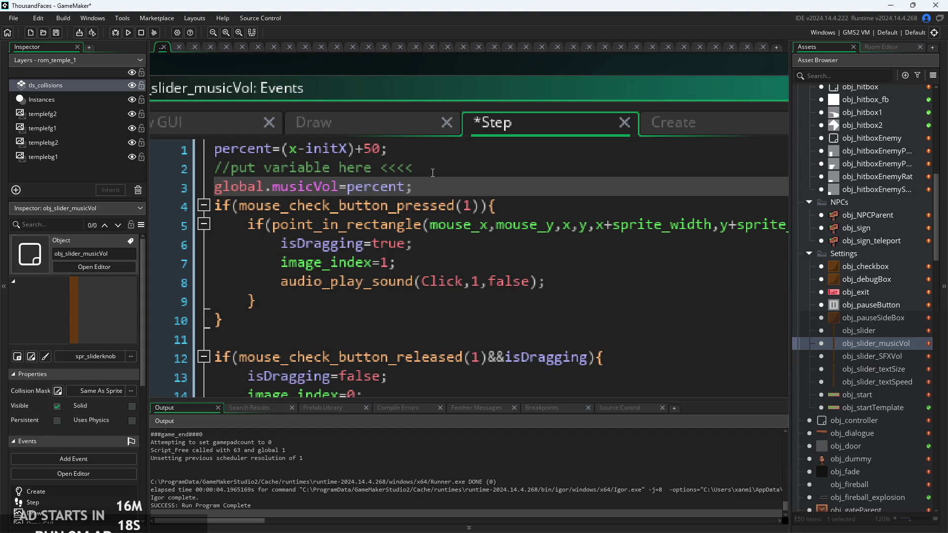
{"action": "mouse_move", "coordinate": [439, 188]}
{"action": "left_mouse_down"}
{"action": "mouse_move", "coordinate": [360, 188]}
{"action": "mouse_move", "coordinate": [286, 205]}
{"action": "mouse_move", "coordinate": [351, 191]}
{"action": "mouse_move", "coordinate": [286, 190]}
{"action": "left_mouse_up"}
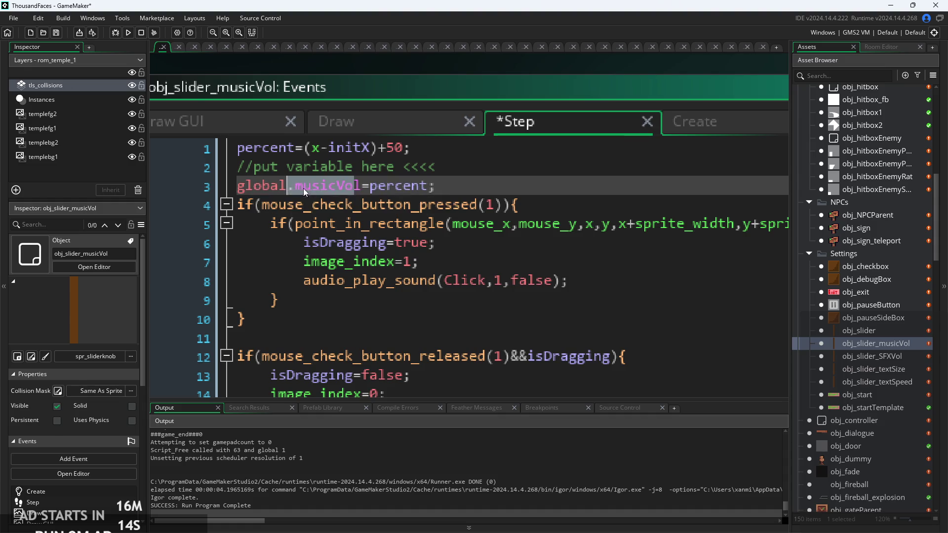
{"action": "left_click_drag", "start_coordinate": [363, 190], "coordinate": [311, 191]}
{"action": "left_click", "coordinate": [439, 184]}
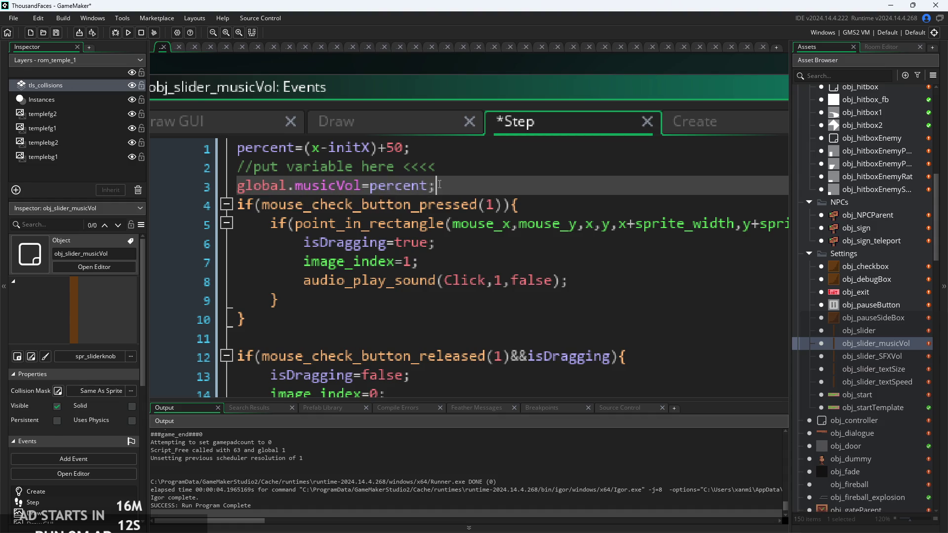
{"action": "left_click", "coordinate": [428, 187]}
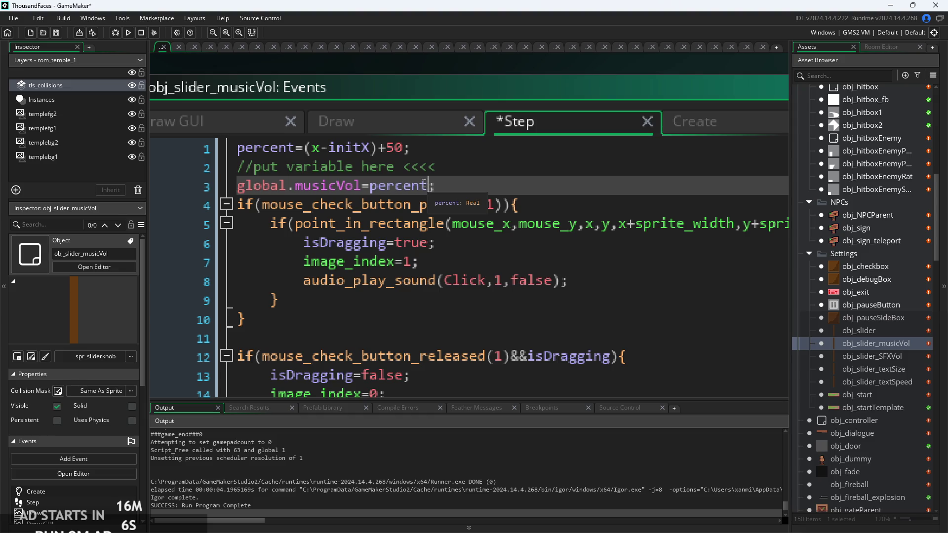
{"action": "double_click", "coordinate": [423, 185]}
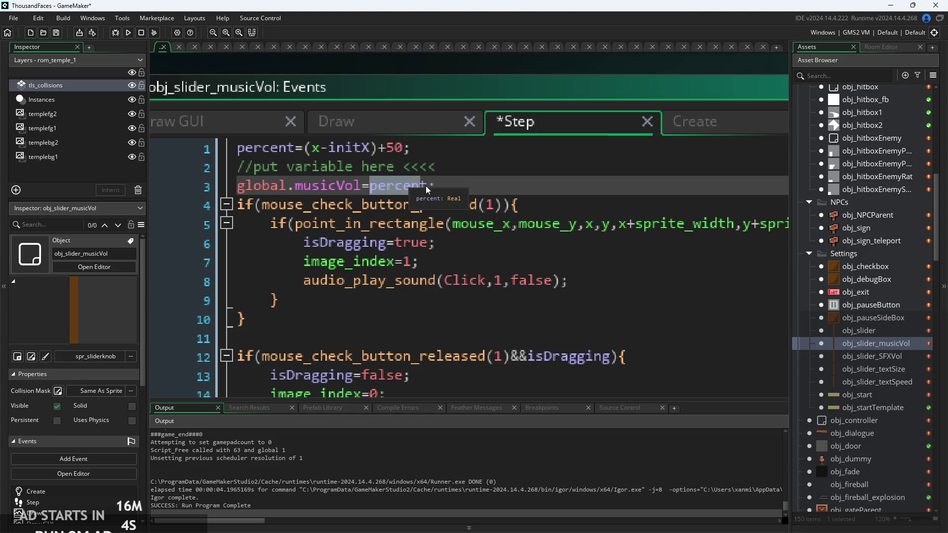
{"action": "left_click", "coordinate": [426, 186]}
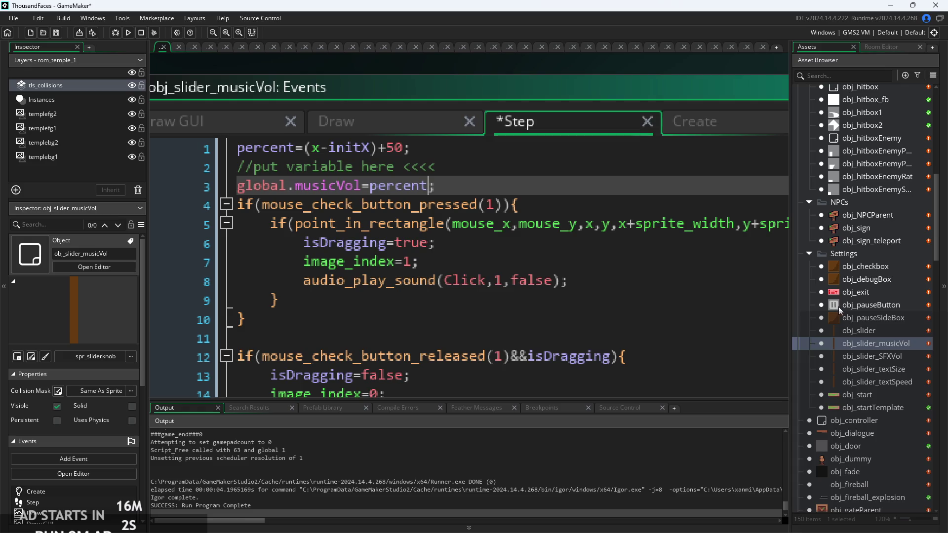
{"action": "left_click_drag", "start_coordinate": [428, 186], "coordinate": [379, 197]}
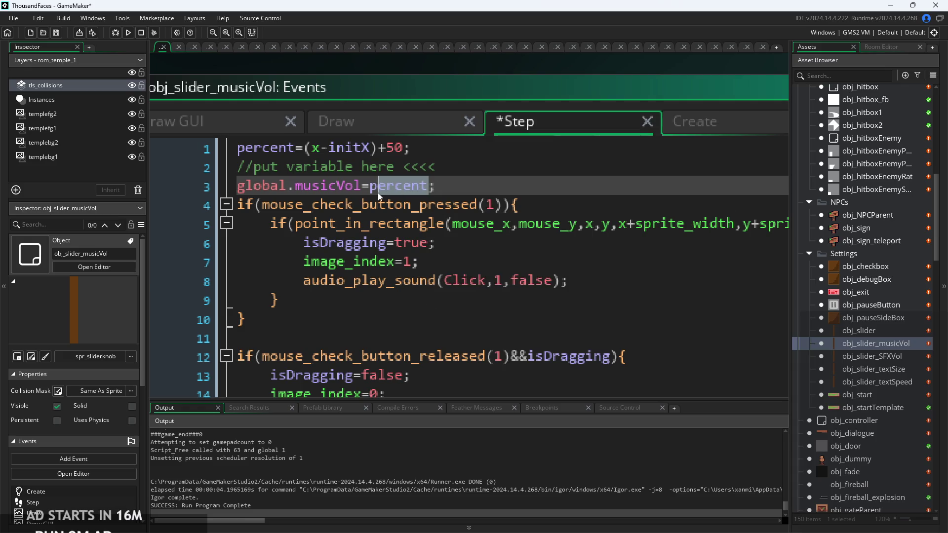
{"action": "left_click", "coordinate": [429, 190]}
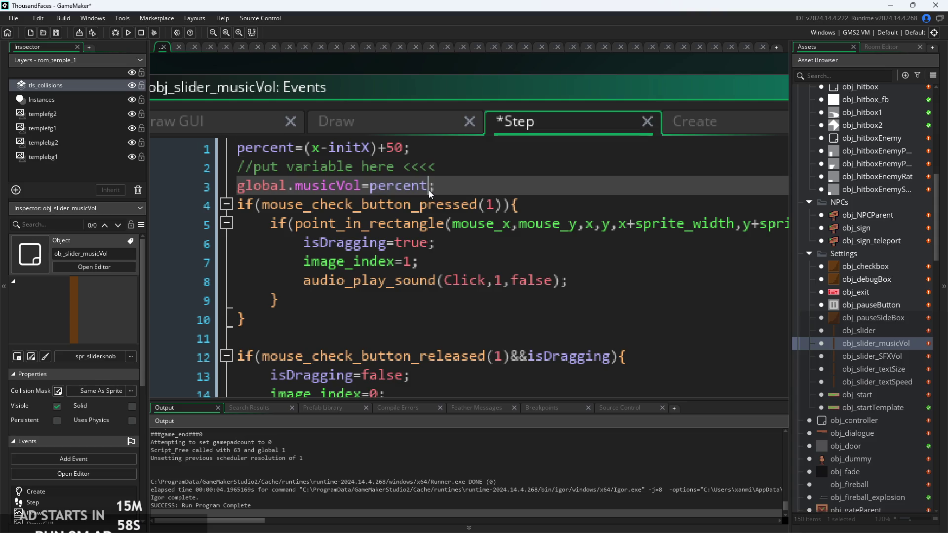
- On line 3, append /global.sfxVol via autocomplete and wrap percent as (percent/50)
{"action": "key", "text": "ctrl+Left"}
{"action": "type", "text": "/global.s"}
{"action": "key", "text": "Return"}
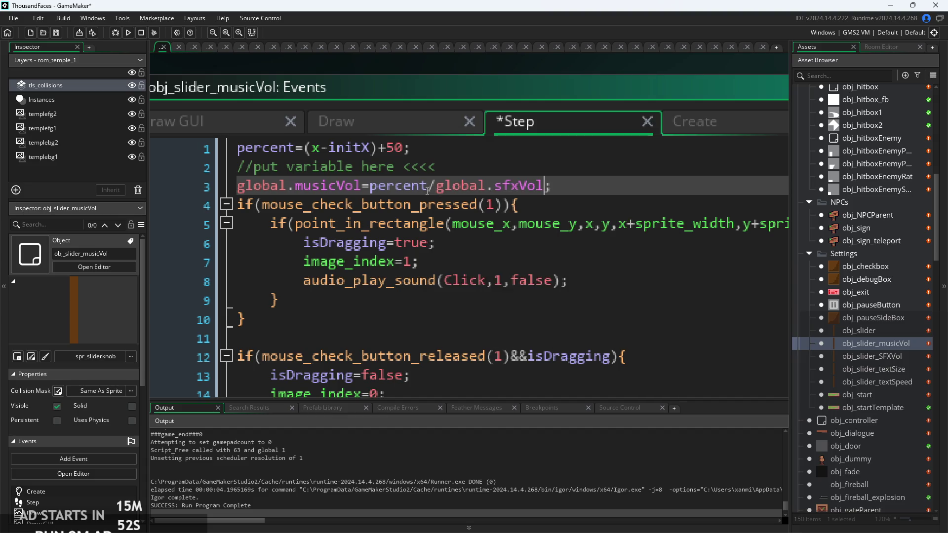
{"action": "left_click", "coordinate": [370, 186]}
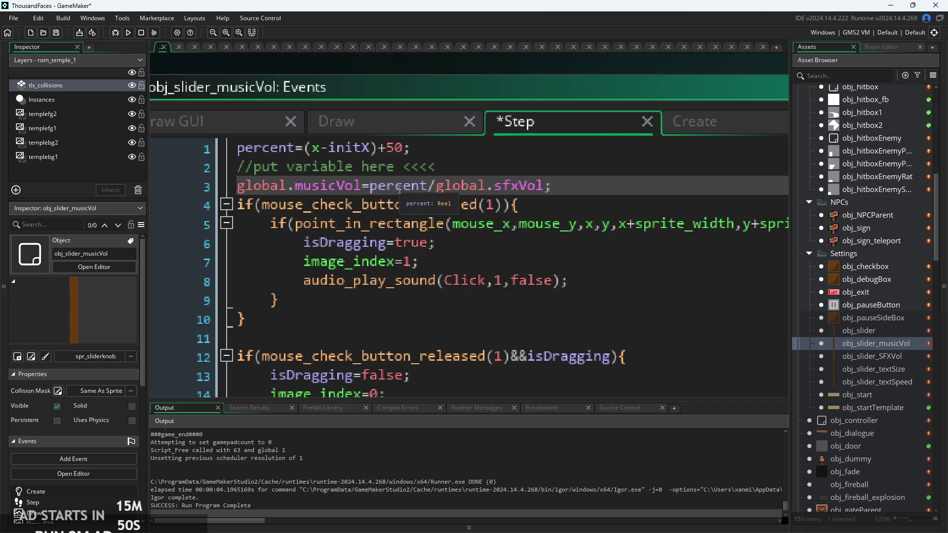
{"action": "type", "text": "("}
{"action": "key", "text": "ctrl+Right"}
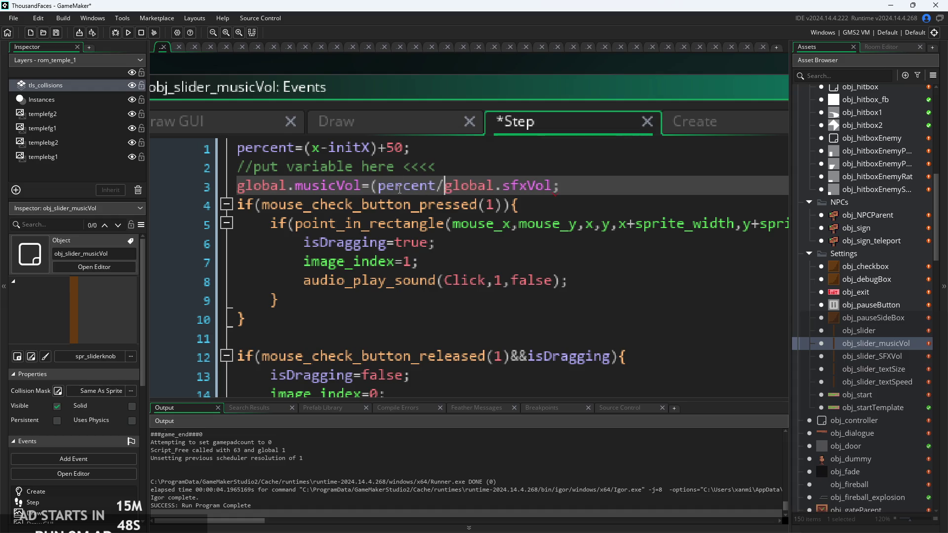
{"action": "type", "text": ")"}
{"action": "type", "text": "/50"}
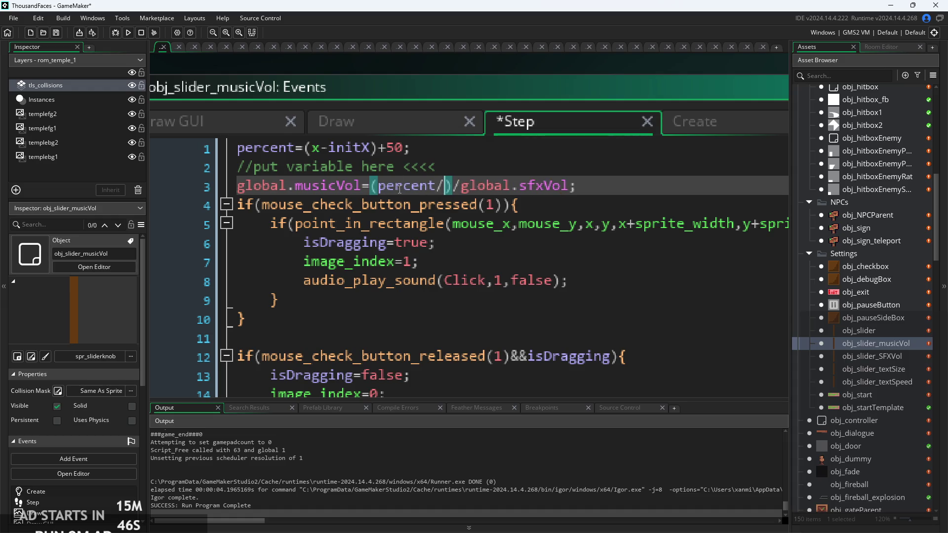
- Insert (0.125) before (percent/50), then open the obj_controller object
{"action": "left_click", "coordinate": [469, 186]}
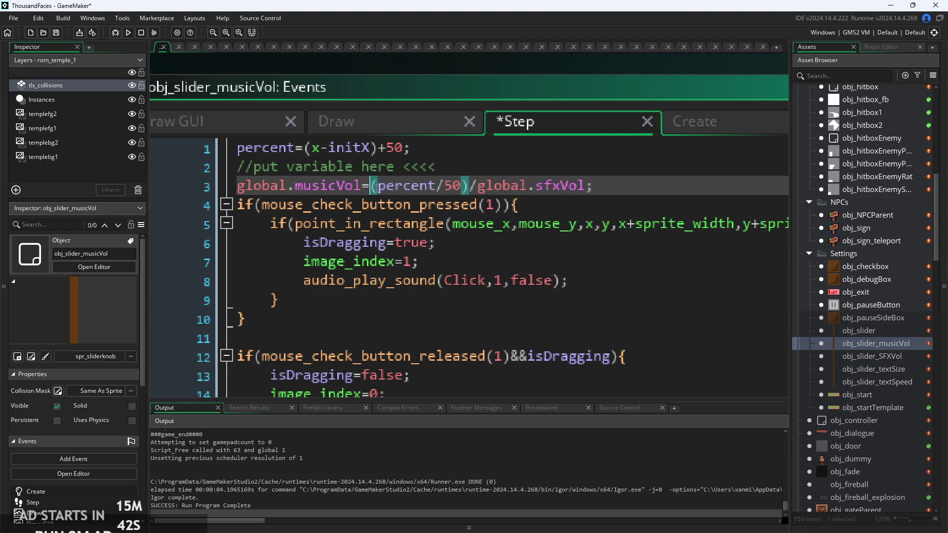
{"action": "left_click_drag", "start_coordinate": [370, 186], "coordinate": [469, 187]}
{"action": "left_click", "coordinate": [372, 186]}
{"action": "type", "text": "()"}
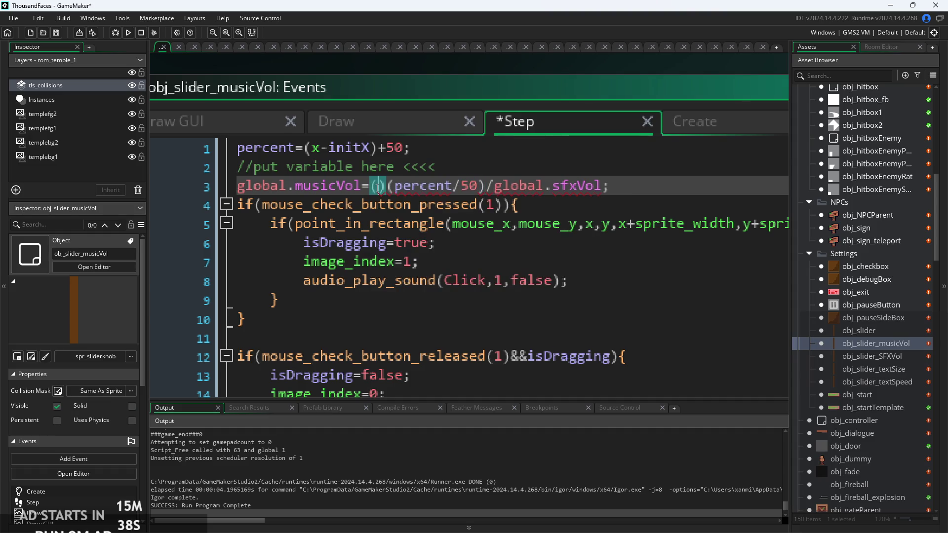
{"action": "type", "text": "0.125"}
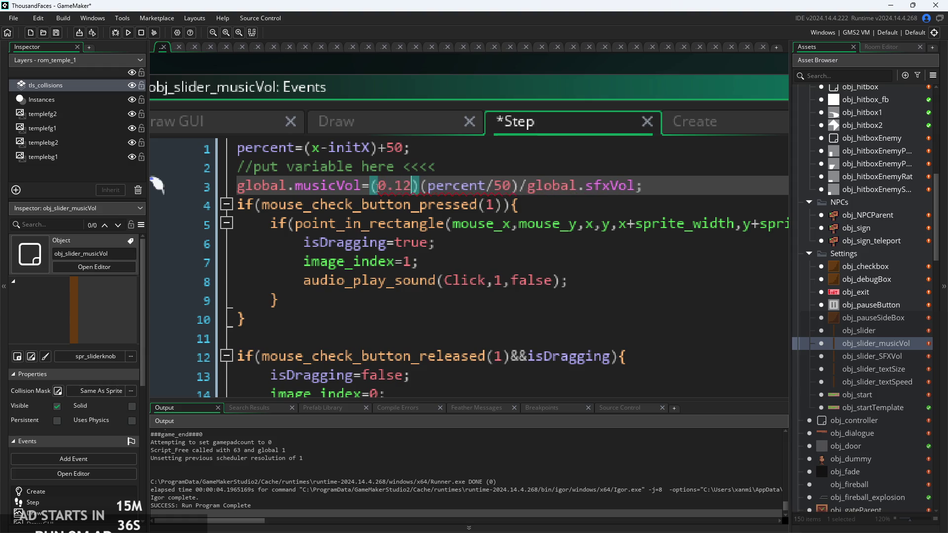
{"action": "scroll", "coordinate": [874, 287], "scroll_direction": "down", "scroll_amount": 2}
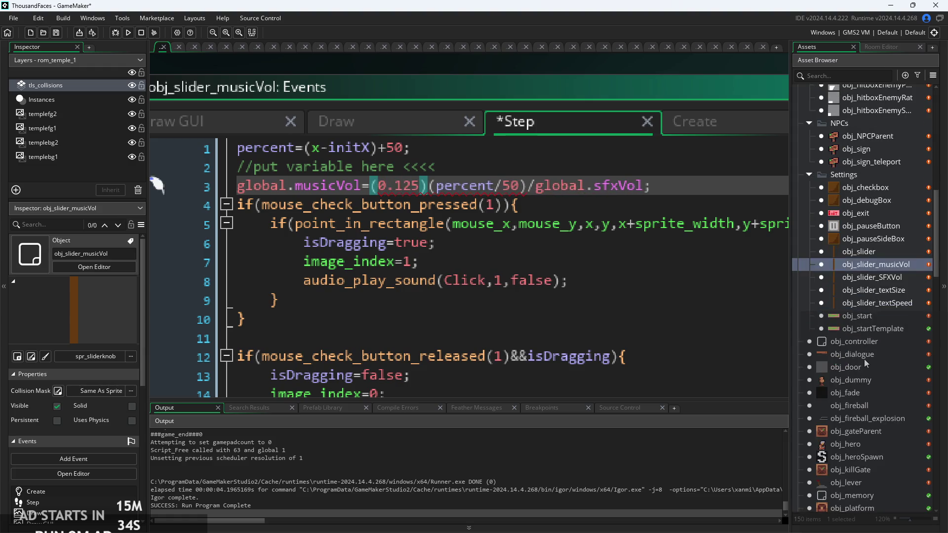
{"action": "scroll", "coordinate": [862, 404], "scroll_direction": "up", "scroll_amount": 2}
{"action": "left_click", "coordinate": [862, 401]}
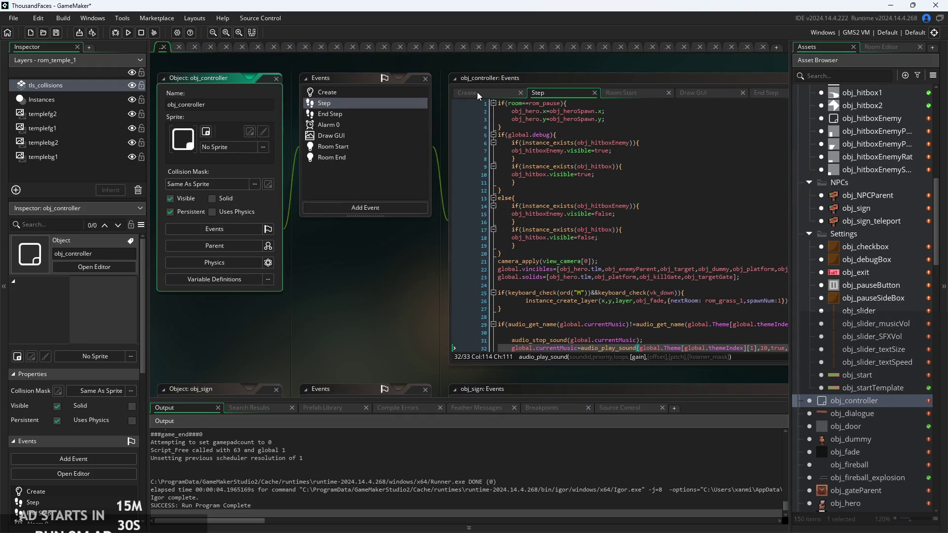
- In obj_controller's Create event, delete /global.sfxVol from the music audio_play_sound call
{"action": "left_click", "coordinate": [477, 92]}
{"action": "scroll", "coordinate": [505, 200], "scroll_direction": "up", "scroll_amount": 2, "text": "ctrl"}
{"action": "scroll", "coordinate": [505, 199], "scroll_direction": "up", "scroll_amount": 5}
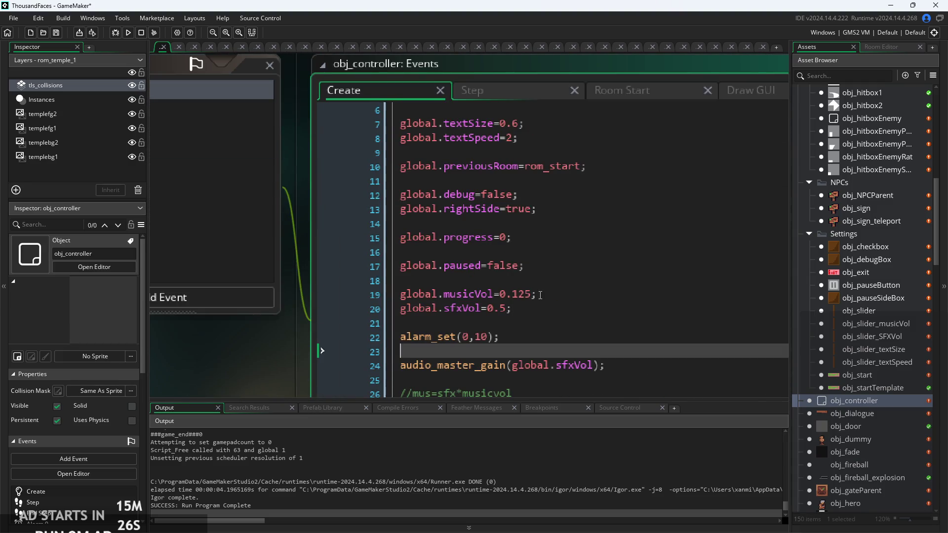
{"action": "left_click", "coordinate": [538, 294]}
{"action": "scroll", "coordinate": [522, 306], "scroll_direction": "up", "scroll_amount": 1, "text": "ctrl"}
{"action": "left_click", "coordinate": [515, 275]}
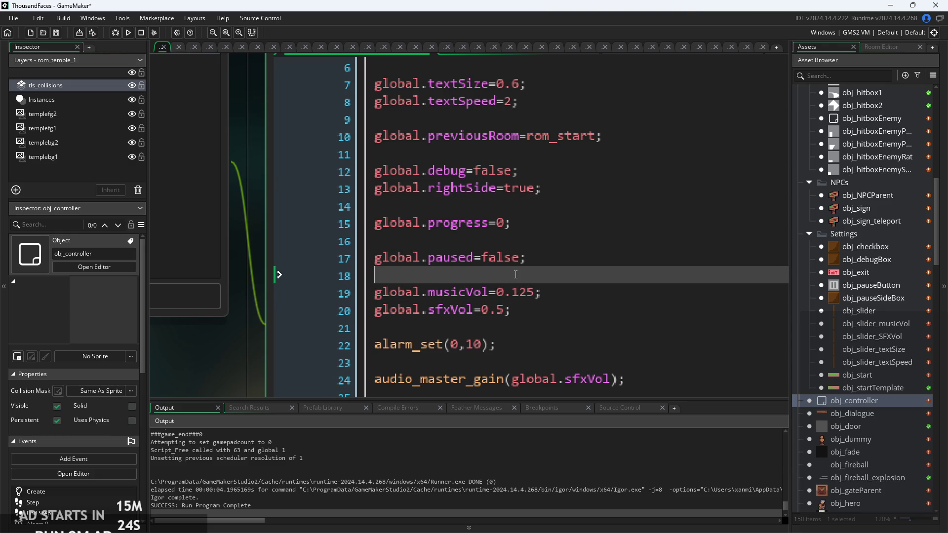
{"action": "left_click", "coordinate": [536, 309]}
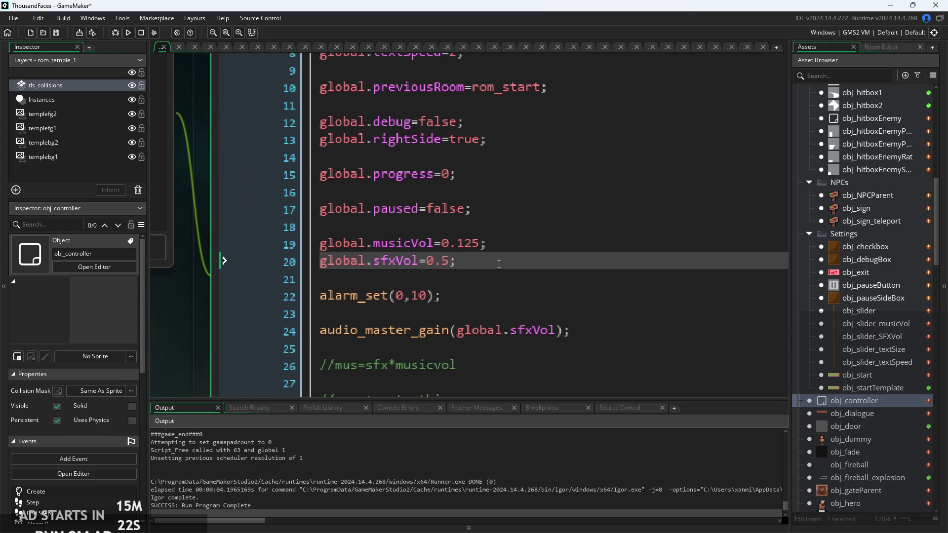
{"action": "left_click", "coordinate": [469, 246]}
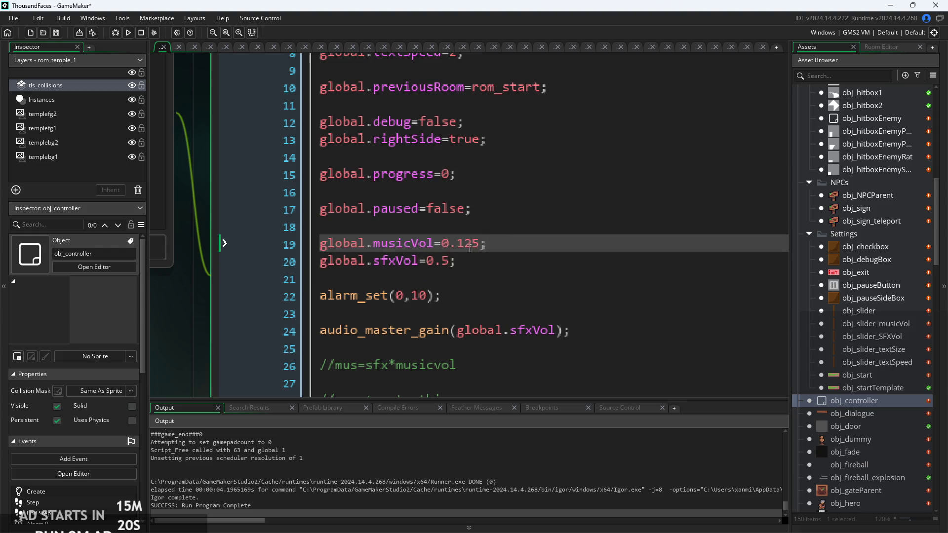
{"action": "scroll", "coordinate": [470, 249], "scroll_direction": "down", "scroll_amount": 4}
{"action": "left_click", "coordinate": [434, 131]}
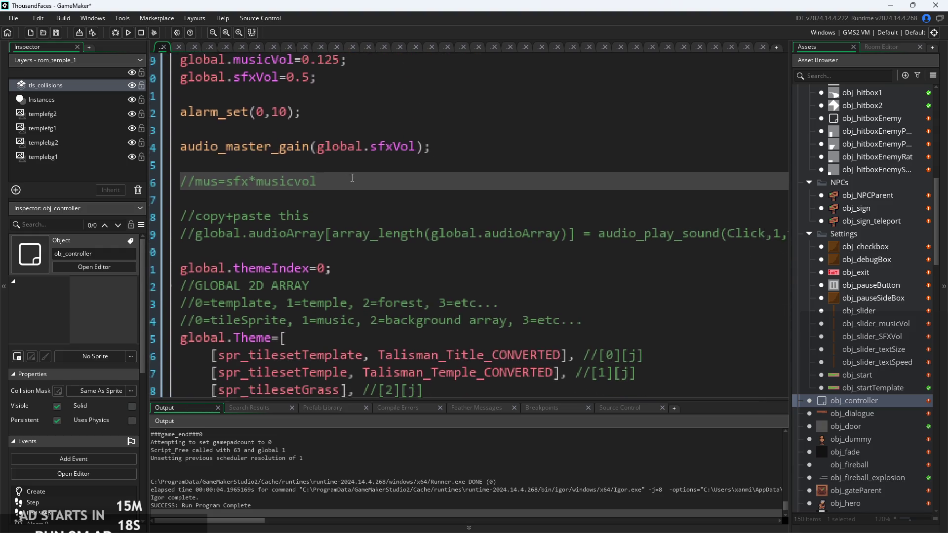
{"action": "scroll", "coordinate": [359, 176], "scroll_direction": "up", "scroll_amount": 1}
{"action": "scroll", "coordinate": [526, 262], "scroll_direction": "down", "scroll_amount": 3}
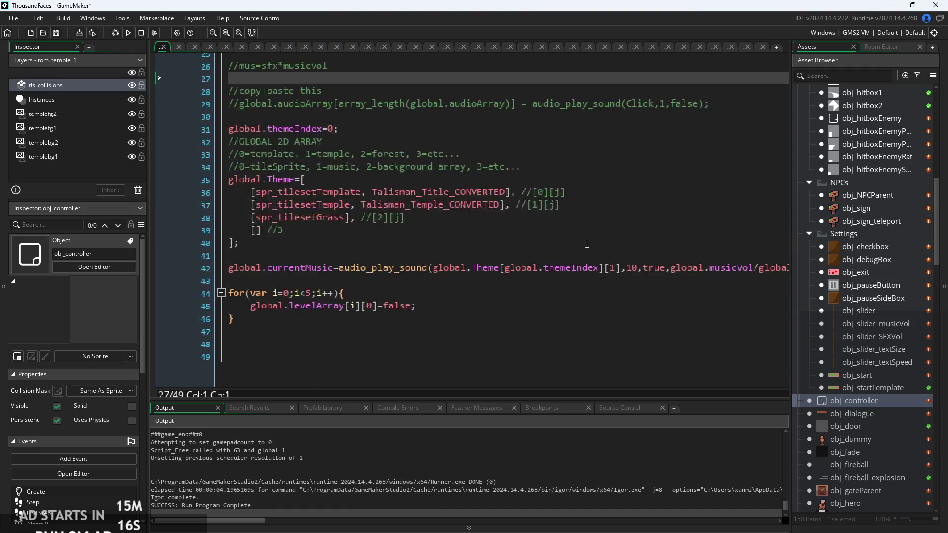
{"action": "scroll", "coordinate": [526, 262], "scroll_direction": "down", "scroll_amount": 1, "text": "ctrl"}
{"action": "left_click_drag", "start_coordinate": [534, 270], "coordinate": [608, 276]}
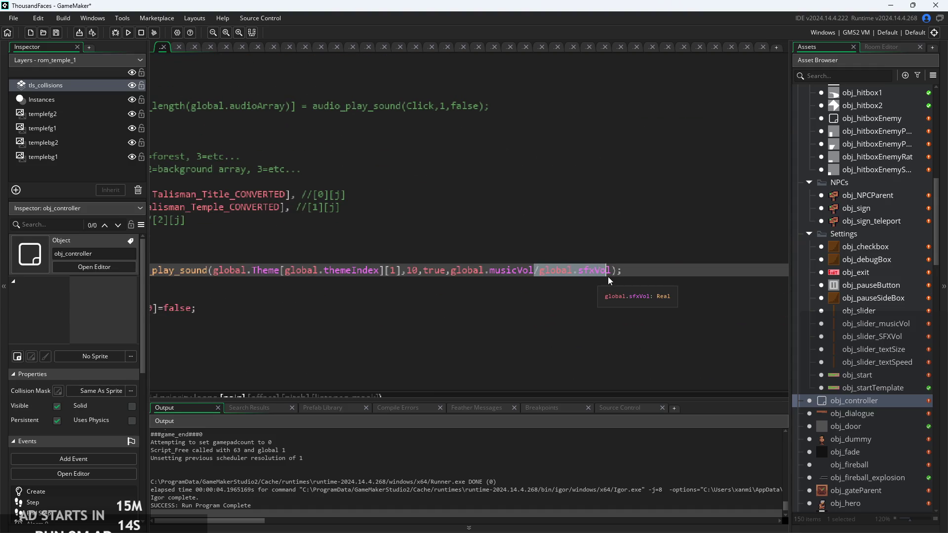
{"action": "key", "text": "BackSpace"}
- Move the global.musicVol=0.125 line below global.sfxVol and append /global.sfxVol to it
{"action": "scroll", "coordinate": [446, 191], "scroll_direction": "up", "scroll_amount": 5}
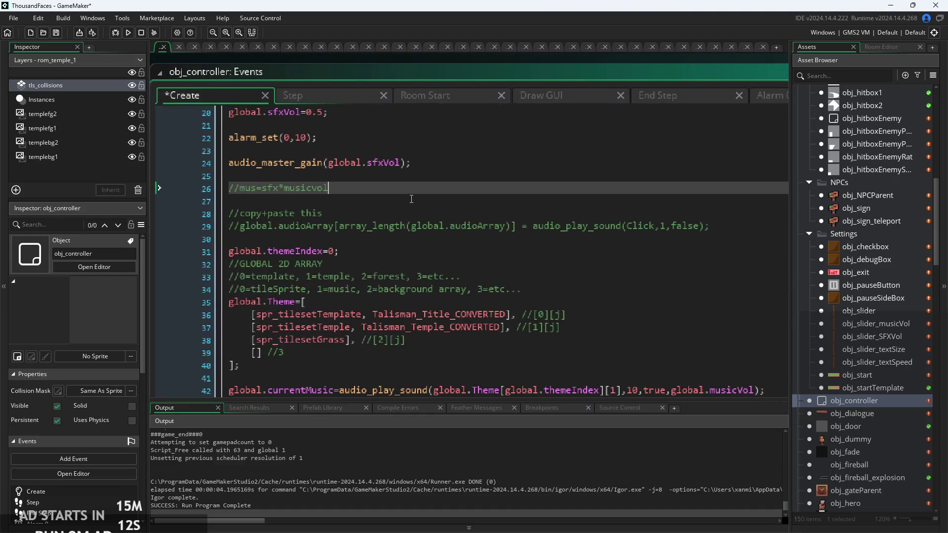
{"action": "scroll", "coordinate": [350, 163], "scroll_direction": "up", "scroll_amount": 1}
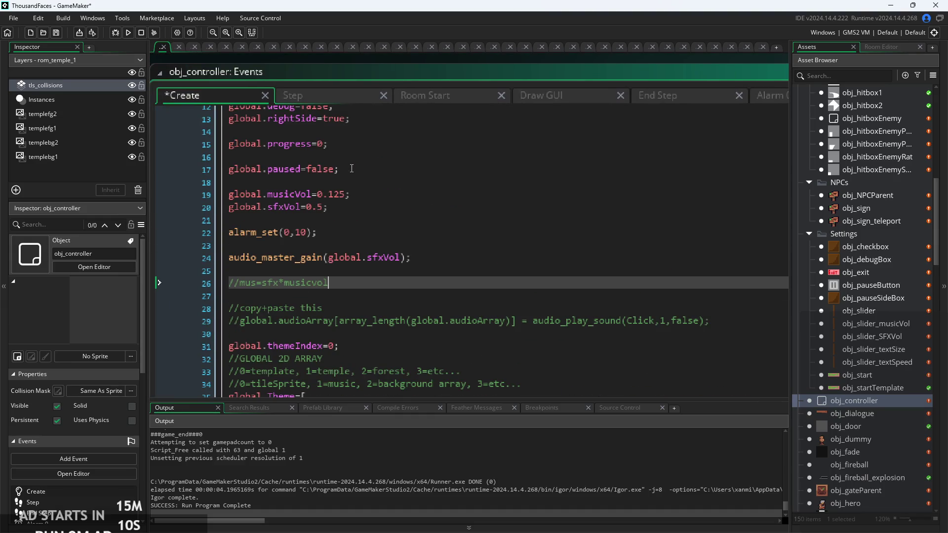
{"action": "left_click", "coordinate": [342, 195]}
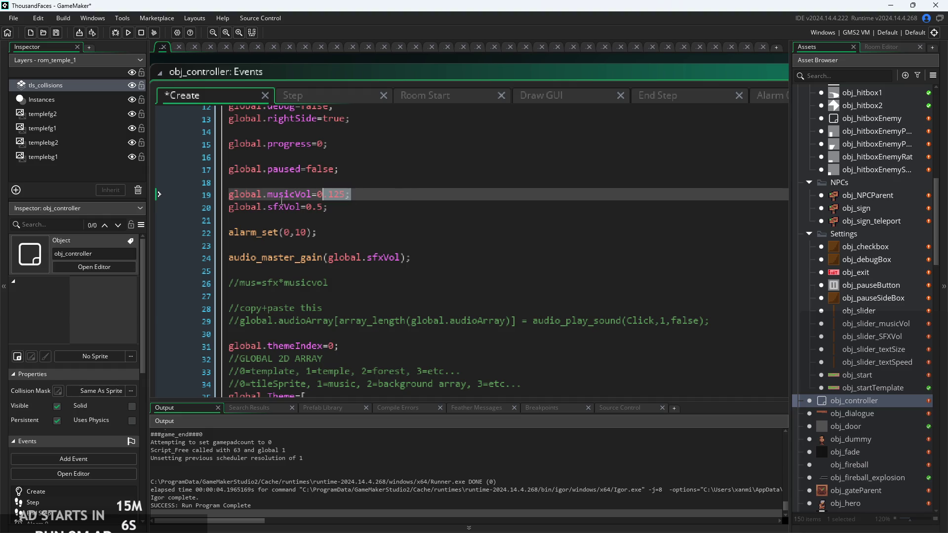
{"action": "key", "text": "BackSpace"}
{"action": "left_click", "coordinate": [332, 219]}
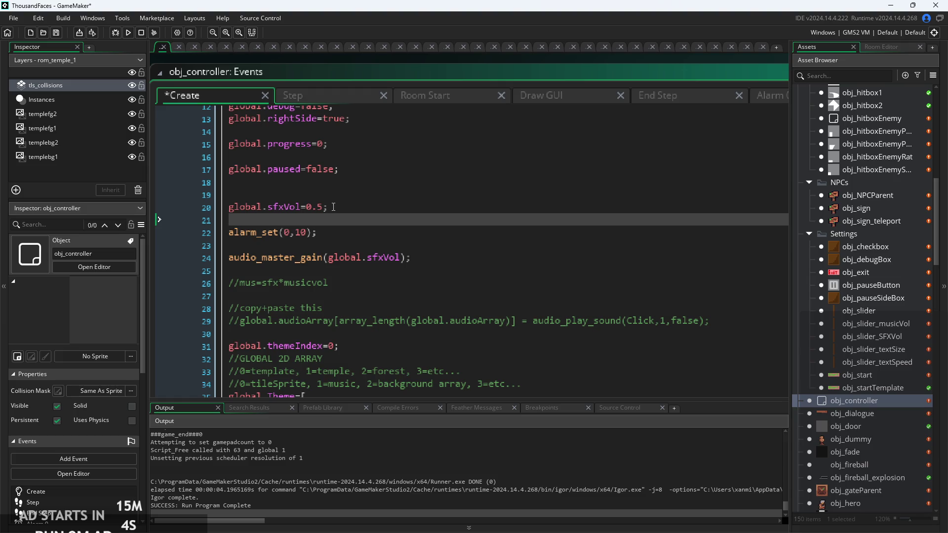
{"action": "type", "text": "global.musicVol=0.125;"}
{"action": "key", "text": "Return"}
{"action": "scroll", "coordinate": [342, 222], "scroll_direction": "up", "scroll_amount": 2, "text": "ctrl"}
{"action": "left_click", "coordinate": [342, 222]}
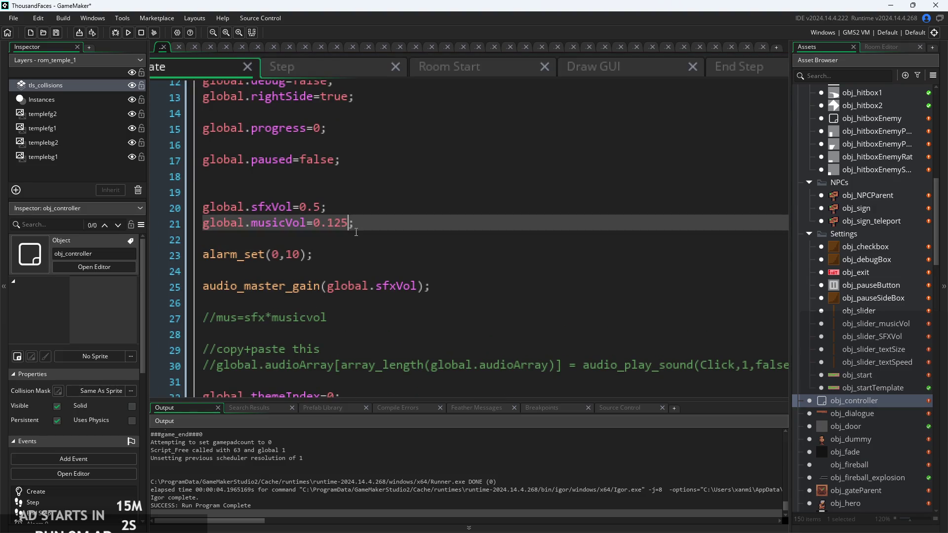
{"action": "type", "text": "/global.s"}
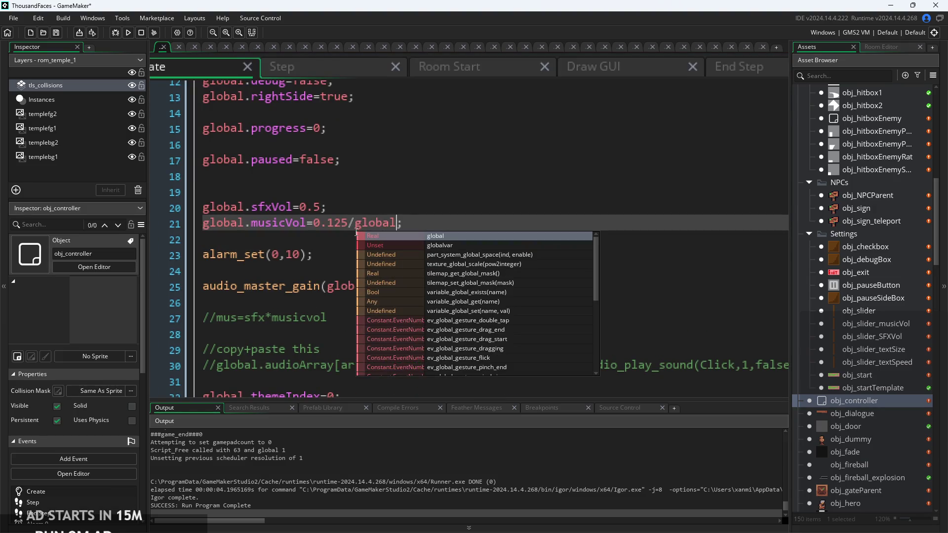
{"action": "type", "text": "f"}
{"action": "key", "text": "Return"}
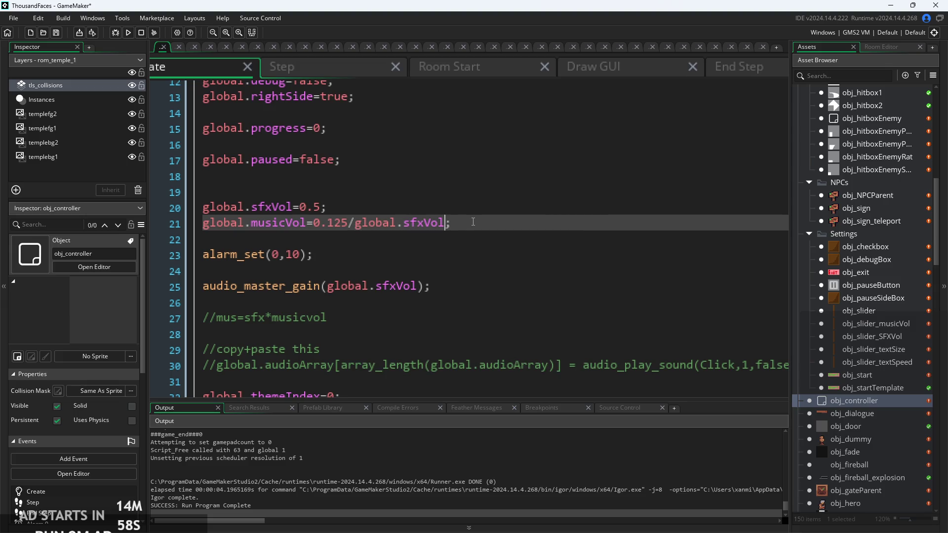
{"action": "left_click", "coordinate": [473, 222]}
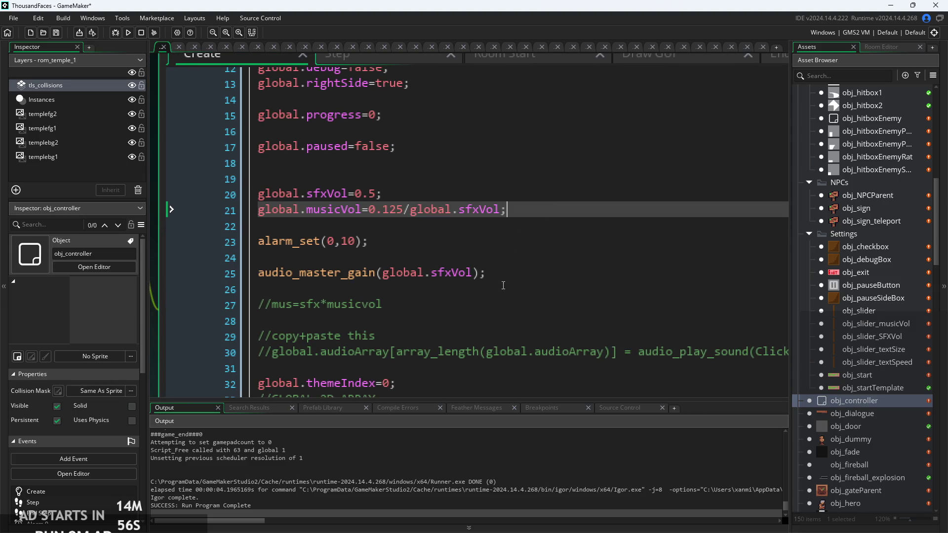
- Review the audio_master_gain and new musicVol lines, then switch to the Step event code
{"action": "left_click", "coordinate": [503, 274]}
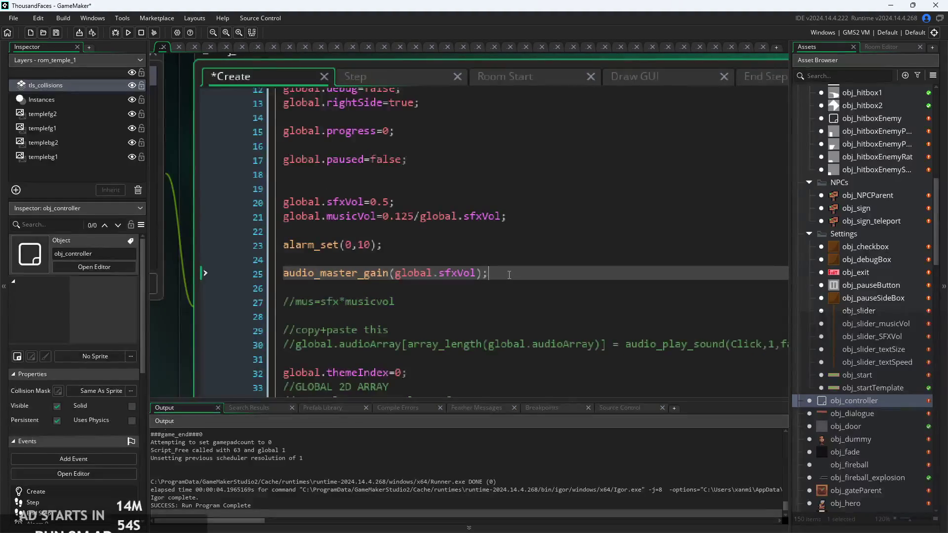
{"action": "left_click", "coordinate": [509, 275]}
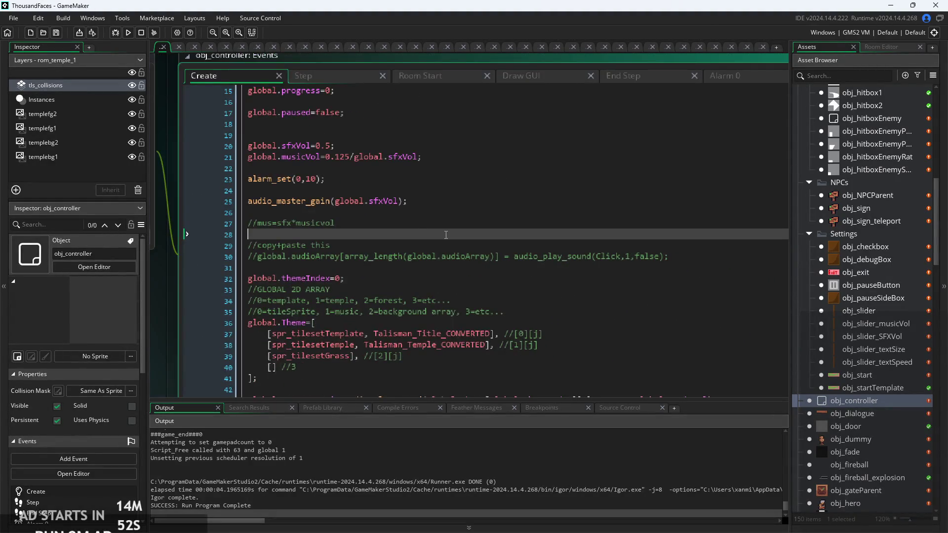
{"action": "left_click", "coordinate": [451, 207]}
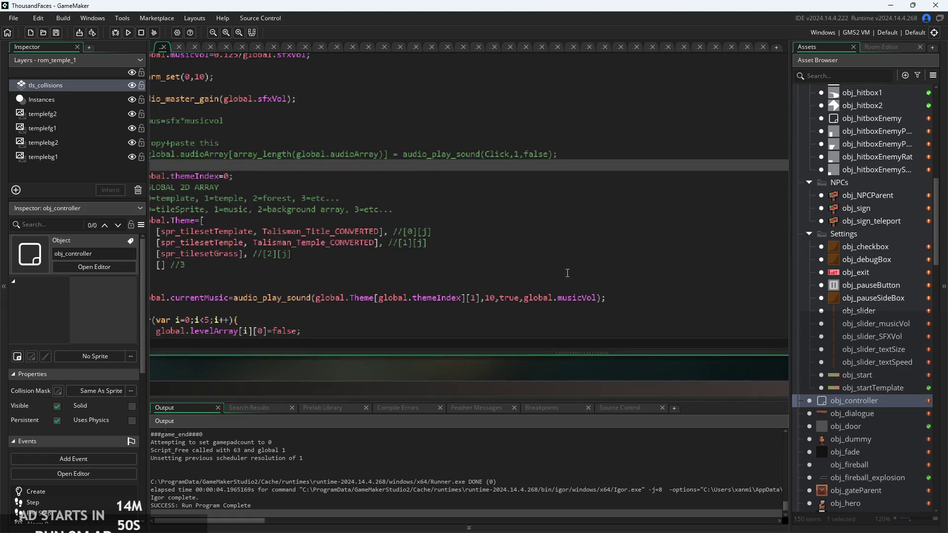
{"action": "left_click", "coordinate": [600, 286]}
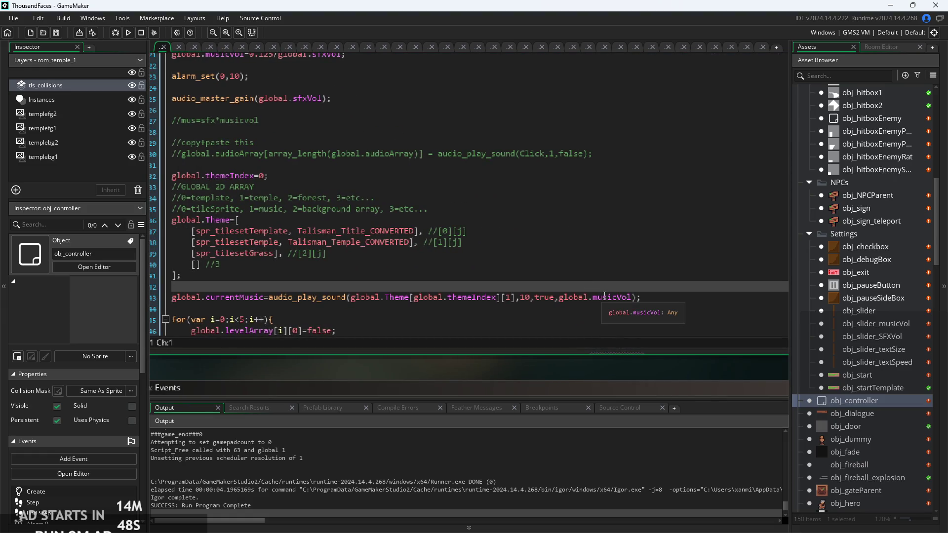
{"action": "key", "text": "Left"}
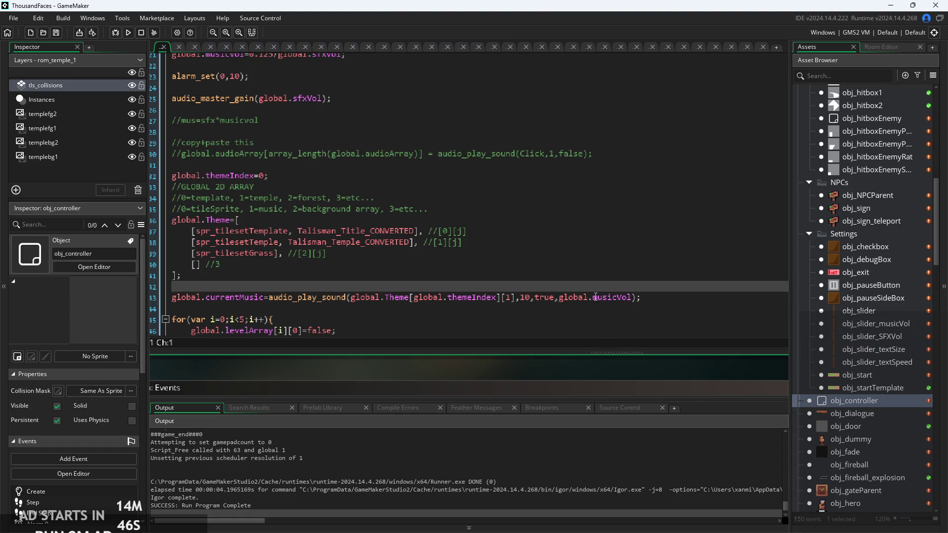
{"action": "scroll", "coordinate": [326, 162], "scroll_direction": "down", "scroll_amount": 5}
{"action": "scroll", "coordinate": [327, 162], "scroll_direction": "up", "scroll_amount": 5}
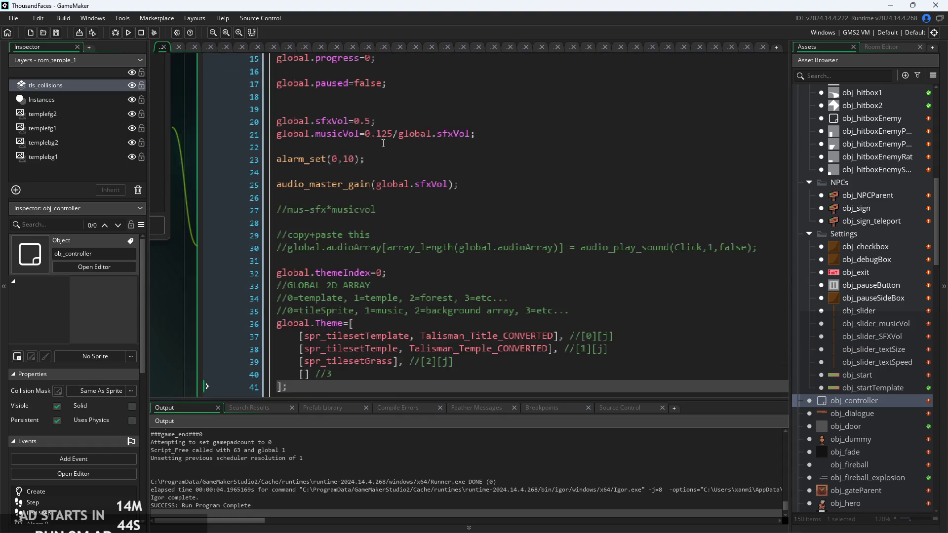
{"action": "left_click_drag", "start_coordinate": [515, 142], "coordinate": [252, 137]}
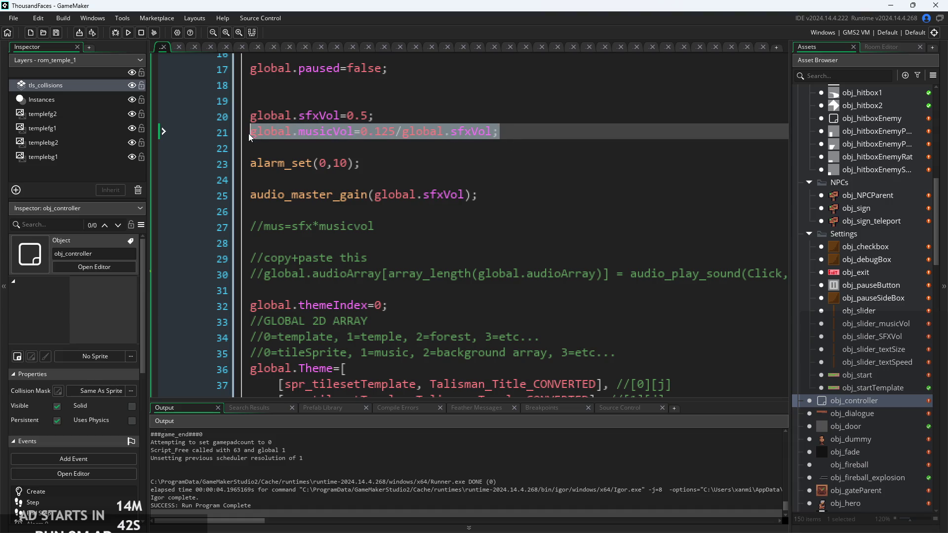
{"action": "left_click", "coordinate": [406, 140]}
{"action": "left_click_drag", "start_coordinate": [405, 140], "coordinate": [420, 211]}
{"action": "left_click", "coordinate": [405, 114]}
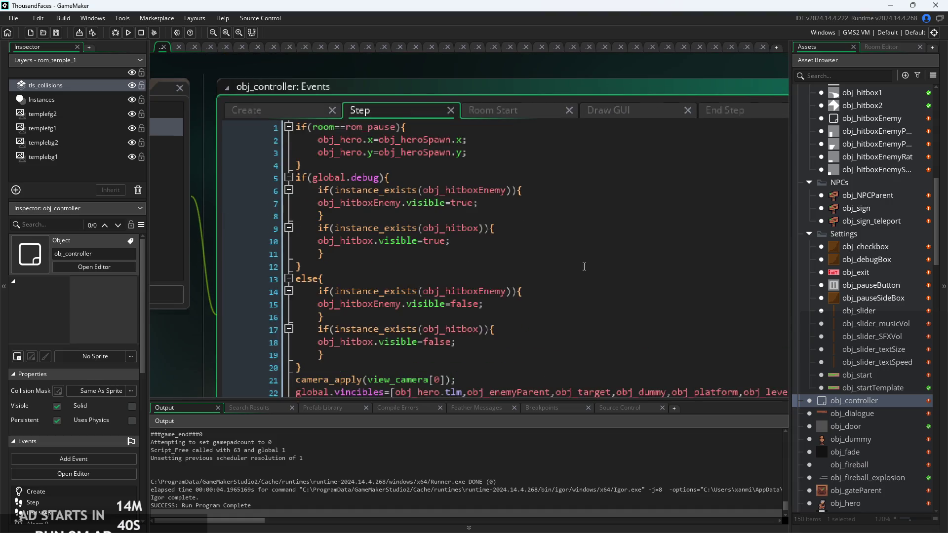
- Delete /global.sfxVol from the Step event's music play call, then open obj_slider_musicVol
{"action": "scroll", "coordinate": [575, 281], "scroll_direction": "down", "scroll_amount": 3}
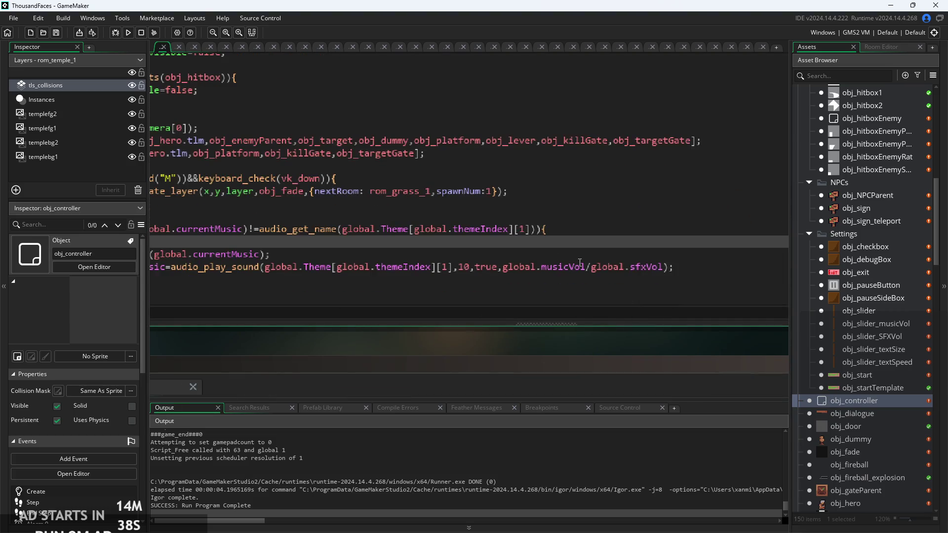
{"action": "left_click", "coordinate": [669, 271]}
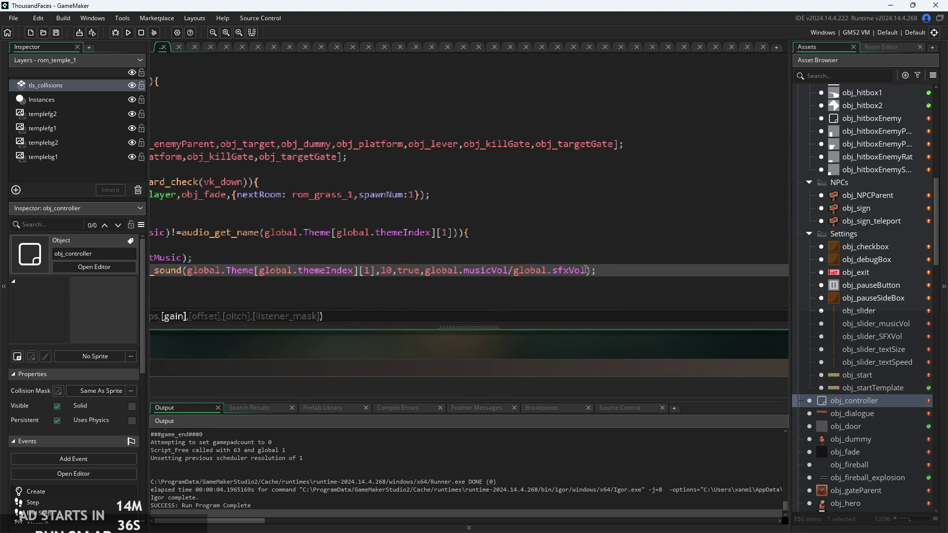
{"action": "left_click_drag", "start_coordinate": [586, 271], "coordinate": [504, 274]}
{"action": "key", "text": "BackSpace"}
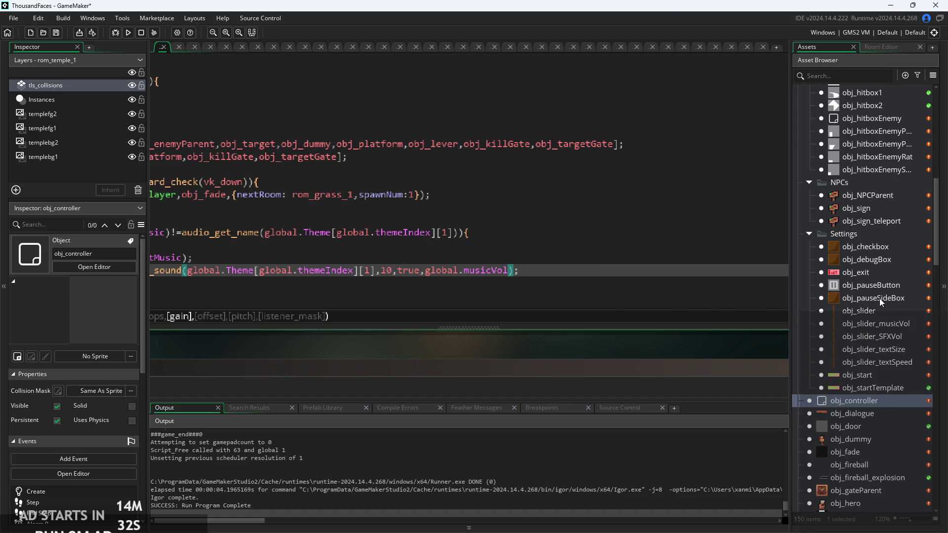
{"action": "double_click", "coordinate": [892, 322]}
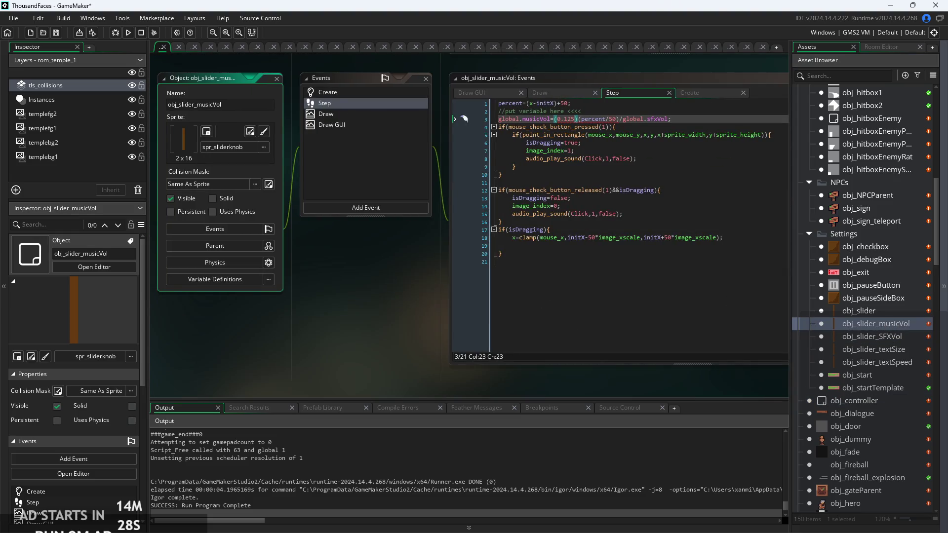
- Insert * between (0.125) and (percent/50) on line 3 of obj_slider_musicVol's Step event
{"action": "left_click", "coordinate": [493, 245]}
{"action": "scroll", "coordinate": [475, 197], "scroll_direction": "up", "scroll_amount": 3, "text": "ctrl"}
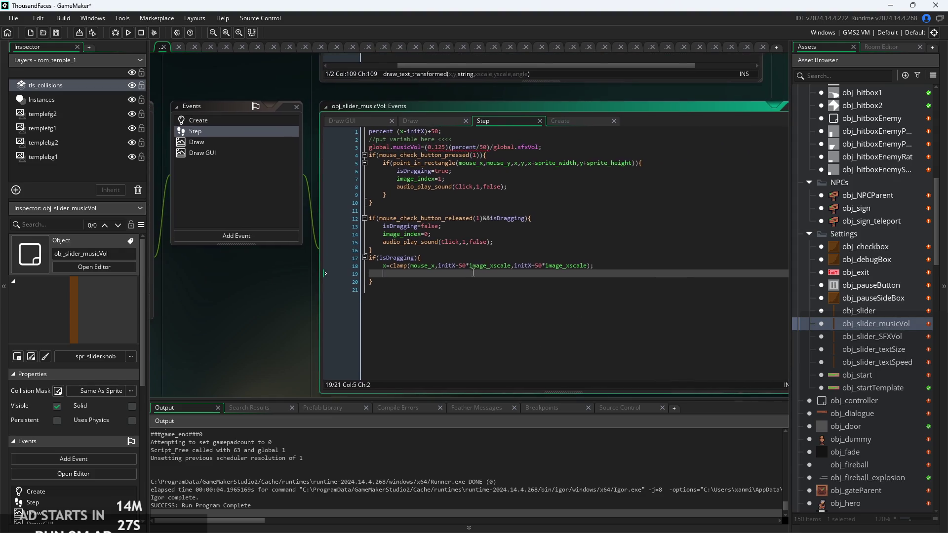
{"action": "left_click", "coordinate": [474, 153]}
{"action": "scroll", "coordinate": [493, 208], "scroll_direction": "up", "scroll_amount": 3}
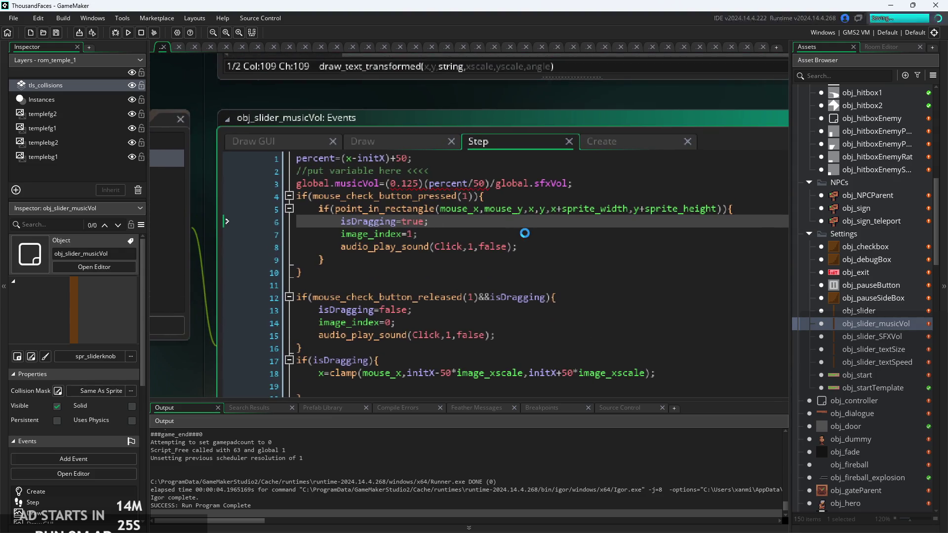
{"action": "left_click", "coordinate": [538, 223]}
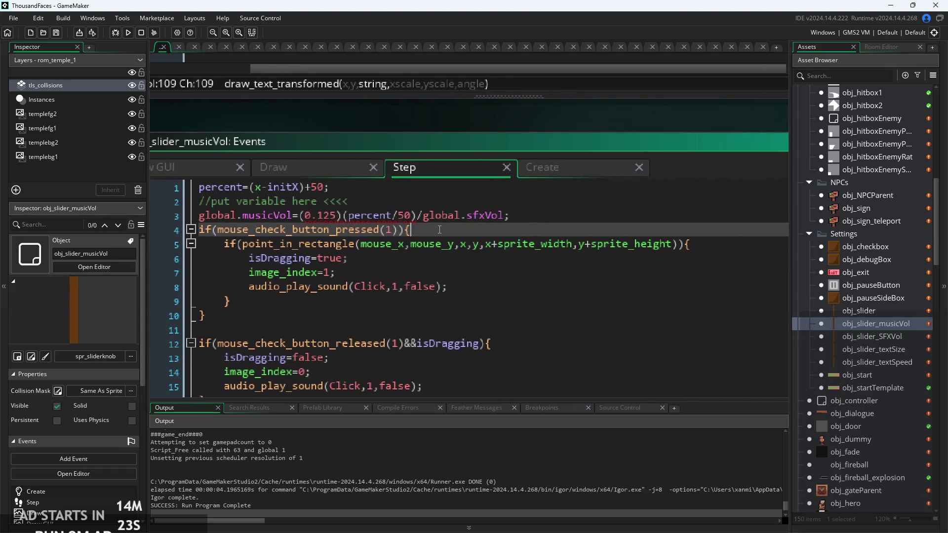
{"action": "scroll", "coordinate": [376, 220], "scroll_direction": "up", "scroll_amount": 1}
{"action": "left_click", "coordinate": [400, 221]}
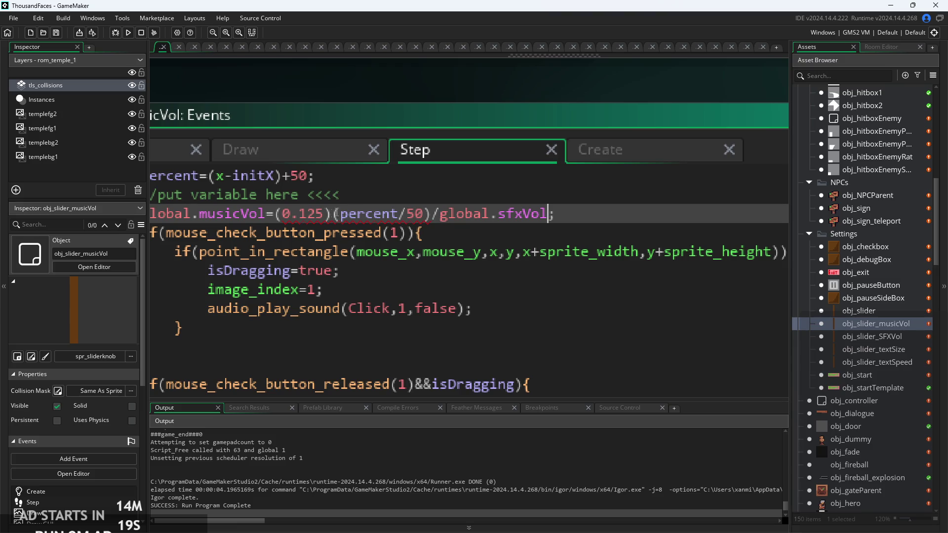
{"action": "left_click", "coordinate": [334, 213]}
{"action": "type", "text": "*"}
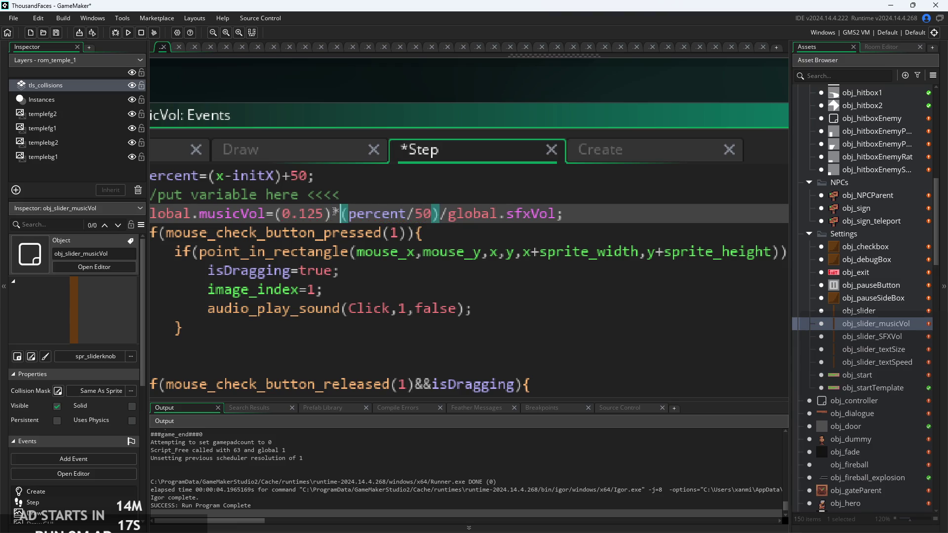
- Review the percent, 0.125 and /global.sfxVol terms in the musicVol formula
{"action": "double_click", "coordinate": [395, 213]}
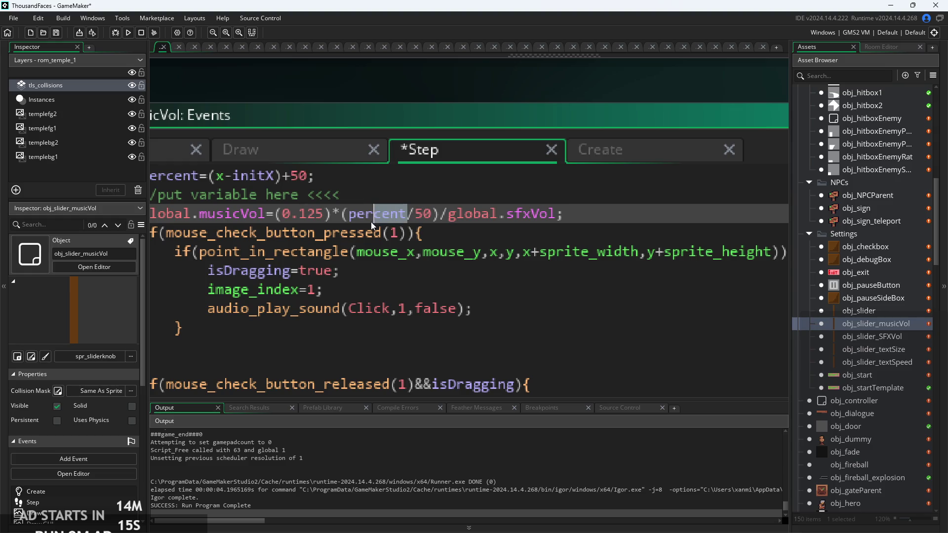
{"action": "left_click_drag", "start_coordinate": [390, 217], "coordinate": [458, 208]}
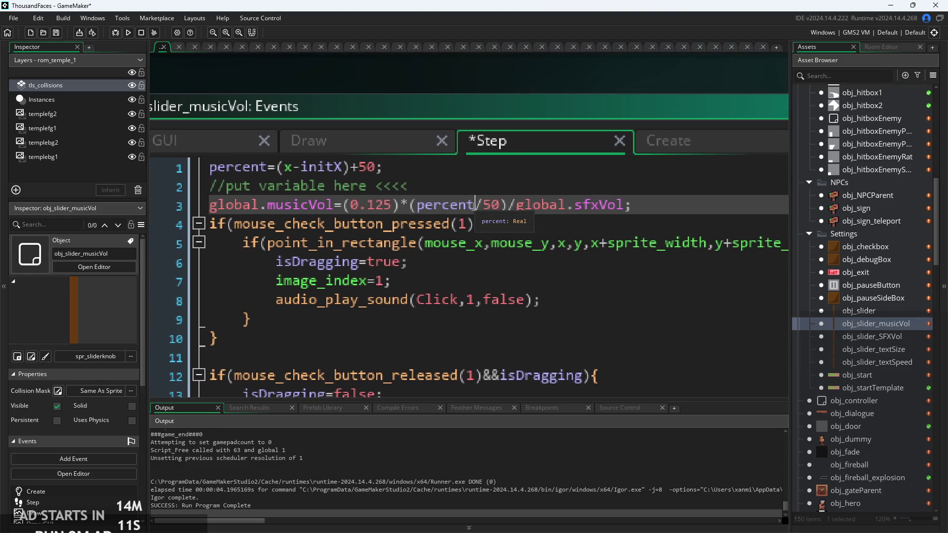
{"action": "left_click_drag", "start_coordinate": [423, 205], "coordinate": [484, 209]}
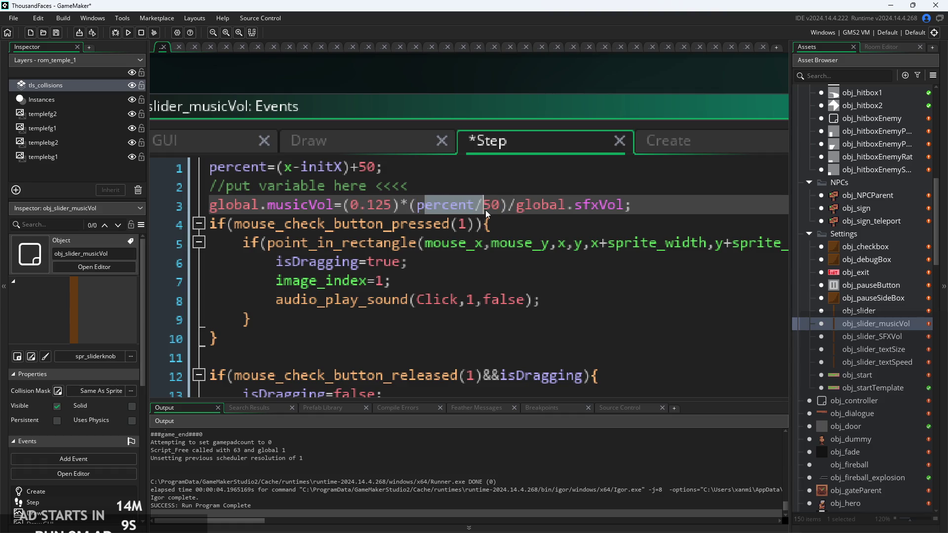
{"action": "left_click", "coordinate": [471, 211]}
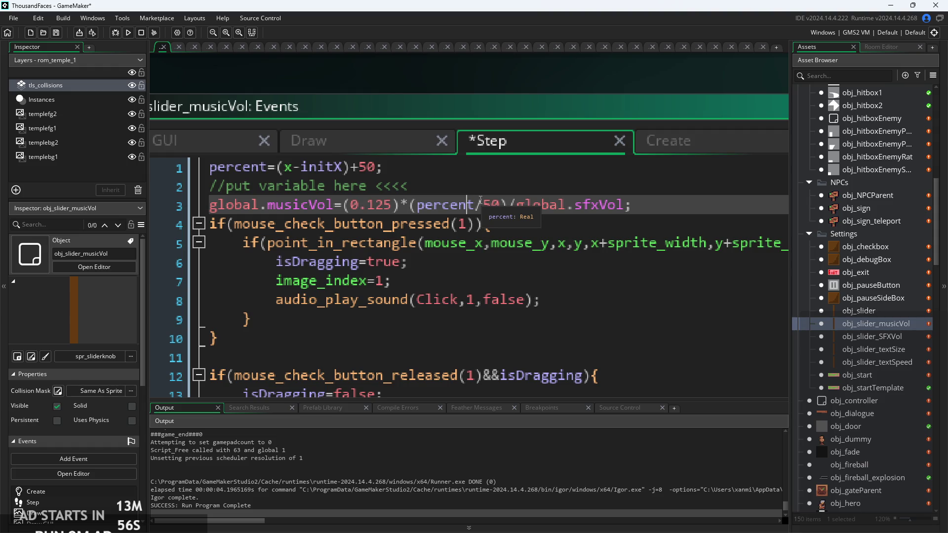
{"action": "left_click_drag", "start_coordinate": [474, 204], "coordinate": [418, 205]}
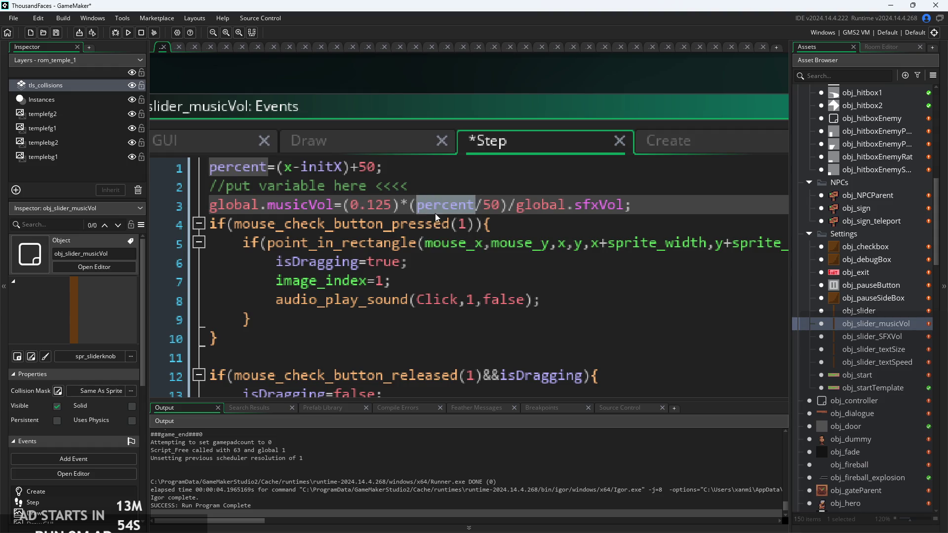
{"action": "key", "text": "Right"}
{"action": "scroll", "coordinate": [439, 215], "scroll_direction": "up", "scroll_amount": 1}
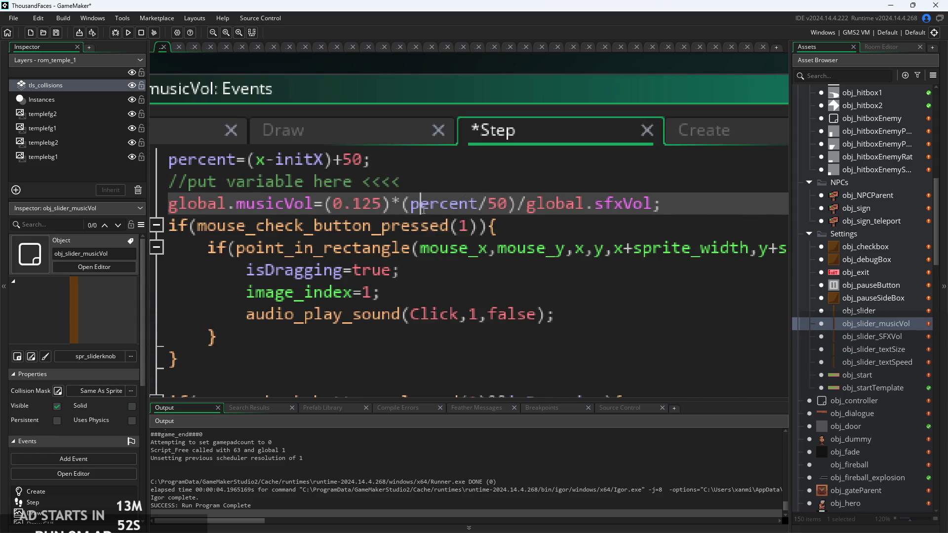
{"action": "scroll", "coordinate": [416, 209], "scroll_direction": "down", "scroll_amount": 1}
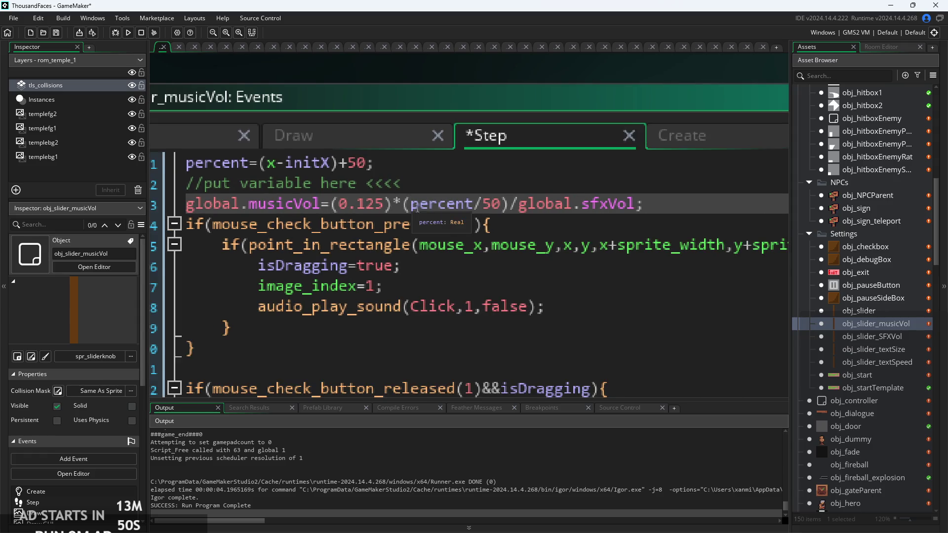
{"action": "left_click", "coordinate": [319, 212]}
{"action": "scroll", "coordinate": [319, 212], "scroll_direction": "up", "scroll_amount": 2}
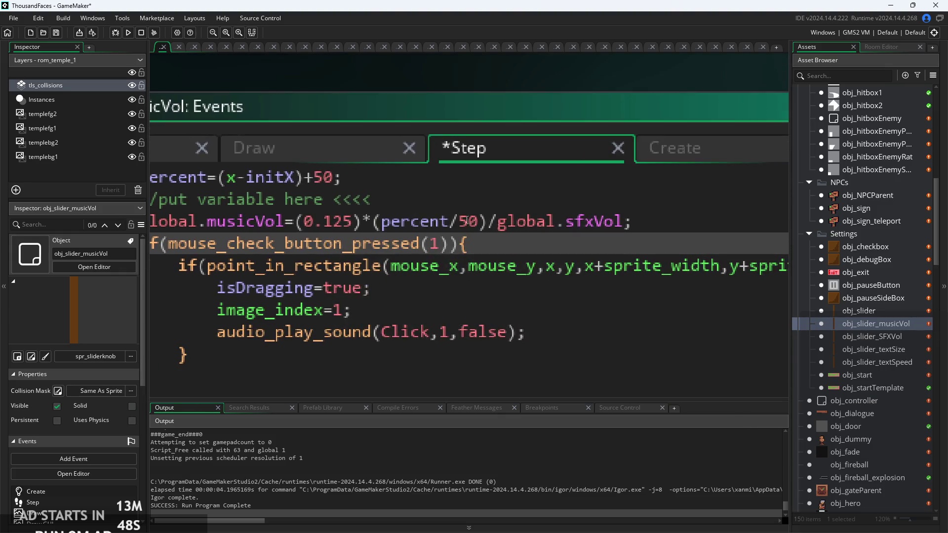
{"action": "left_click_drag", "start_coordinate": [489, 221], "coordinate": [528, 221]}
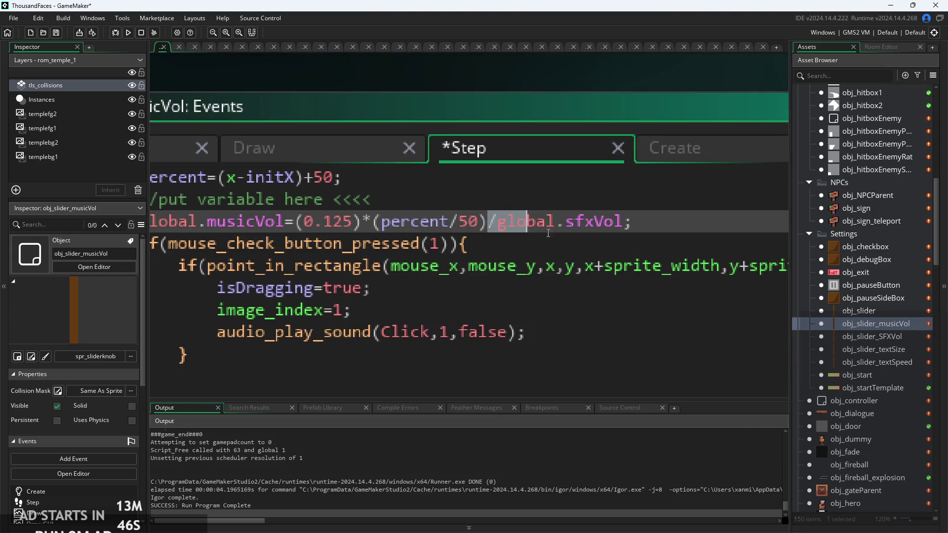
{"action": "left_click", "coordinate": [617, 231]}
{"action": "left_click", "coordinate": [577, 245]}
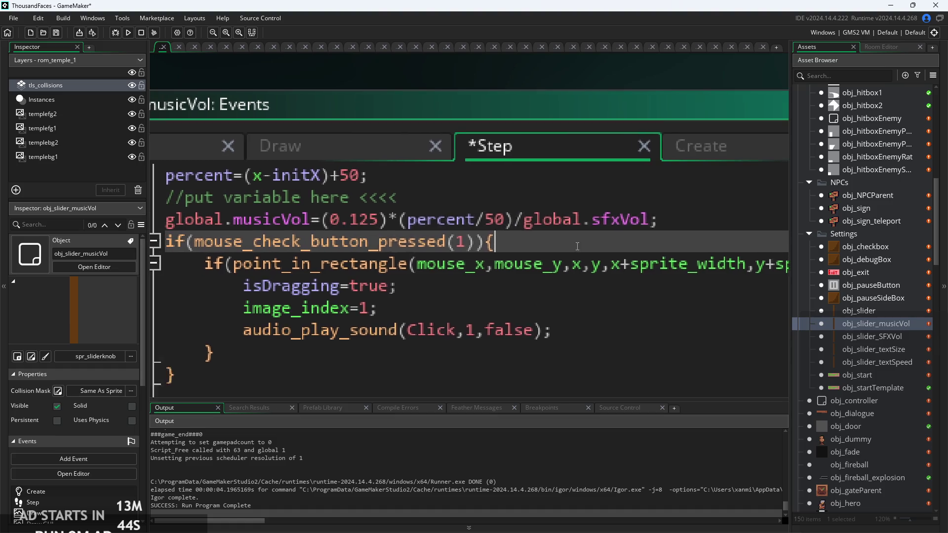
{"action": "double_click", "coordinate": [390, 219]}
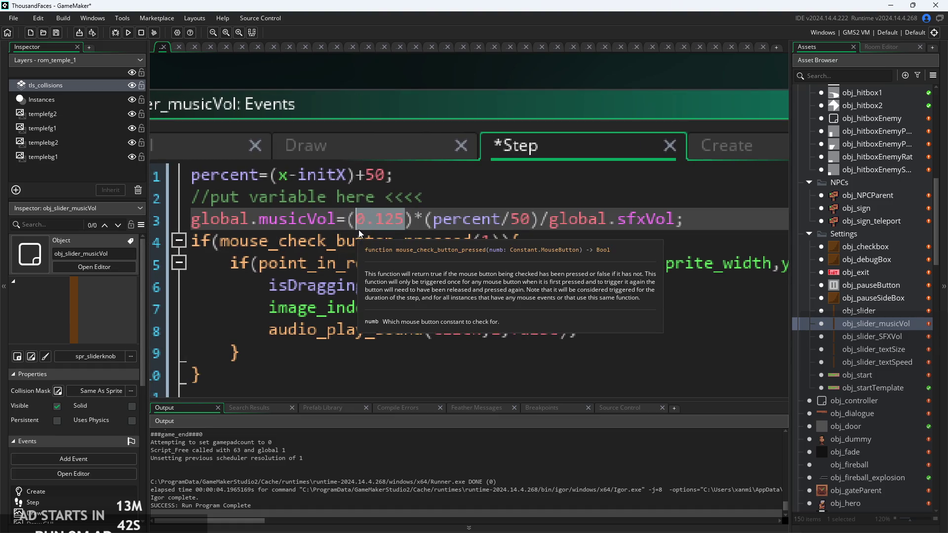
{"action": "left_click", "coordinate": [439, 221]}
- Save the Step event changes and run the game to test the music slider
{"action": "key", "text": "ctrl+s"}
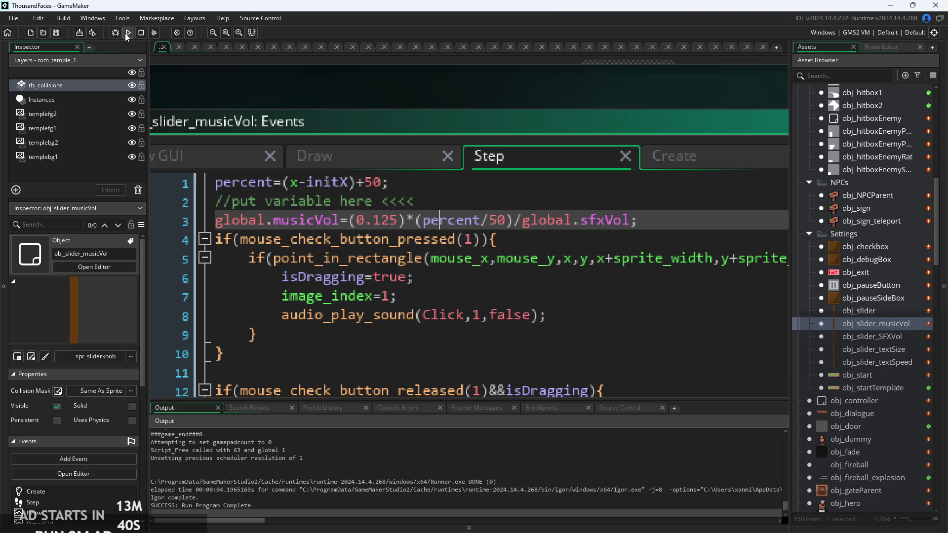
{"action": "left_click", "coordinate": [125, 33]}
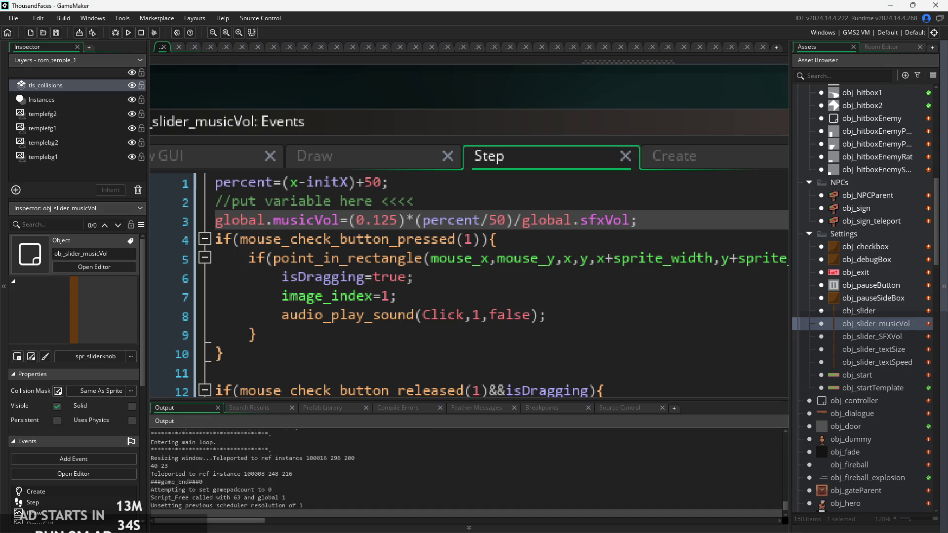
{"action": "double_click", "coordinate": [881, 327]}
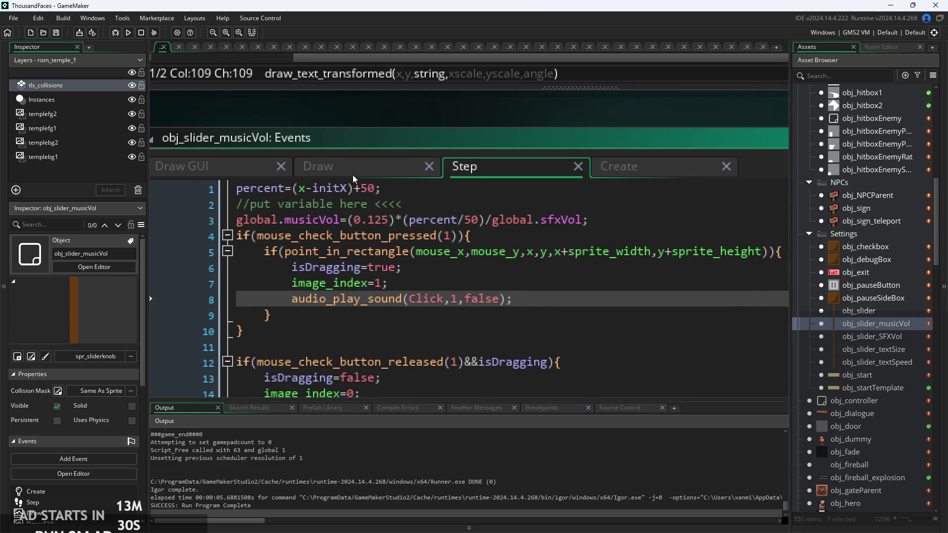
- View the slider's Draw GUI code and open the rom_pause room
{"action": "left_click", "coordinate": [354, 173]}
{"action": "left_click", "coordinate": [271, 175]}
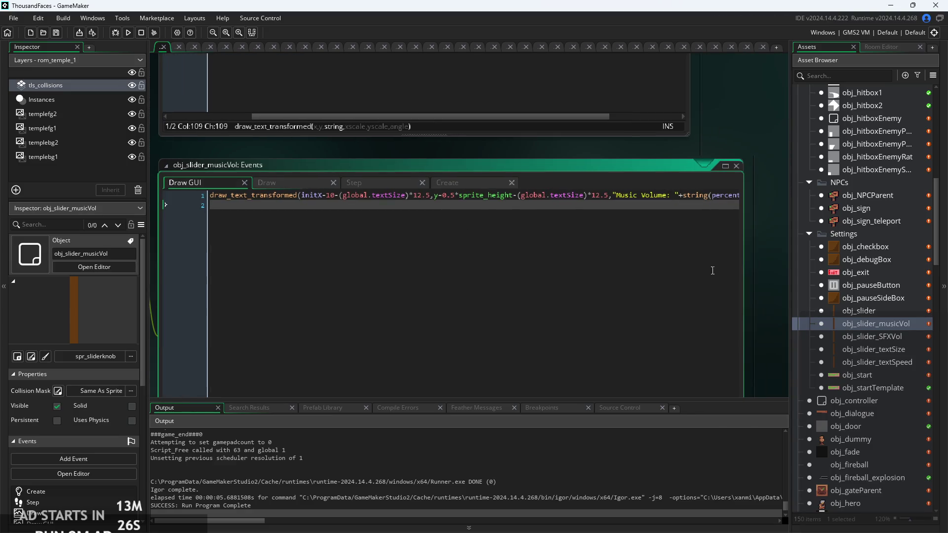
{"action": "scroll", "coordinate": [907, 342], "scroll_direction": "down", "scroll_amount": 2}
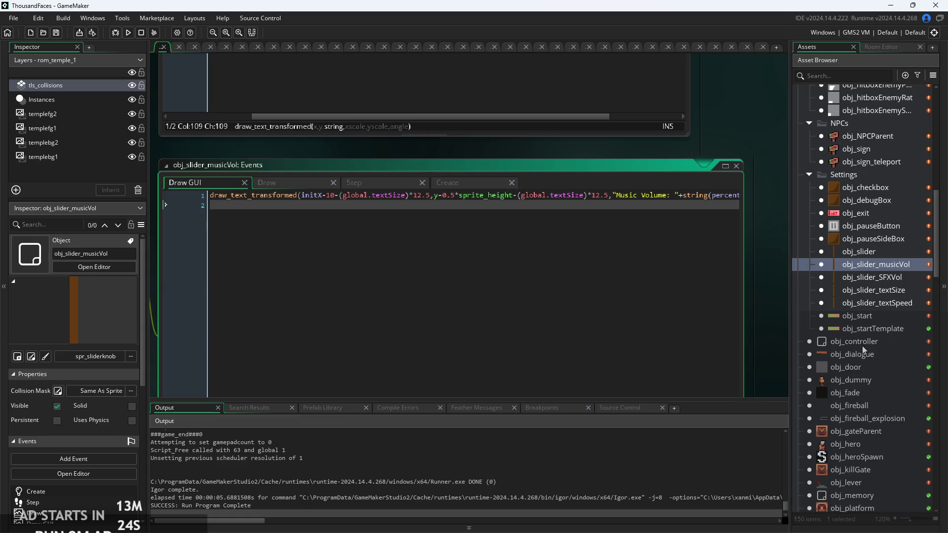
{"action": "scroll", "coordinate": [862, 345], "scroll_direction": "down", "scroll_amount": 7}
{"action": "double_click", "coordinate": [865, 360]}
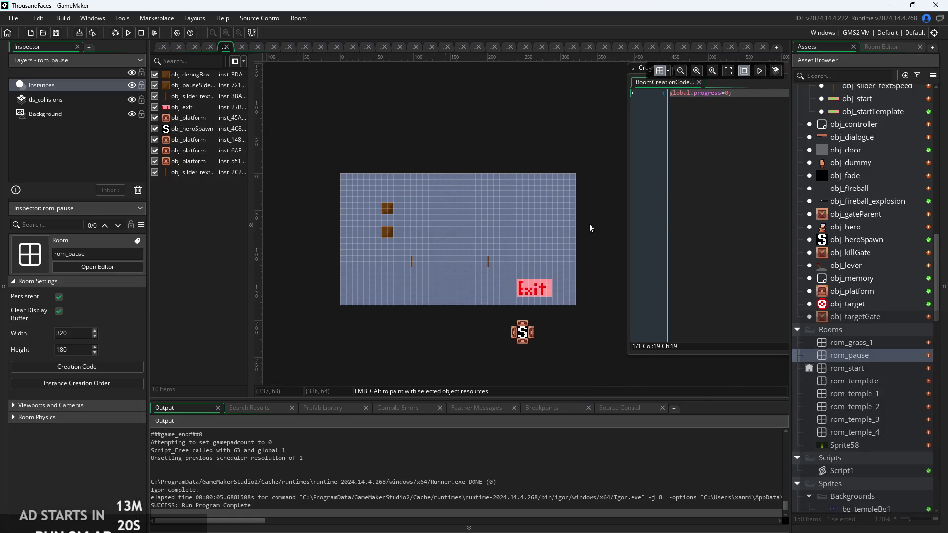
- Open obj_slider_SFXVol's object editor from the Settings folder
{"action": "scroll", "coordinate": [500, 260], "scroll_direction": "up", "scroll_amount": 3}
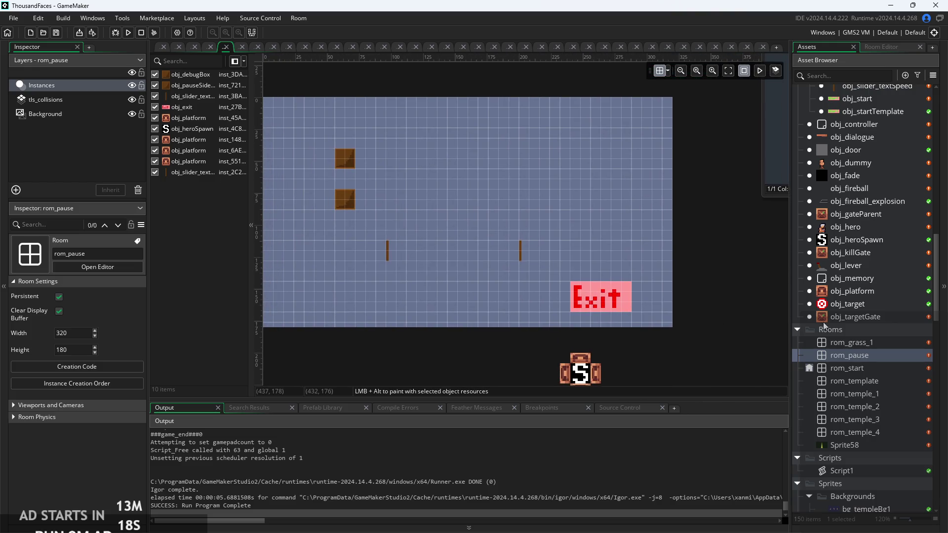
{"action": "scroll", "coordinate": [866, 350], "scroll_direction": "up", "scroll_amount": 5}
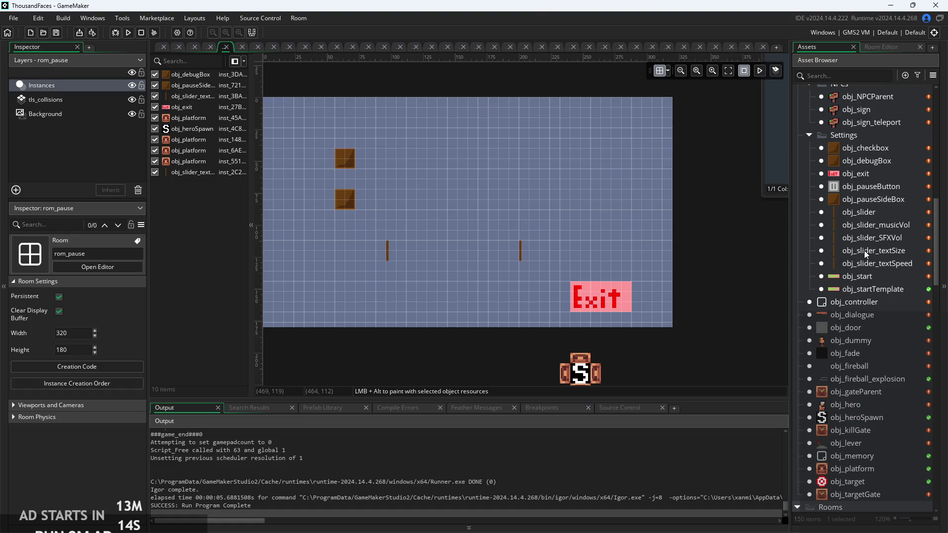
{"action": "left_click", "coordinate": [863, 251]}
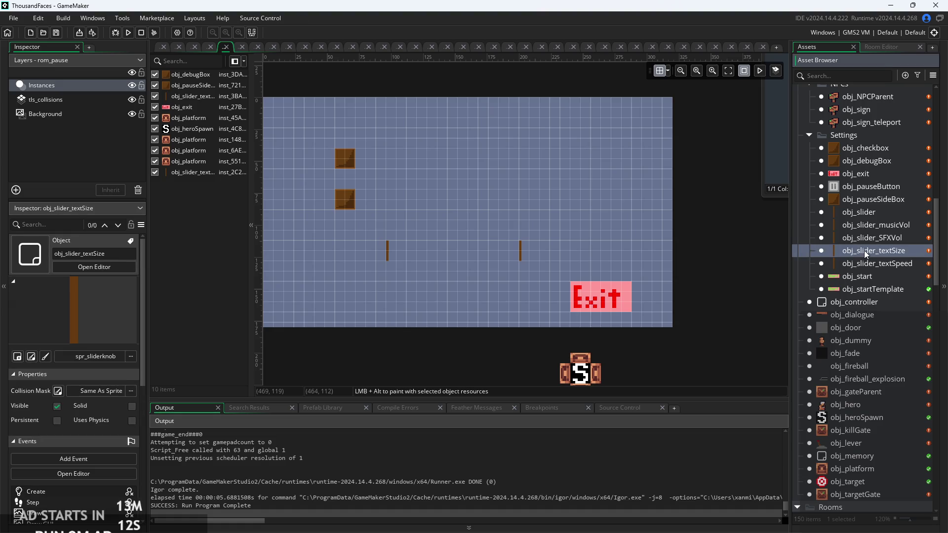
{"action": "left_click", "coordinate": [864, 238]}
{"action": "double_click", "coordinate": [864, 237]}
- Set obj_slider as the parent of obj_slider_SFXVol
{"action": "left_click", "coordinate": [258, 246]}
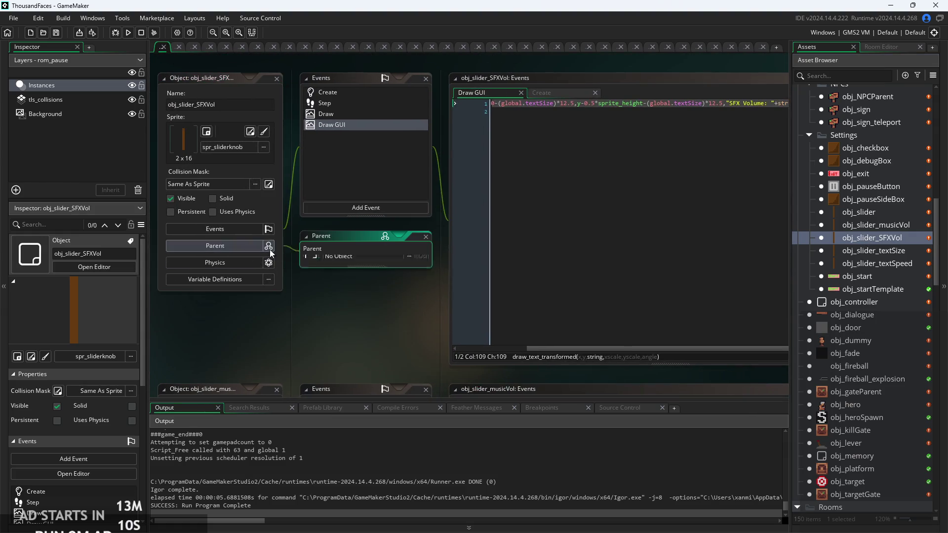
{"action": "left_click", "coordinate": [347, 264]}
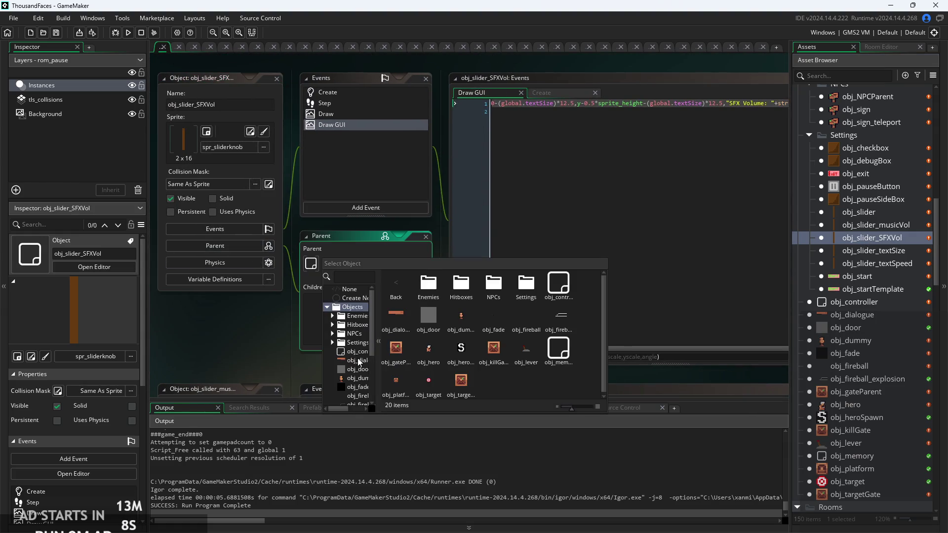
{"action": "scroll", "coordinate": [347, 369], "scroll_direction": "down", "scroll_amount": 2}
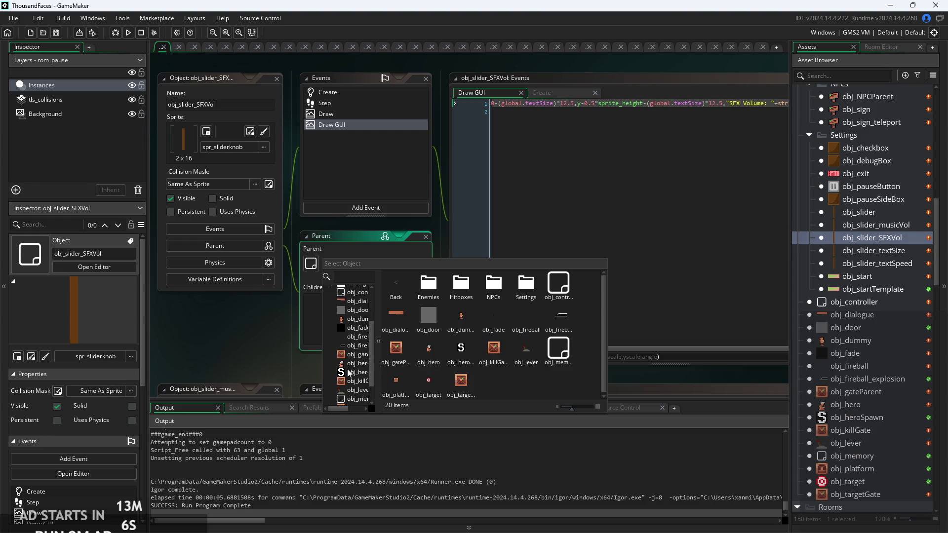
{"action": "scroll", "coordinate": [356, 376], "scroll_direction": "down", "scroll_amount": 1}
{"action": "scroll", "coordinate": [358, 367], "scroll_direction": "up", "scroll_amount": 5}
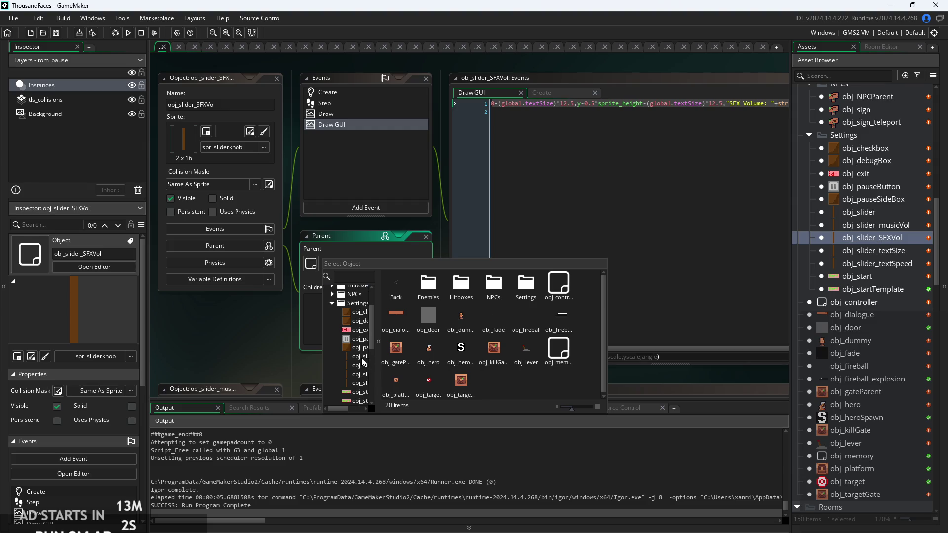
{"action": "left_click", "coordinate": [361, 356]}
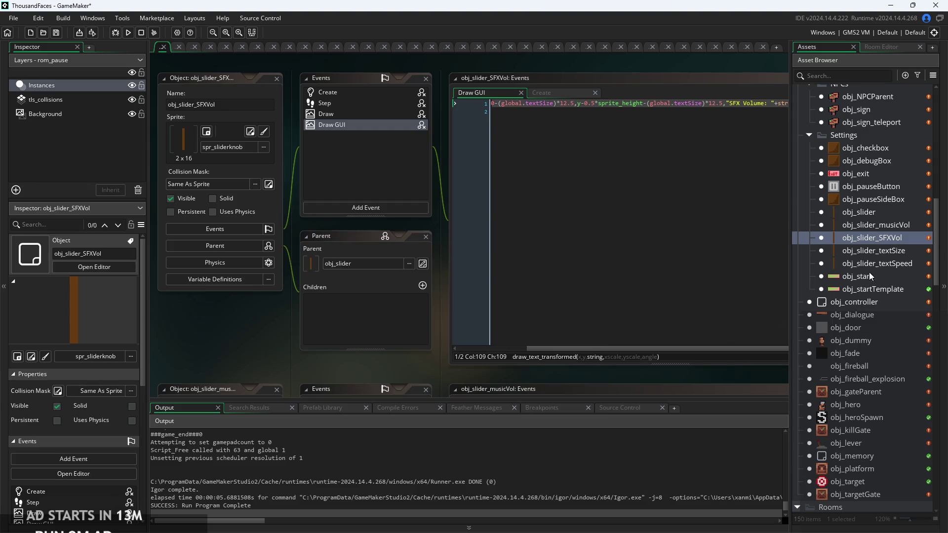
- Set obj_slider as the parent of obj_slider_musicVol as well
{"action": "double_click", "coordinate": [876, 225]}
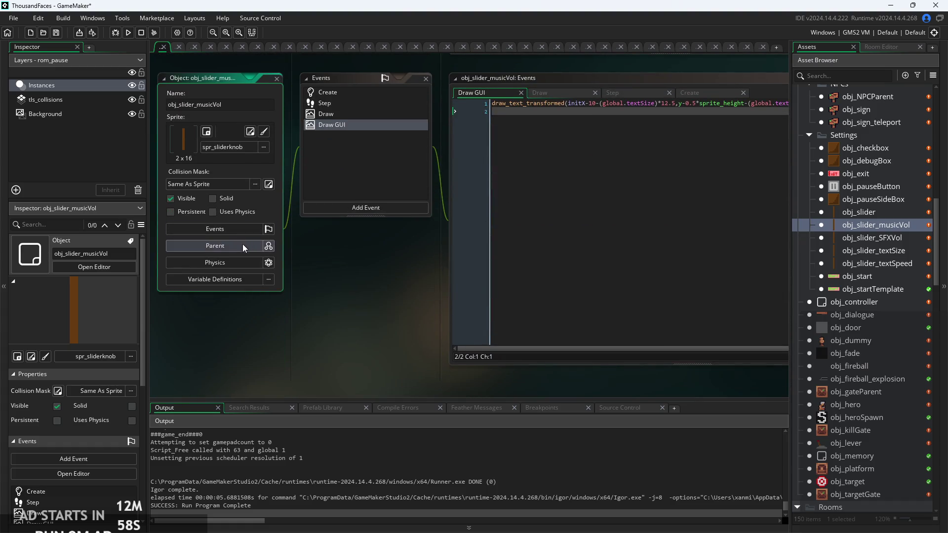
{"action": "left_click", "coordinate": [242, 244]}
{"action": "left_click", "coordinate": [340, 262]}
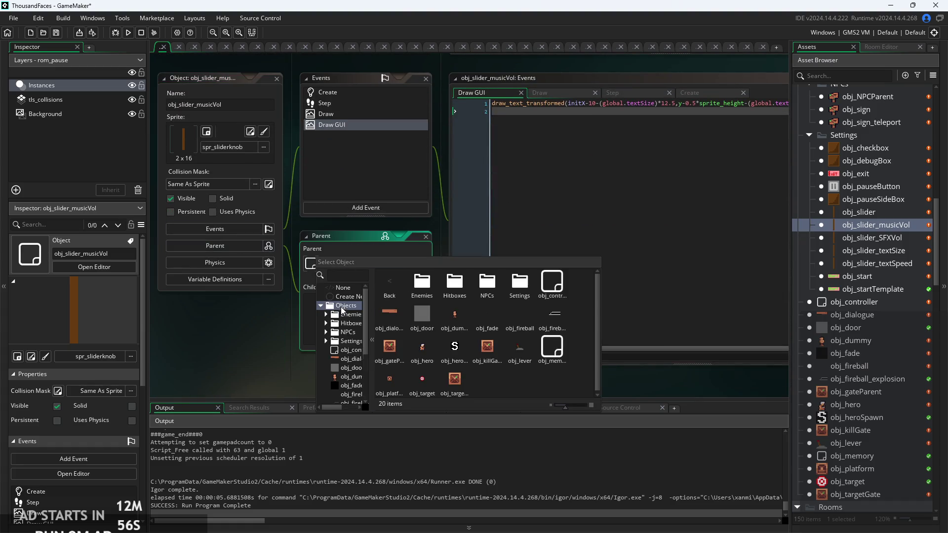
{"action": "left_click", "coordinate": [326, 340]}
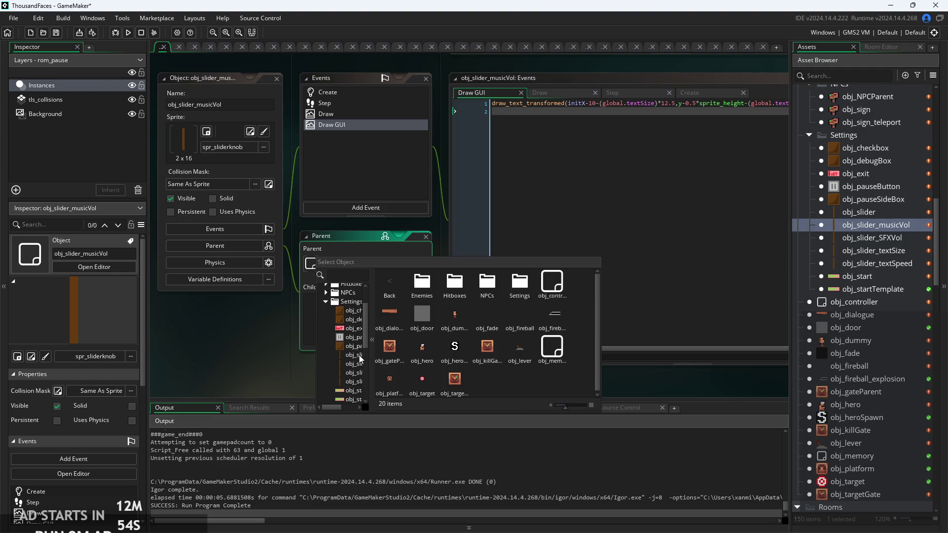
{"action": "left_click", "coordinate": [359, 356]}
{"action": "left_click", "coordinate": [423, 263]}
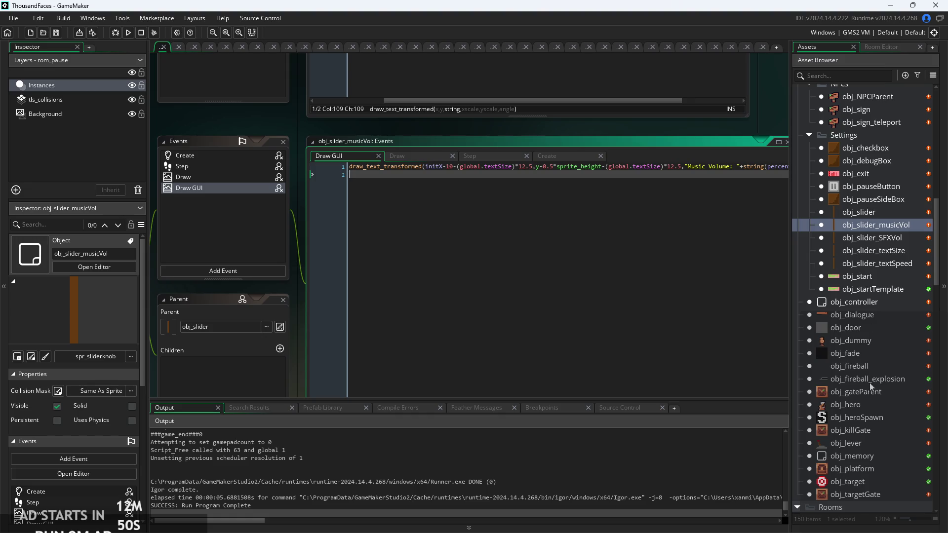
{"action": "scroll", "coordinate": [865, 447], "scroll_direction": "down", "scroll_amount": 5}
{"action": "left_click", "coordinate": [872, 434]}
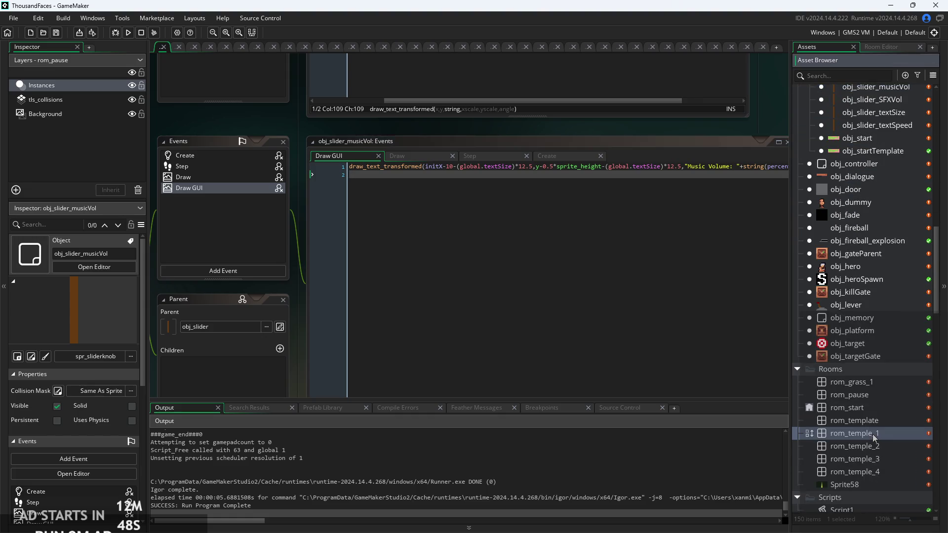
- Place obj_slider_musicVol and obj_slider_SFXVol instances in the rom_pause room
{"action": "double_click", "coordinate": [873, 406]}
{"action": "left_click", "coordinate": [831, 52]}
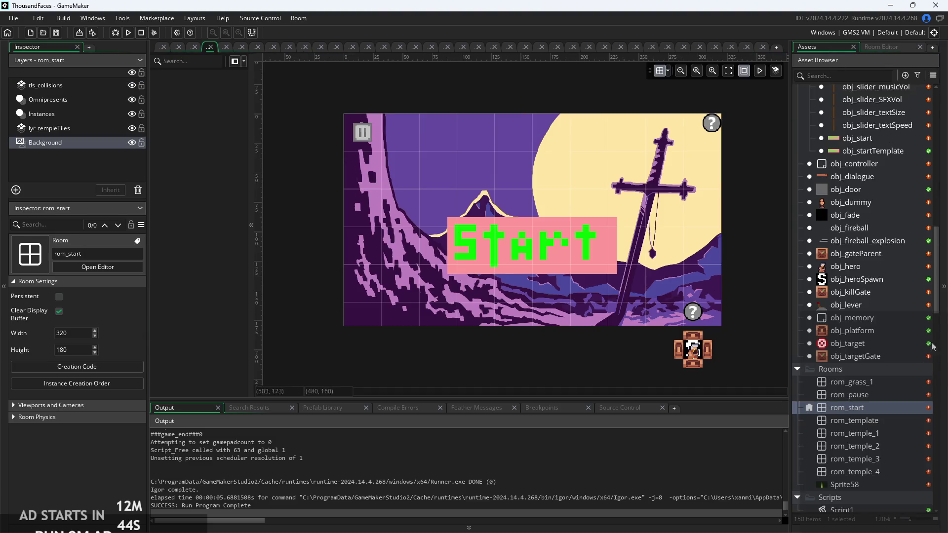
{"action": "double_click", "coordinate": [870, 395]}
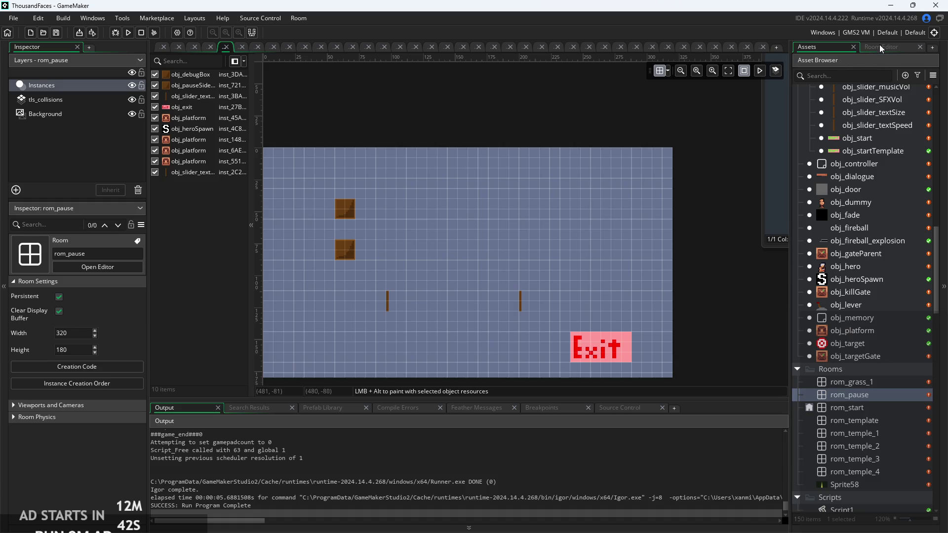
{"action": "left_click", "coordinate": [878, 46]}
{"action": "left_click", "coordinate": [834, 49]}
{"action": "scroll", "coordinate": [865, 217], "scroll_direction": "up", "scroll_amount": 3}
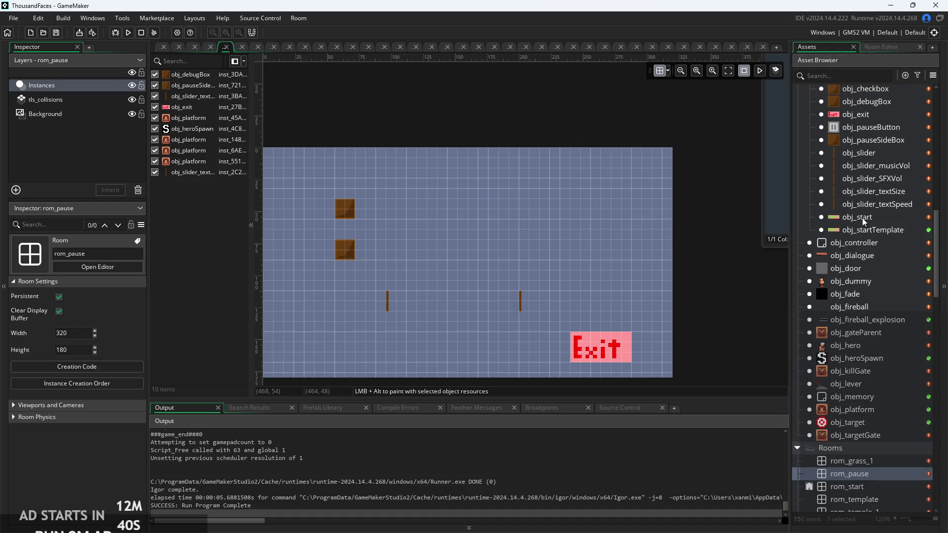
{"action": "scroll", "coordinate": [862, 217], "scroll_direction": "up", "scroll_amount": 1}
{"action": "mouse_move", "coordinate": [845, 188]}
{"action": "left_mouse_down"}
{"action": "mouse_move", "coordinate": [428, 342]}
{"action": "mouse_move", "coordinate": [389, 343]}
{"action": "left_mouse_up"}
{"action": "scroll", "coordinate": [405, 339], "scroll_direction": "up", "scroll_amount": 3}
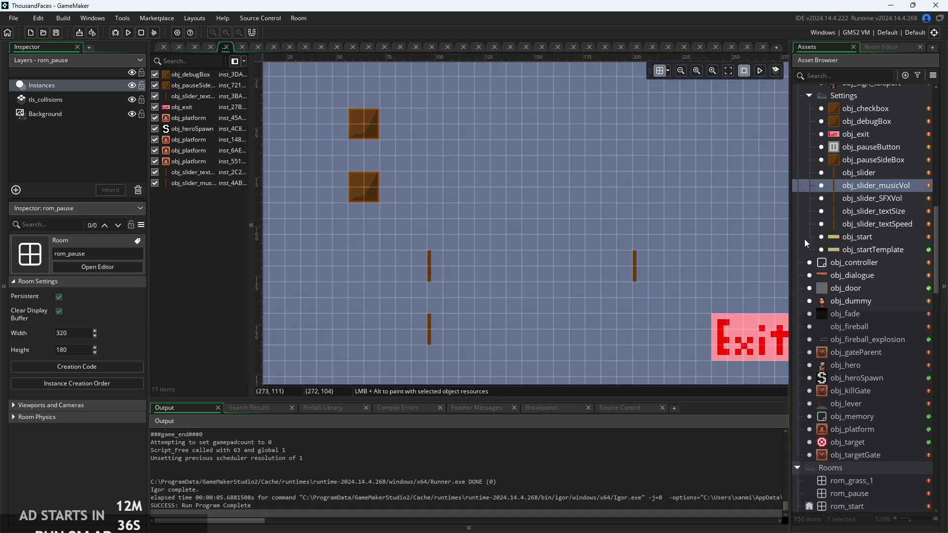
{"action": "mouse_move", "coordinate": [873, 198]}
{"action": "left_mouse_down"}
{"action": "mouse_move", "coordinate": [625, 331]}
{"action": "mouse_move", "coordinate": [640, 335]}
{"action": "mouse_move", "coordinate": [633, 329]}
{"action": "left_mouse_up"}
- Narrow the Exit button instance to scale X 2
{"action": "scroll", "coordinate": [481, 335], "scroll_direction": "down", "scroll_amount": 3}
{"action": "left_click", "coordinate": [622, 325]}
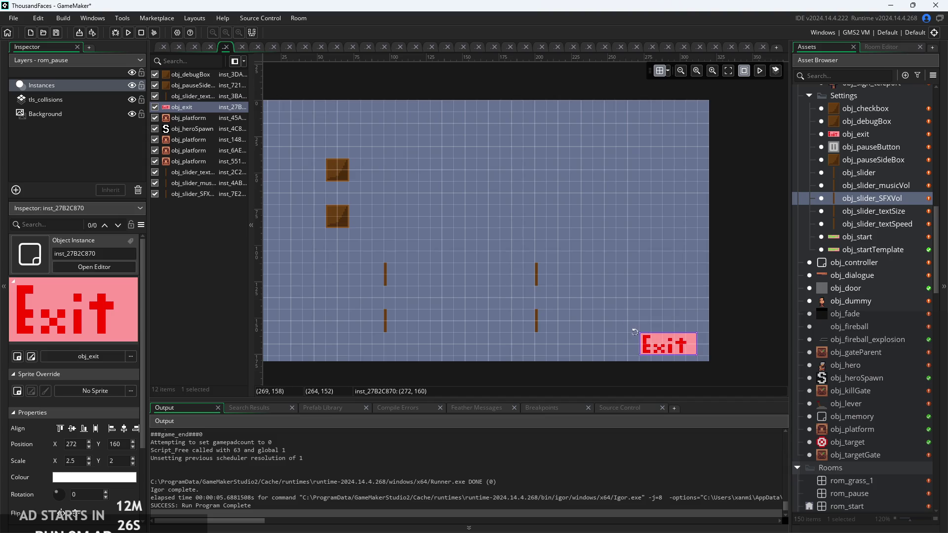
{"action": "mouse_move", "coordinate": [642, 345]}
{"action": "left_mouse_down"}
{"action": "mouse_move", "coordinate": [645, 333]}
{"action": "mouse_move", "coordinate": [697, 324]}
{"action": "left_mouse_up"}
{"action": "left_click", "coordinate": [639, 348]}
- Run the game, open the pause settings, drag Music Volume to 97, and exit
{"action": "scroll", "coordinate": [561, 333], "scroll_direction": "up", "scroll_amount": 4}
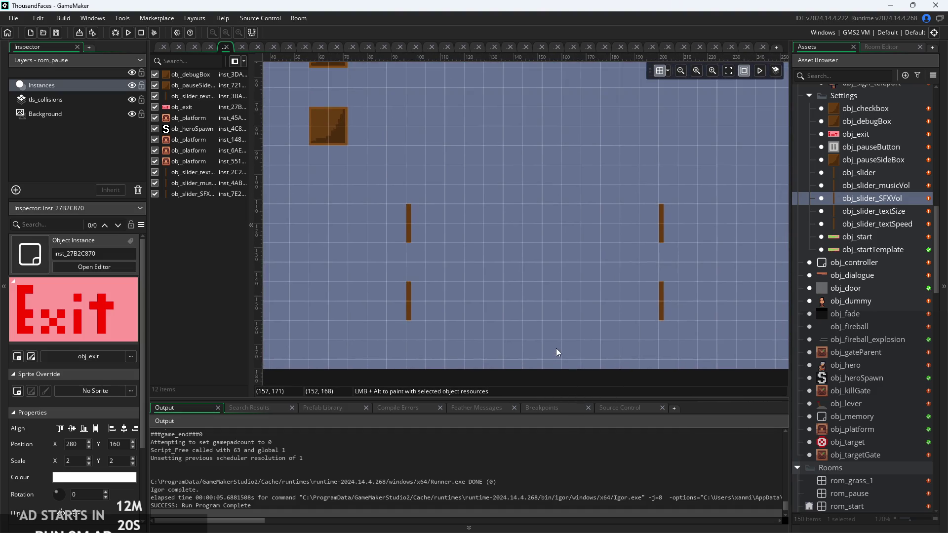
{"action": "scroll", "coordinate": [406, 301], "scroll_direction": "down", "scroll_amount": 2}
{"action": "scroll", "coordinate": [460, 254], "scroll_direction": "down", "scroll_amount": 3}
{"action": "scroll", "coordinate": [449, 338], "scroll_direction": "up", "scroll_amount": 2}
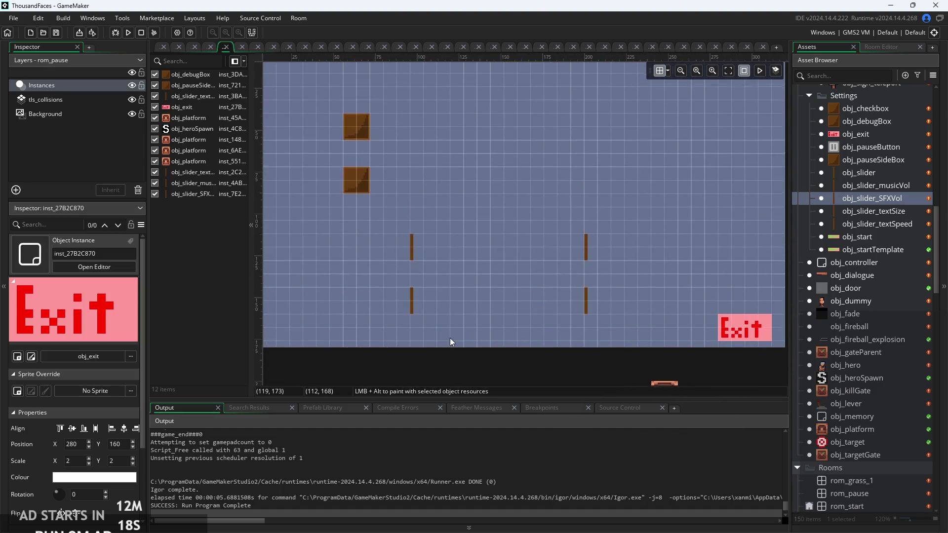
{"action": "left_click", "coordinate": [127, 32]}
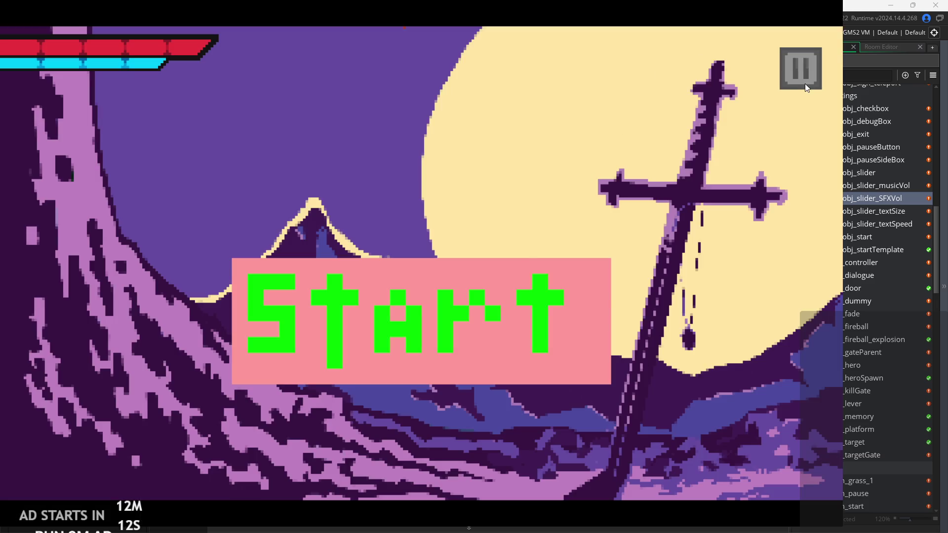
{"action": "left_click", "coordinate": [800, 82]}
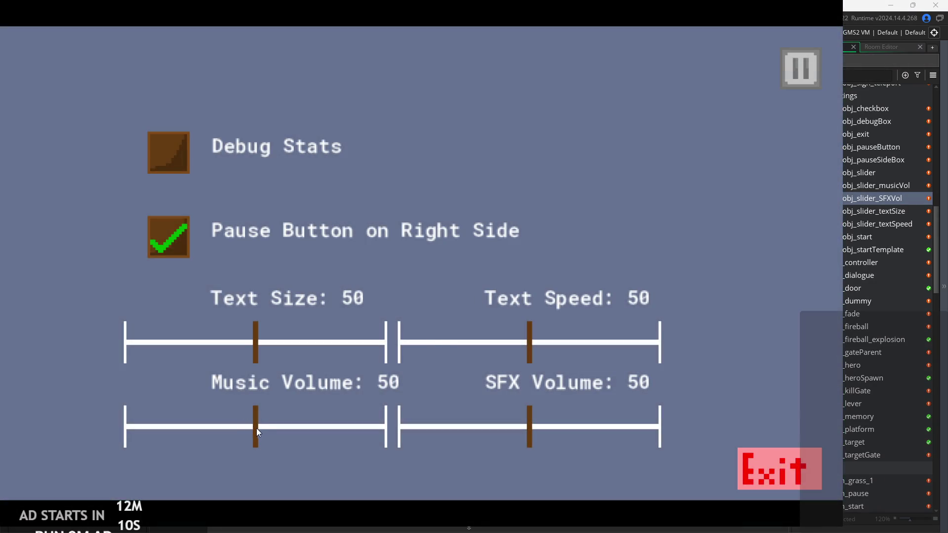
{"action": "mouse_move", "coordinate": [256, 428]}
{"action": "left_mouse_down"}
{"action": "mouse_move", "coordinate": [111, 447]}
{"action": "mouse_move", "coordinate": [378, 411]}
{"action": "left_mouse_up"}
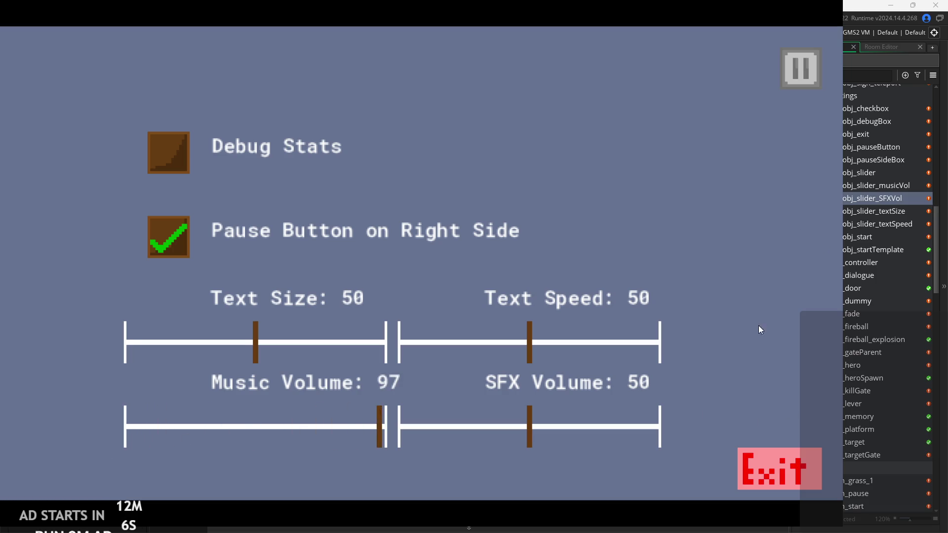
{"action": "left_click", "coordinate": [760, 476]}
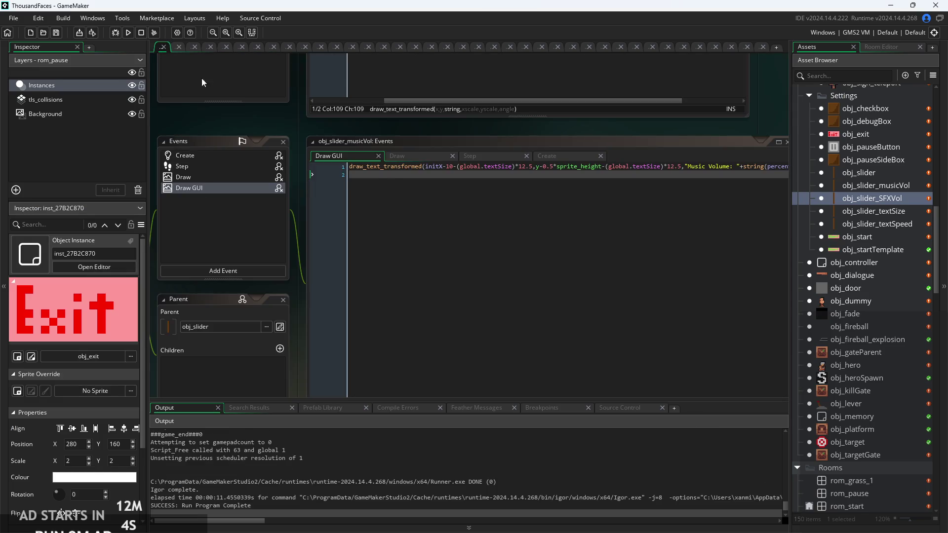
- Open obj_slider_musicVol's Step event and add an empty line after the line 3 formula
{"action": "double_click", "coordinate": [881, 186]}
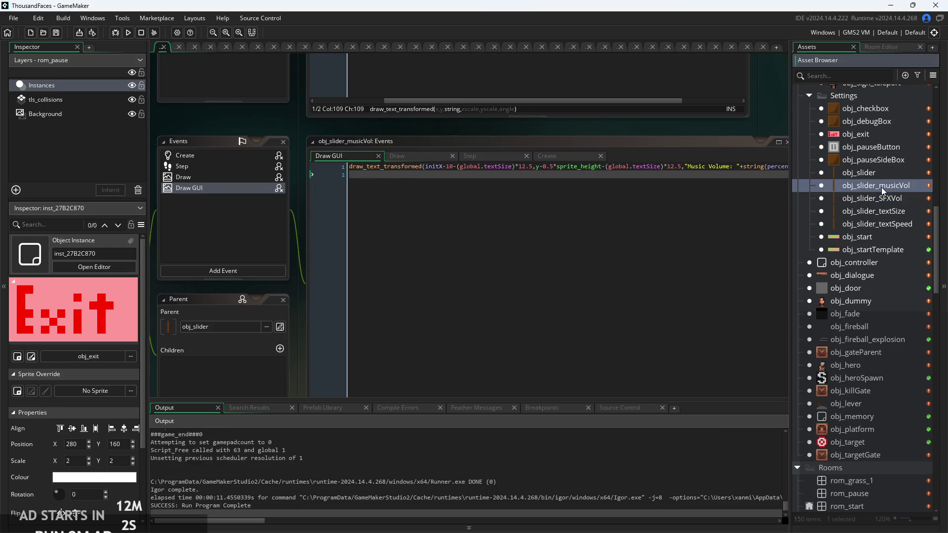
{"action": "left_click_drag", "start_coordinate": [544, 132], "coordinate": [474, 165]}
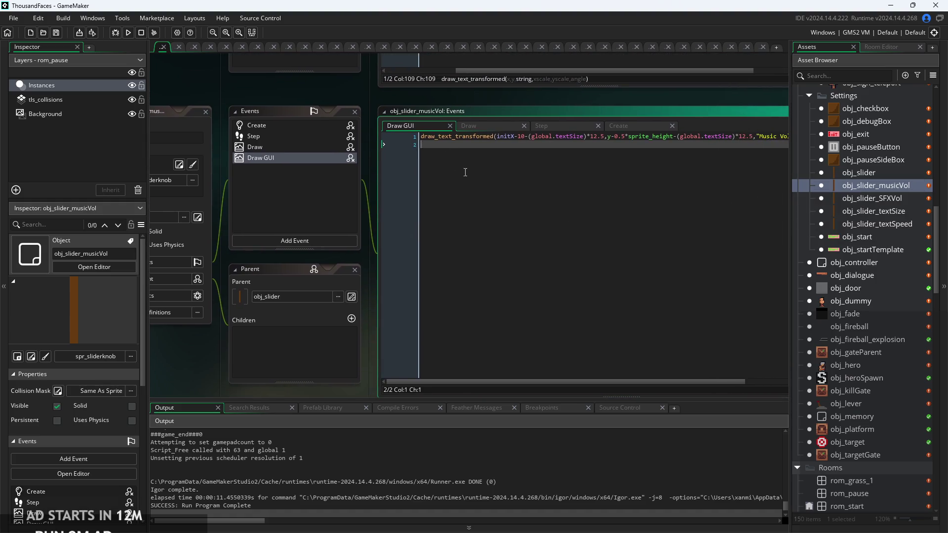
{"action": "left_click", "coordinate": [489, 127]}
{"action": "left_click", "coordinate": [552, 132]}
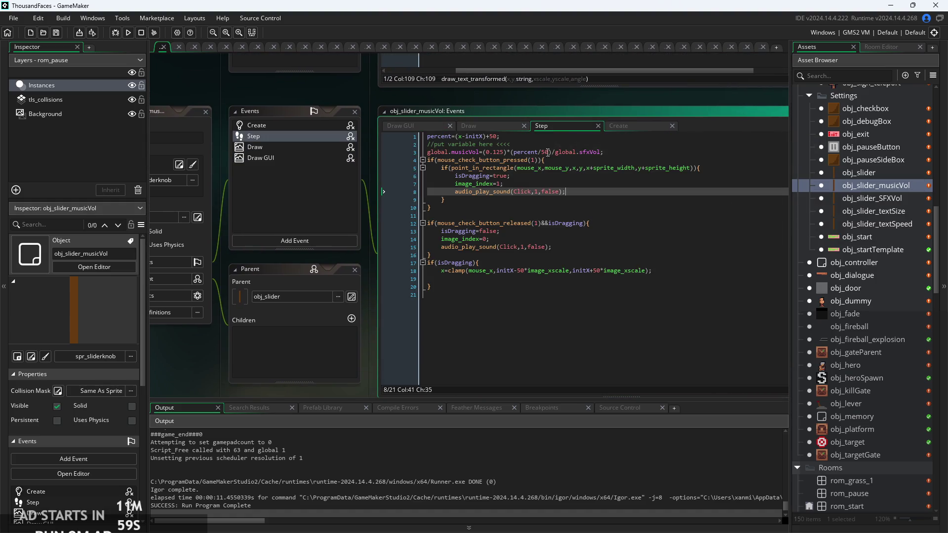
{"action": "scroll", "coordinate": [553, 132], "scroll_direction": "up", "scroll_amount": 4, "text": "ctrl"}
{"action": "scroll", "coordinate": [481, 246], "scroll_direction": "up", "scroll_amount": 2, "text": "ctrl"}
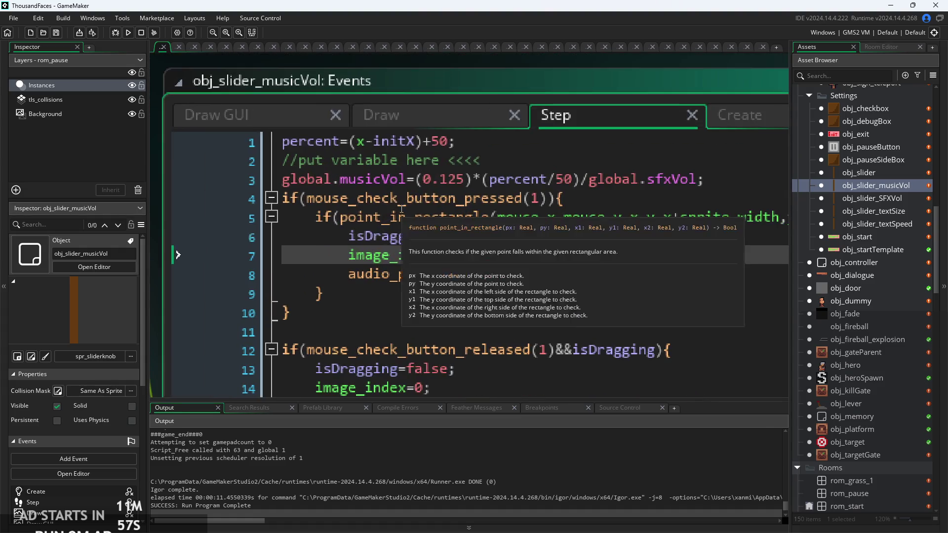
{"action": "left_click", "coordinate": [715, 183]}
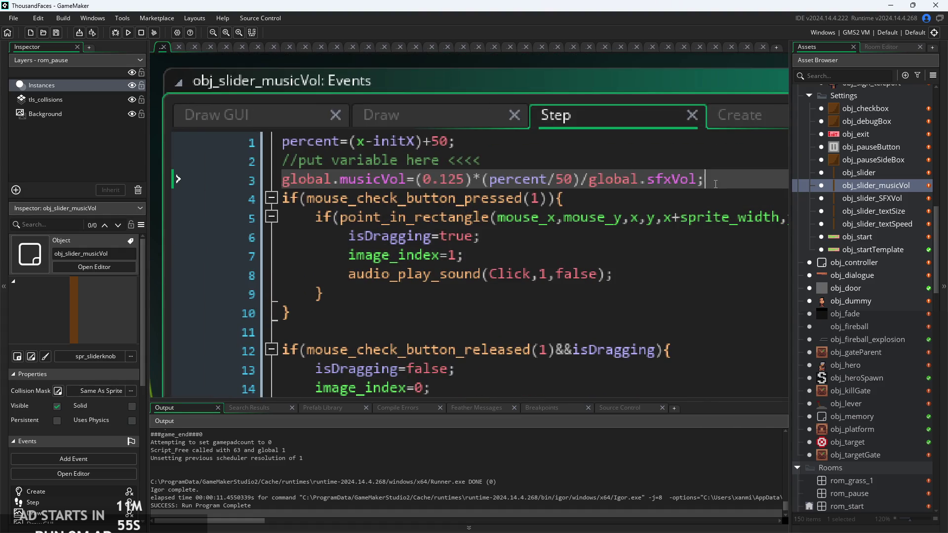
{"action": "key", "text": "Return"}
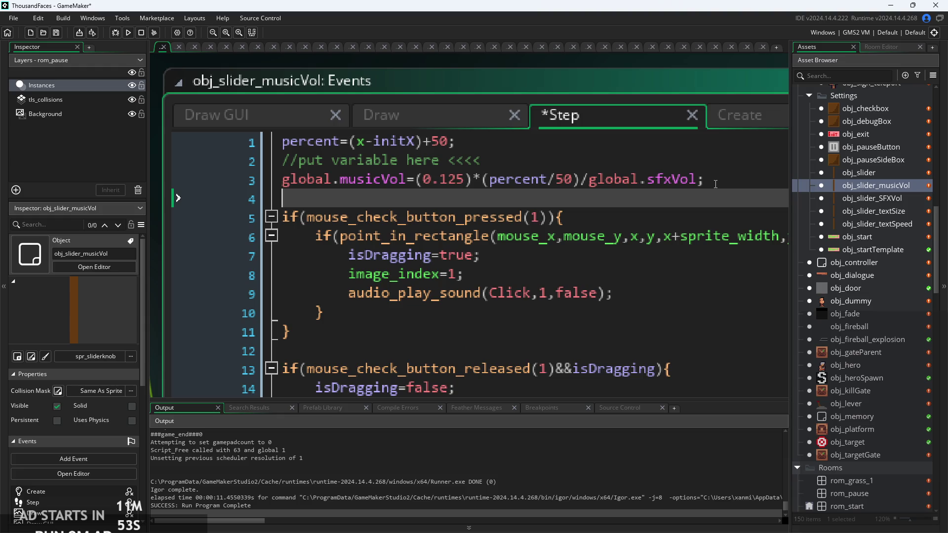
- Clear the half-typed audio_se and mast attempts from line 4 of the Step event
{"action": "type", "text": "audio_"}
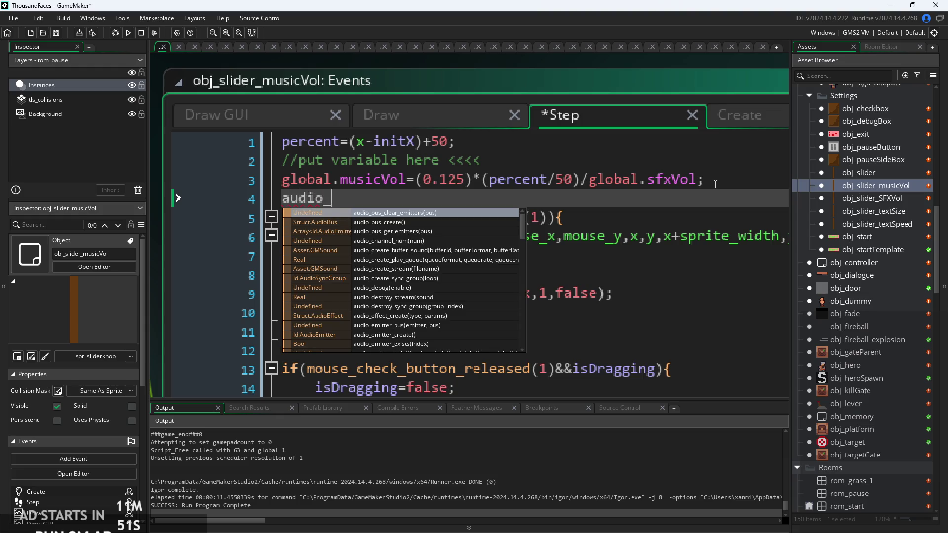
{"action": "type", "text": "se"}
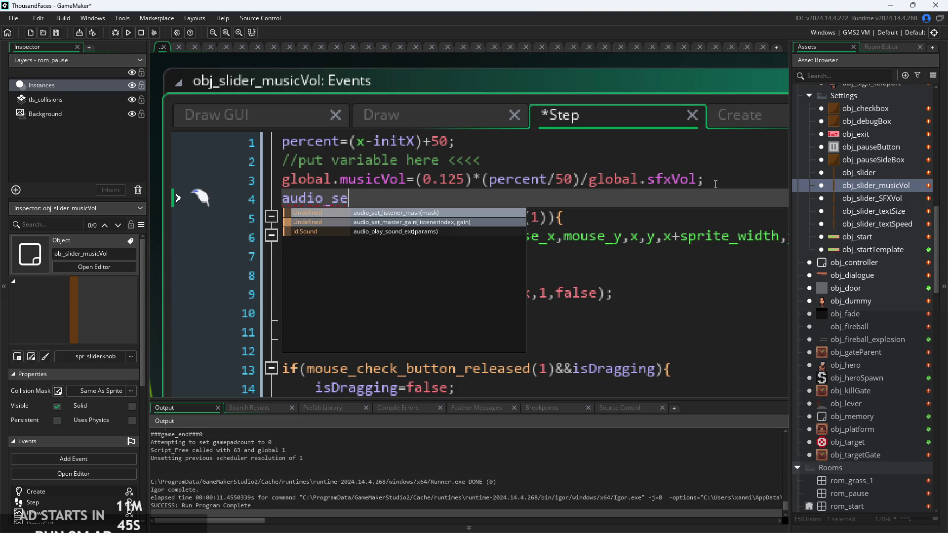
{"action": "left_click_drag", "start_coordinate": [349, 198], "coordinate": [262, 205]}
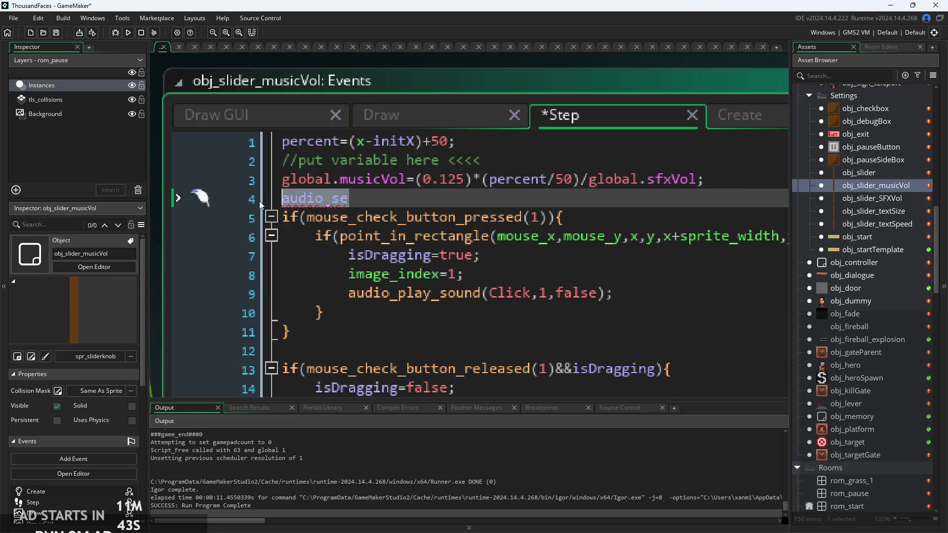
{"action": "type", "text": "mast"}
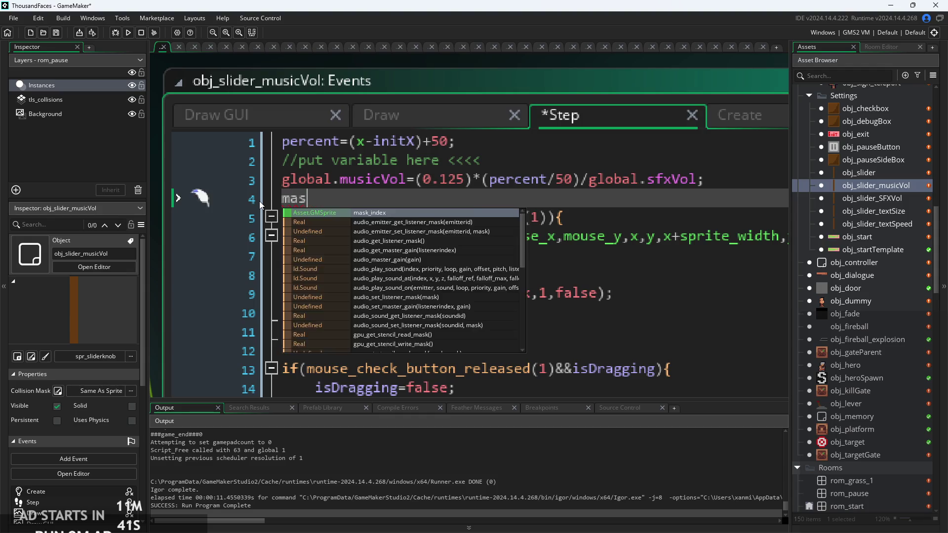
{"action": "key", "text": "Down"}
{"action": "key", "text": "Down"}
{"action": "key", "text": "Down"}
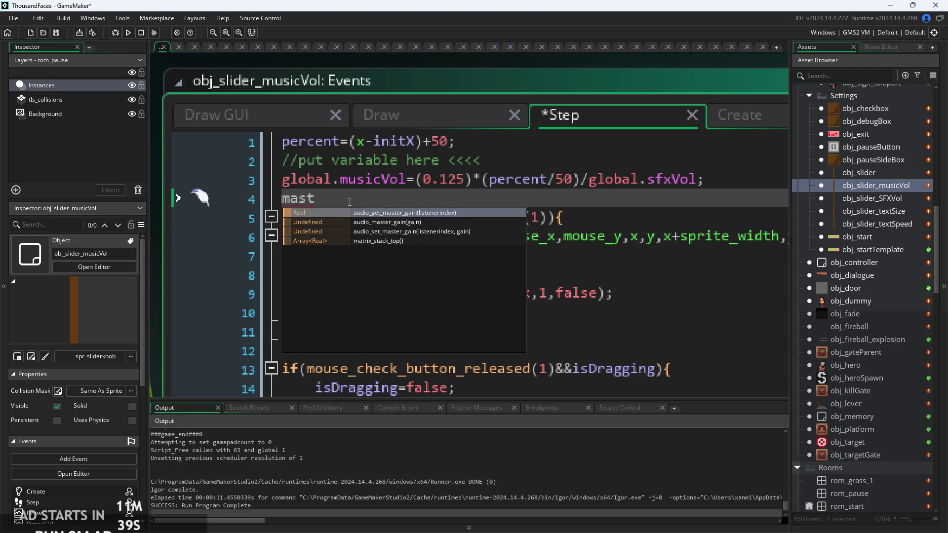
{"action": "key", "text": "shift+Home"}
{"action": "key", "text": "BackSpace"}
{"action": "key", "text": "Return"}
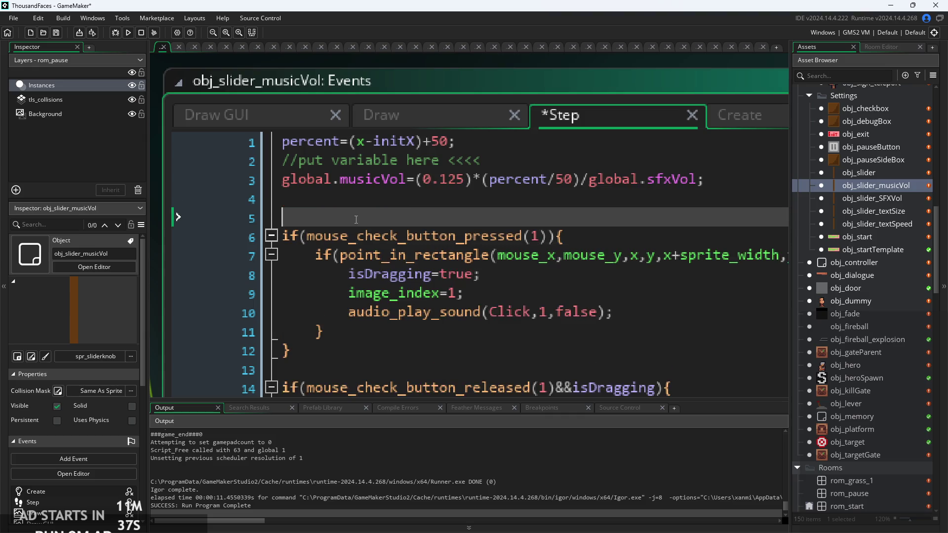
{"action": "left_click", "coordinate": [365, 207]}
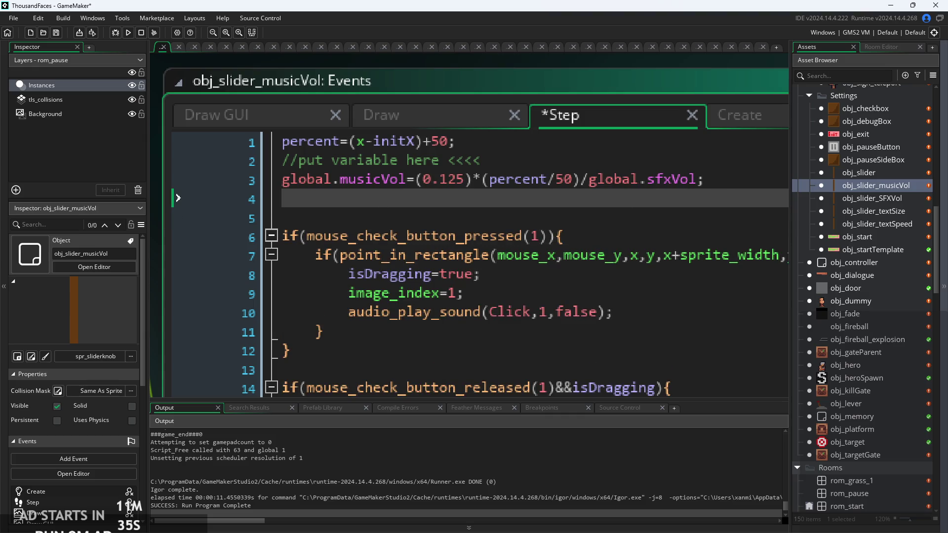
- Type 'sound' on line 4 and insert audio_sound_gain() from the autocomplete list
{"action": "type", "text": "sound"}
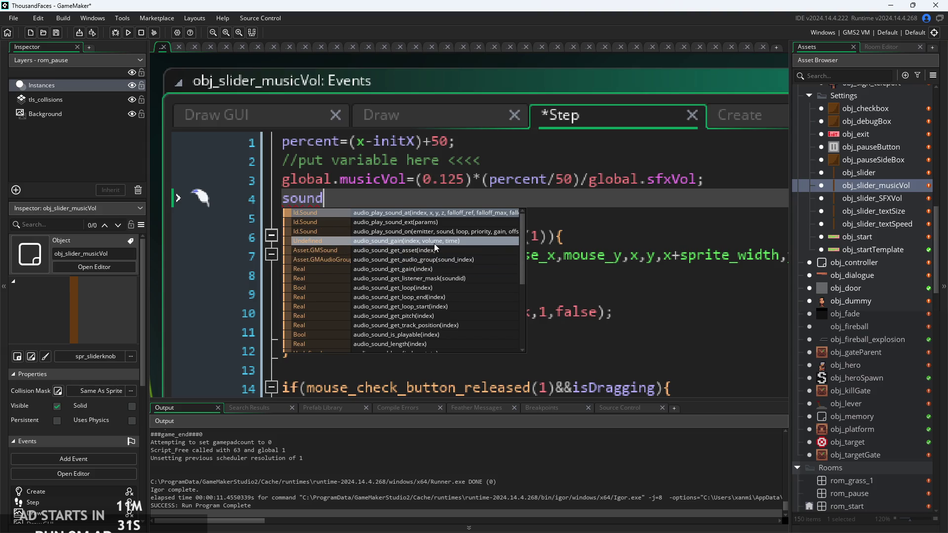
{"action": "left_click", "coordinate": [454, 244]}
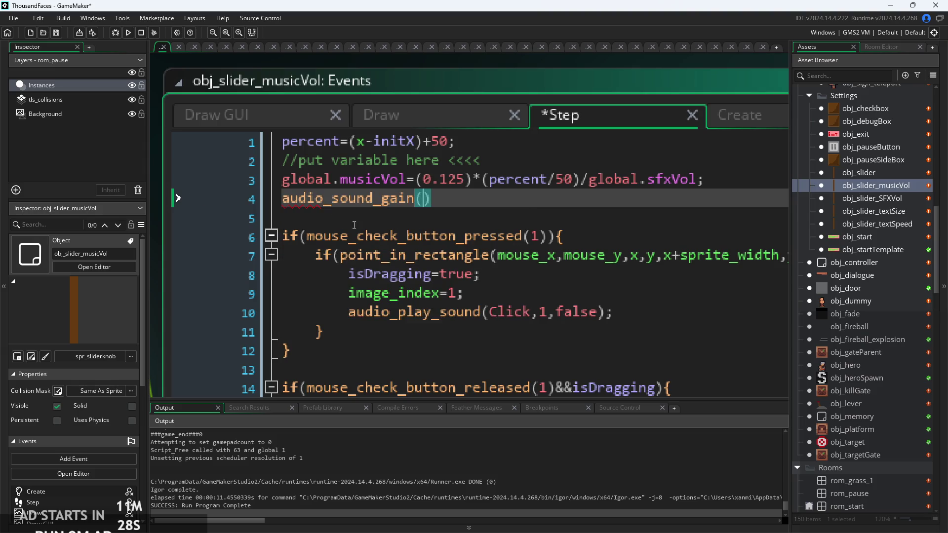
{"action": "mouse_move", "coordinate": [337, 205]}
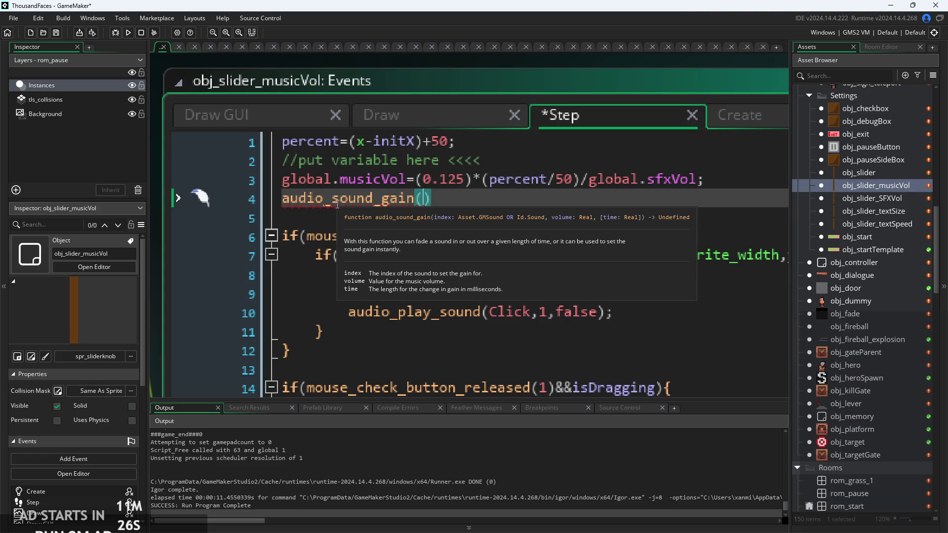
{"action": "left_click_drag", "start_coordinate": [445, 198], "coordinate": [316, 200]}
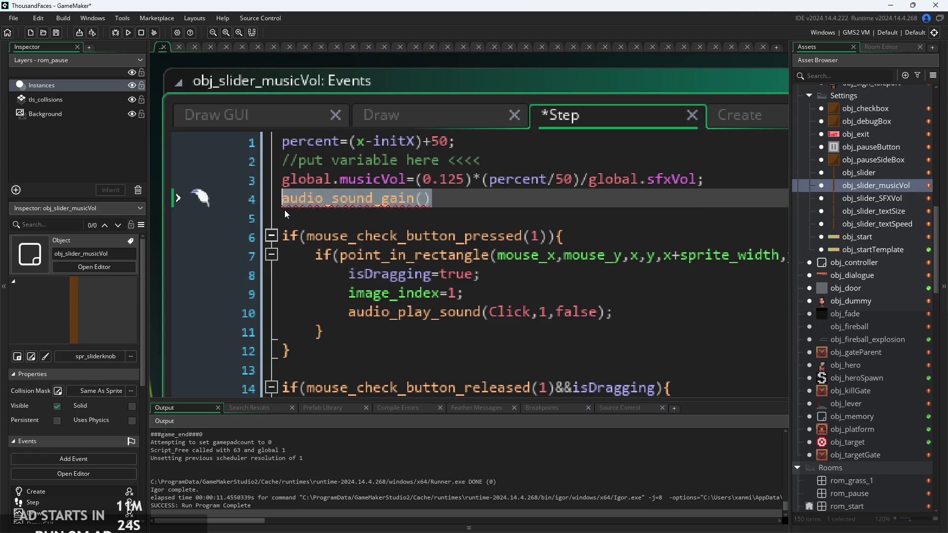
{"action": "key", "text": "BackSpace"}
{"action": "type", "text": "o_"}
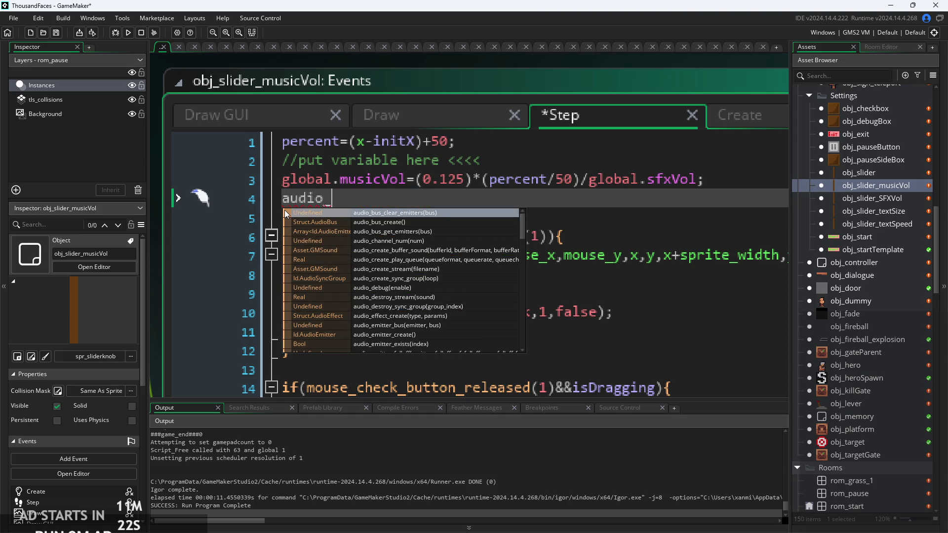
{"action": "key", "text": "BackSpace"}
{"action": "key", "text": "BackSpace"}
{"action": "key", "text": "BackSpace"}
{"action": "key", "text": "BackSpace"}
{"action": "key", "text": "BackSpace"}
{"action": "type", "text": "sound"}
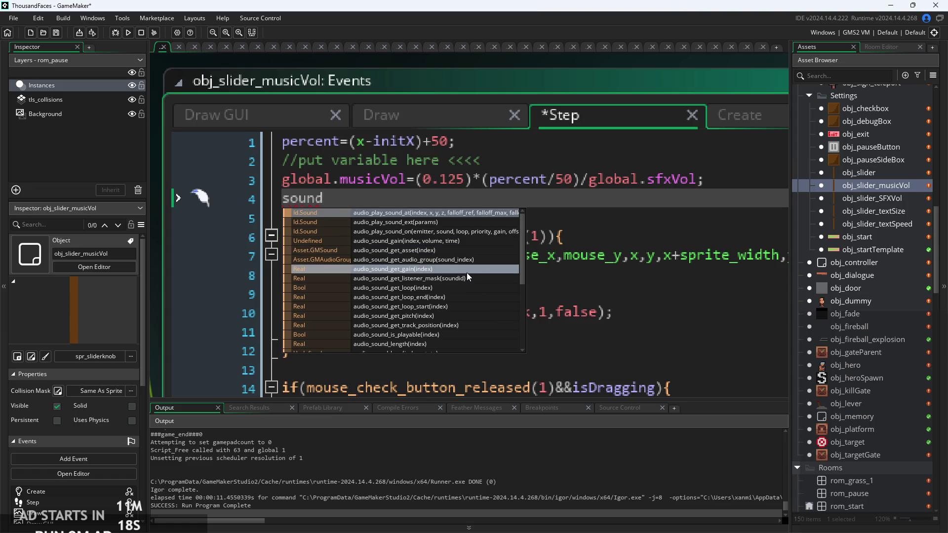
{"action": "scroll", "coordinate": [449, 301], "scroll_direction": "down", "scroll_amount": 1}
{"action": "scroll", "coordinate": [450, 304], "scroll_direction": "down", "scroll_amount": 2}
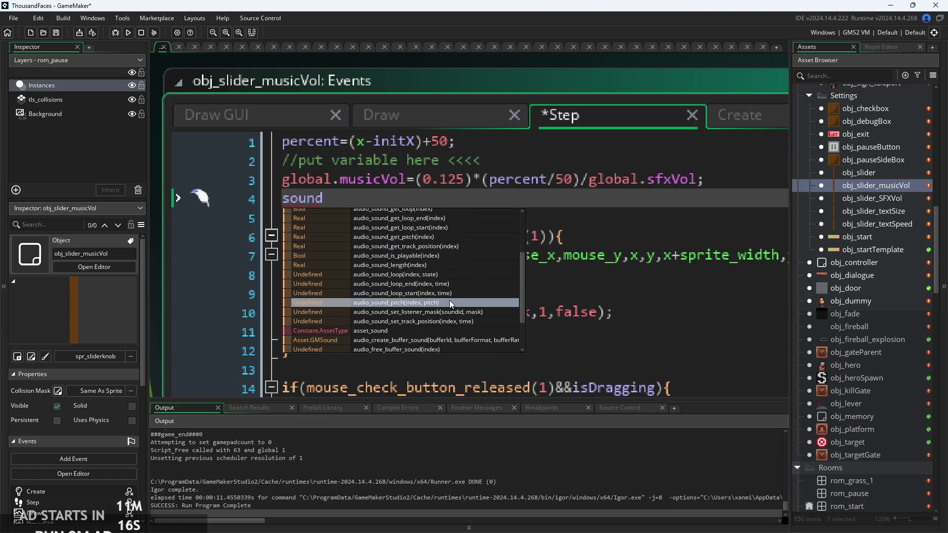
{"action": "scroll", "coordinate": [449, 300], "scroll_direction": "down", "scroll_amount": 1}
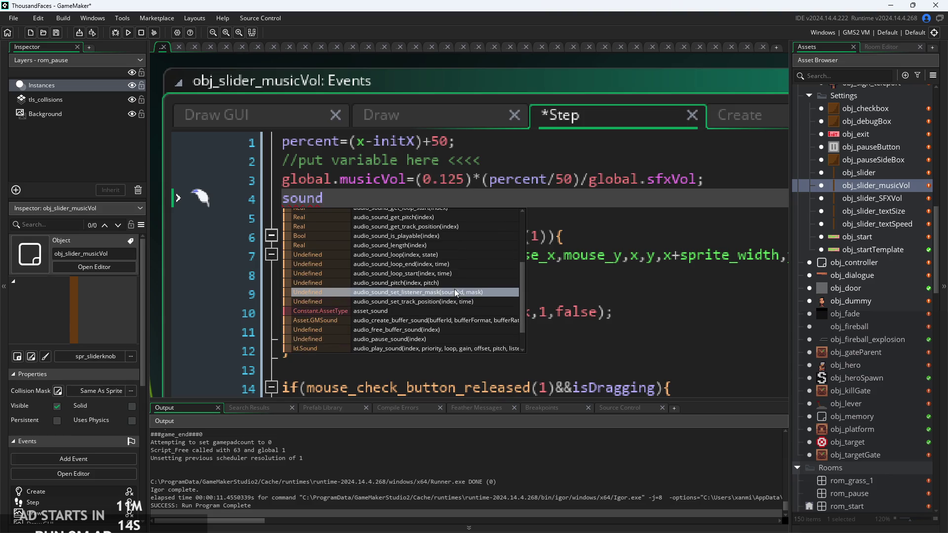
{"action": "scroll", "coordinate": [454, 289], "scroll_direction": "down", "scroll_amount": 1}
{"action": "scroll", "coordinate": [455, 321], "scroll_direction": "down", "scroll_amount": 1}
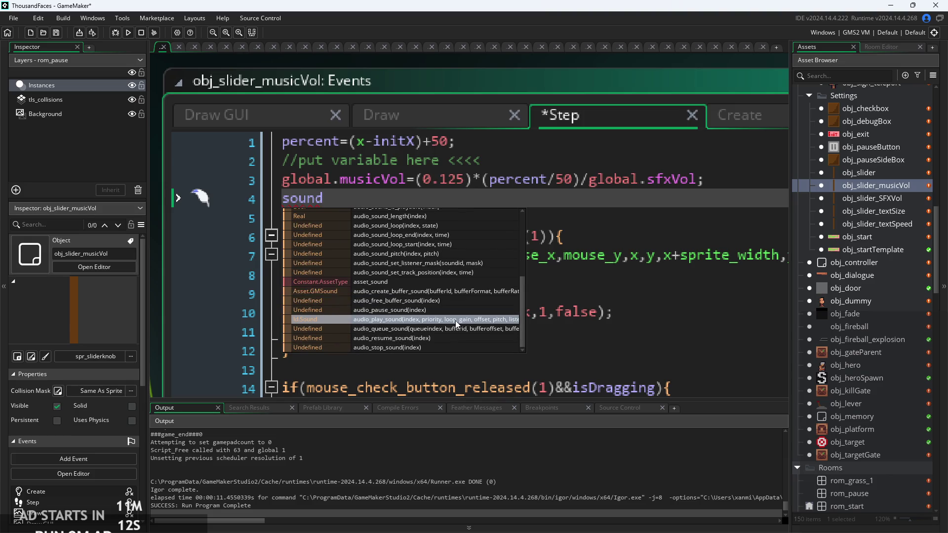
{"action": "scroll", "coordinate": [455, 348], "scroll_direction": "up", "scroll_amount": 5}
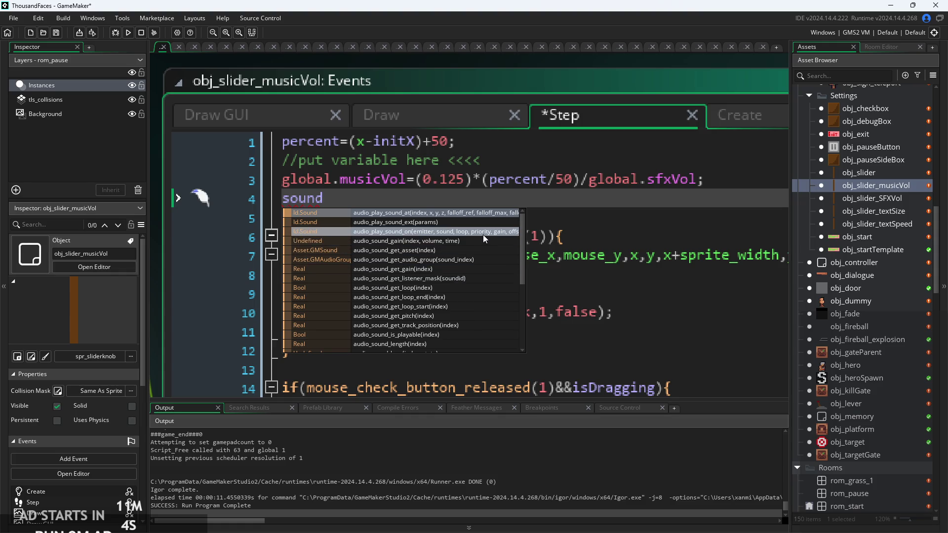
{"action": "left_click", "coordinate": [478, 241]}
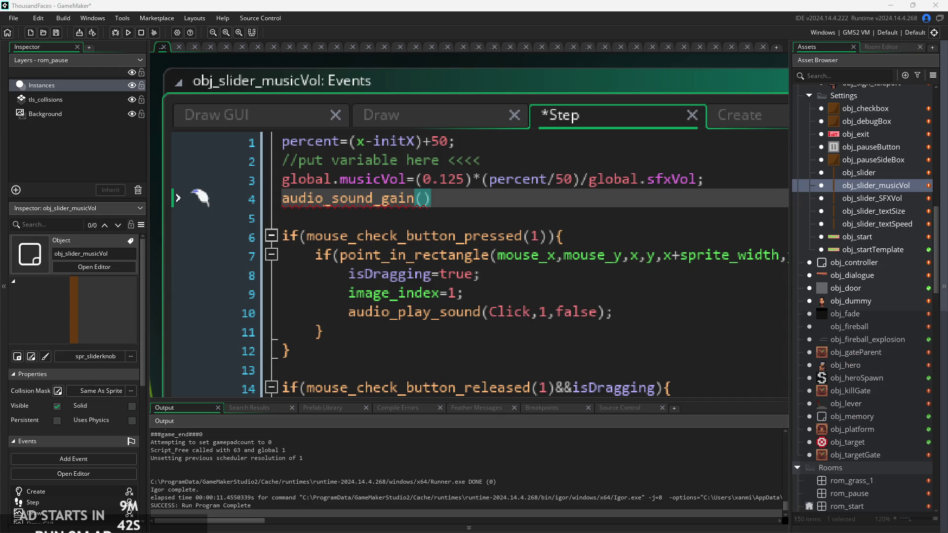
- Complete line 4 as audio_sound_gain(global.currentMusic,global.musicVol);, save, and run the game
{"action": "left_click", "coordinate": [441, 199]}
{"action": "type", "text": ";"}
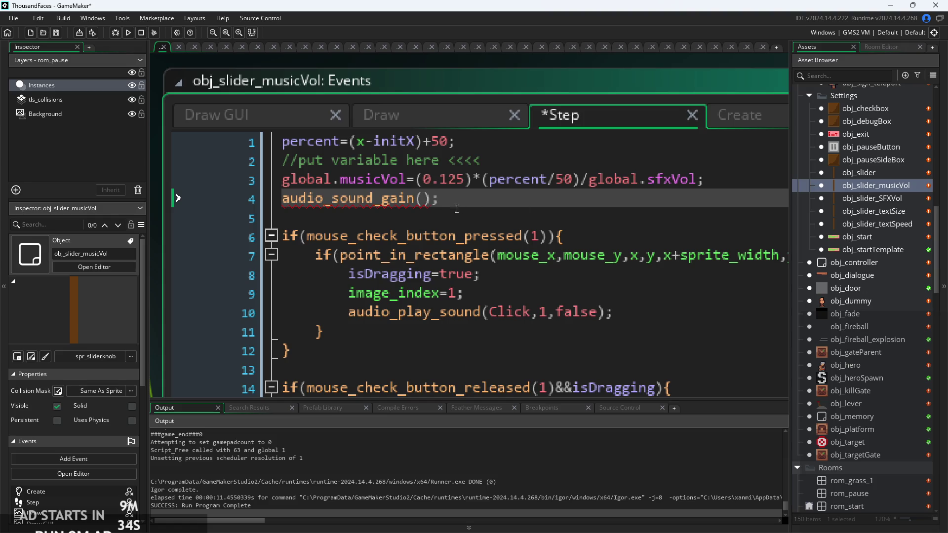
{"action": "left_click", "coordinate": [429, 207]}
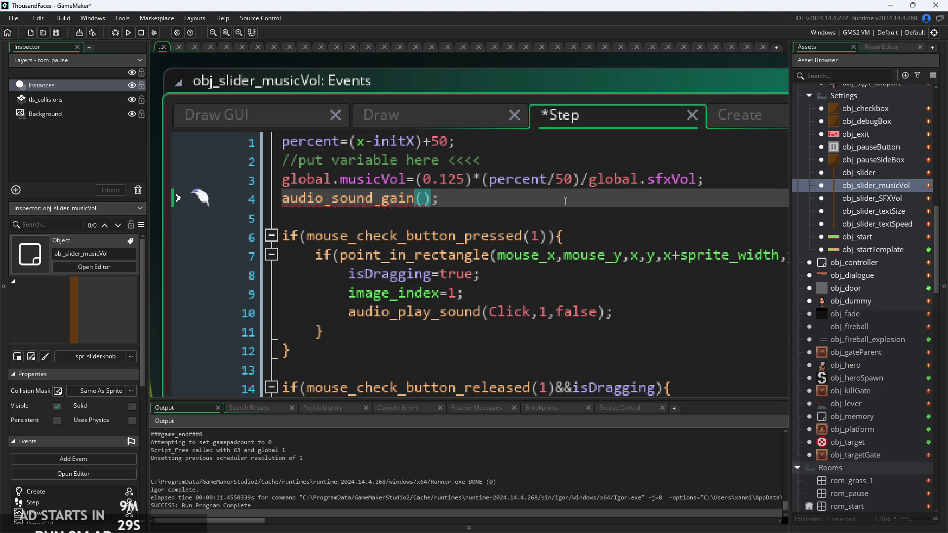
{"action": "type", "text": "global"}
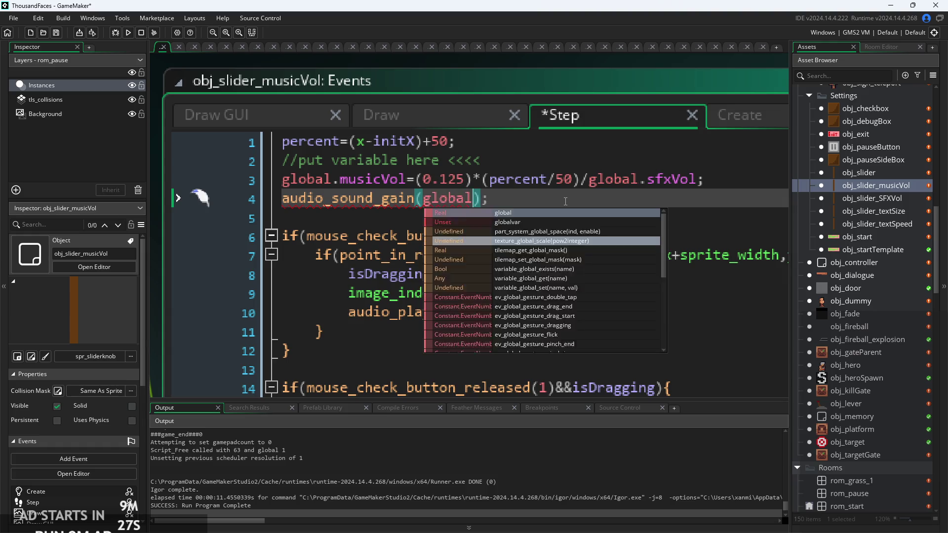
{"action": "type", "text": ".curr"}
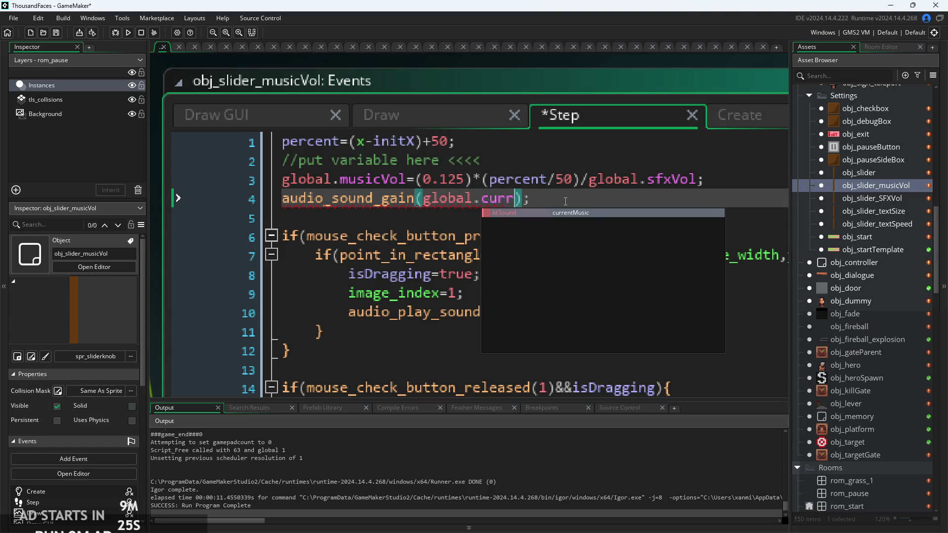
{"action": "key", "text": "Return"}
{"action": "type", "text": ","}
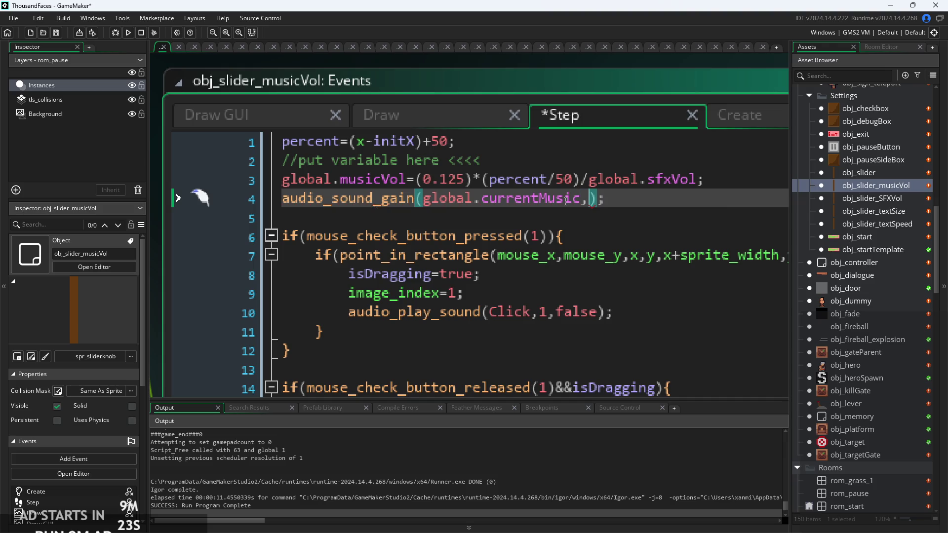
{"action": "type", "text": "global."}
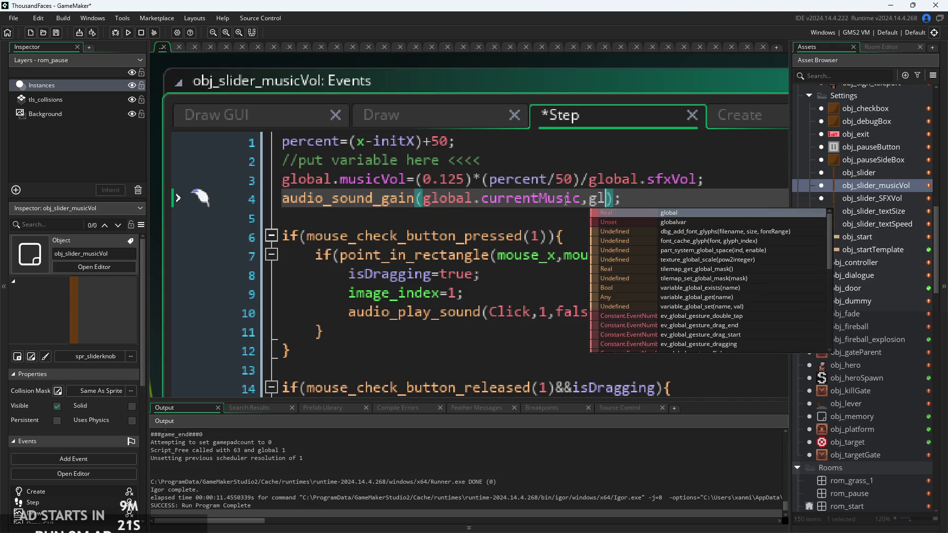
{"action": "type", "text": "m"}
{"action": "key", "text": "Return"}
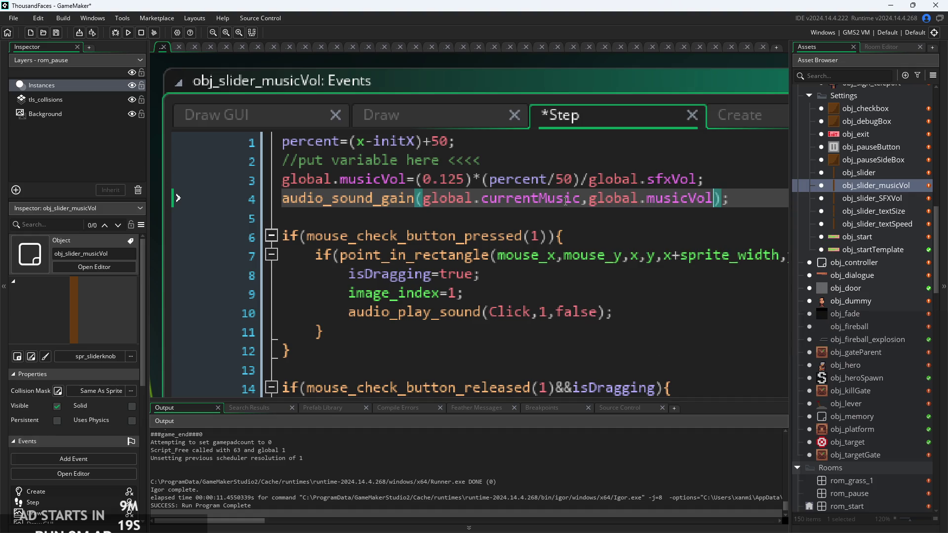
{"action": "key", "text": "ctrl+s"}
{"action": "key", "text": "F5"}
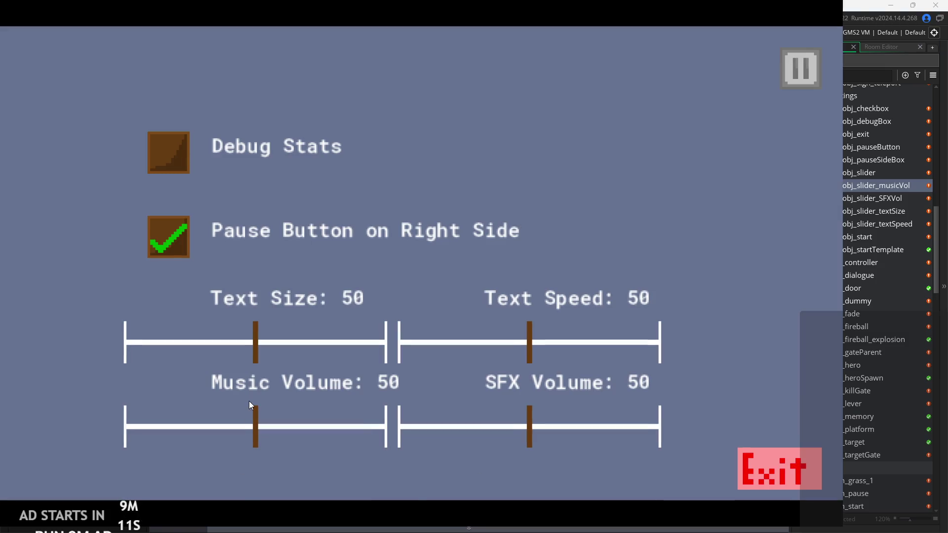
- Drag the Music Volume slider down near its left end, then exit the game
{"action": "mouse_move", "coordinate": [251, 422]}
{"action": "left_mouse_down"}
{"action": "mouse_move", "coordinate": [253, 437]}
{"action": "mouse_move", "coordinate": [110, 463]}
{"action": "mouse_move", "coordinate": [124, 442]}
{"action": "mouse_move", "coordinate": [311, 448]}
{"action": "mouse_move", "coordinate": [391, 443]}
{"action": "mouse_move", "coordinate": [250, 446]}
{"action": "mouse_move", "coordinate": [255, 432]}
{"action": "mouse_move", "coordinate": [405, 423]}
{"action": "mouse_move", "coordinate": [142, 439]}
{"action": "left_mouse_up"}
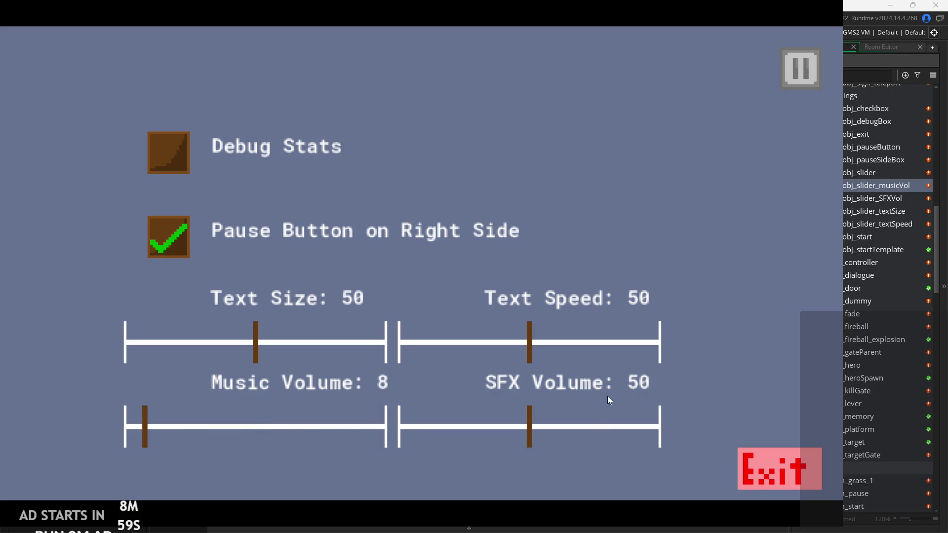
{"action": "left_click", "coordinate": [769, 457]}
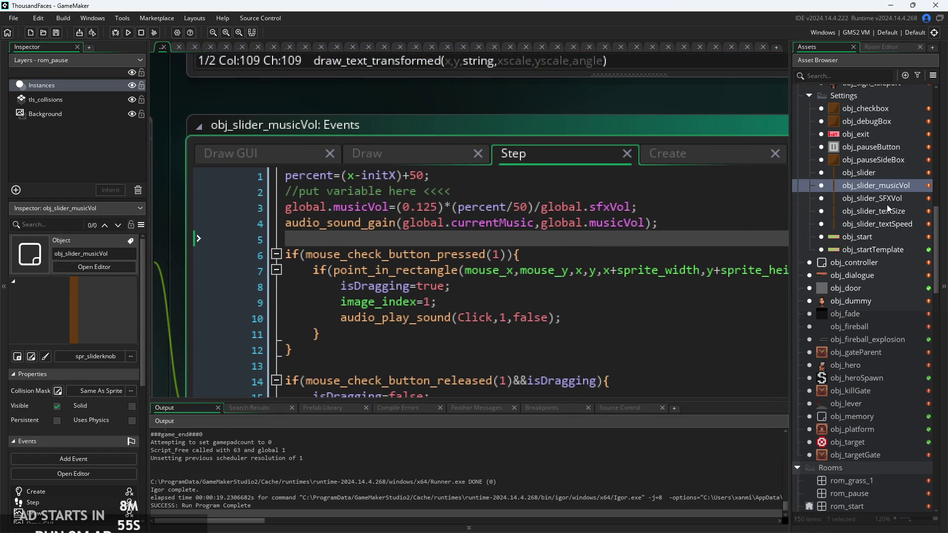
- Open obj_slider_SFXVol's Step event and delete the placeholder comment on line 3
{"action": "double_click", "coordinate": [887, 203]}
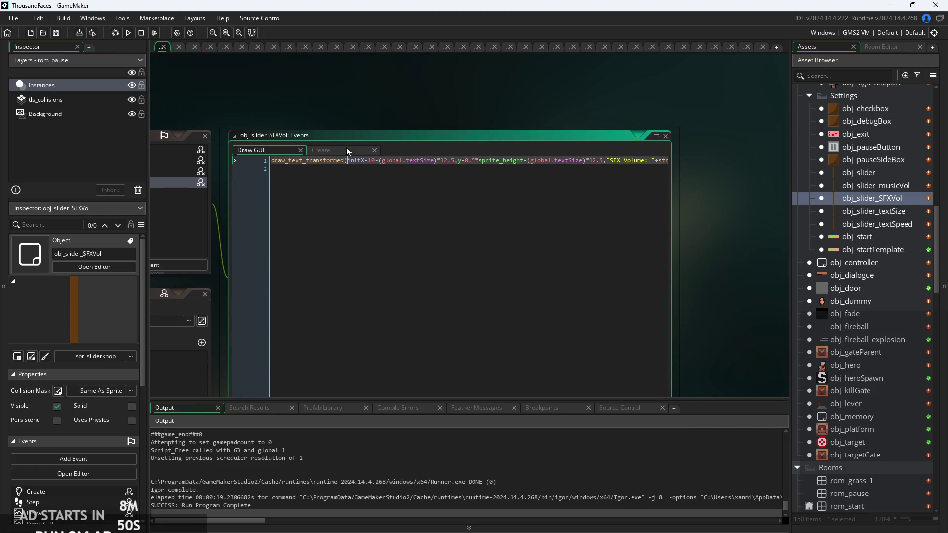
{"action": "left_click", "coordinate": [318, 152]}
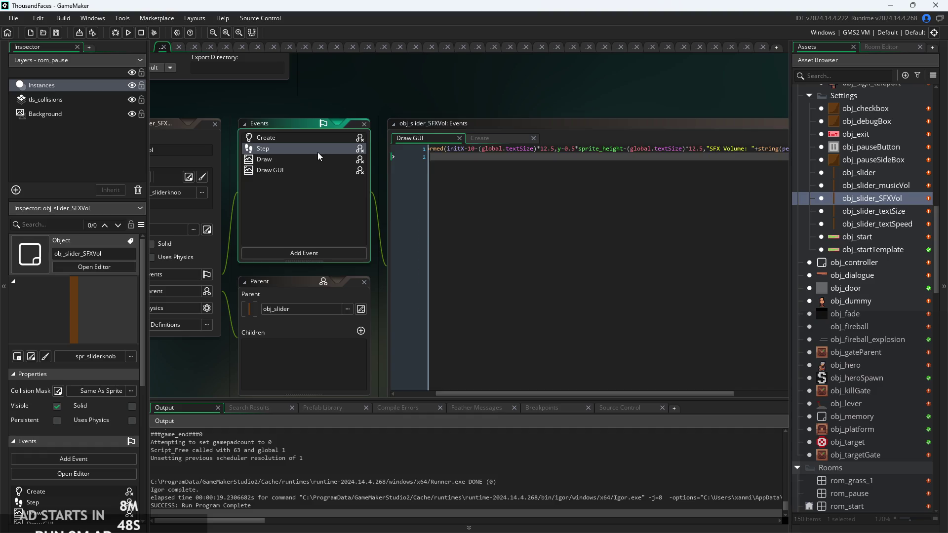
{"action": "key", "text": "shift+Home"}
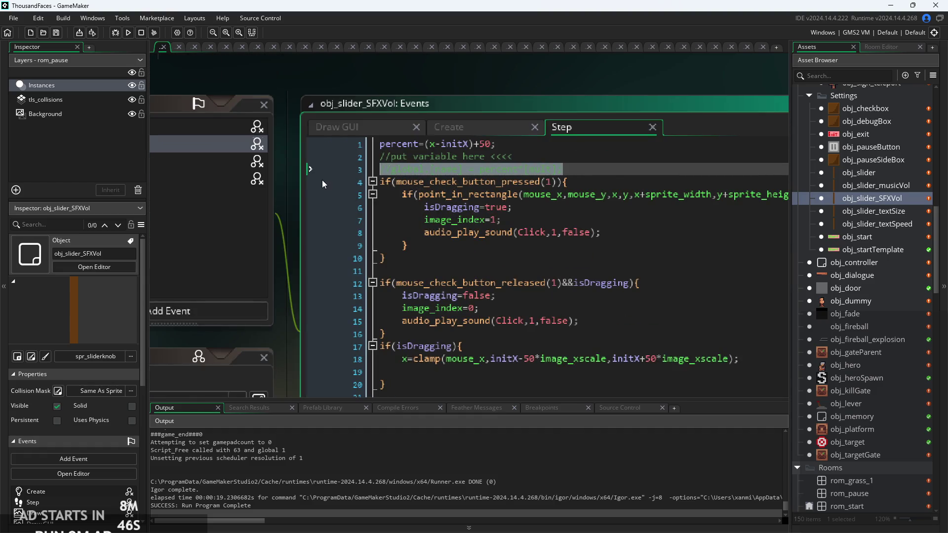
{"action": "key", "text": "BackSpace"}
{"action": "scroll", "coordinate": [545, 193], "scroll_direction": "up", "scroll_amount": 1}
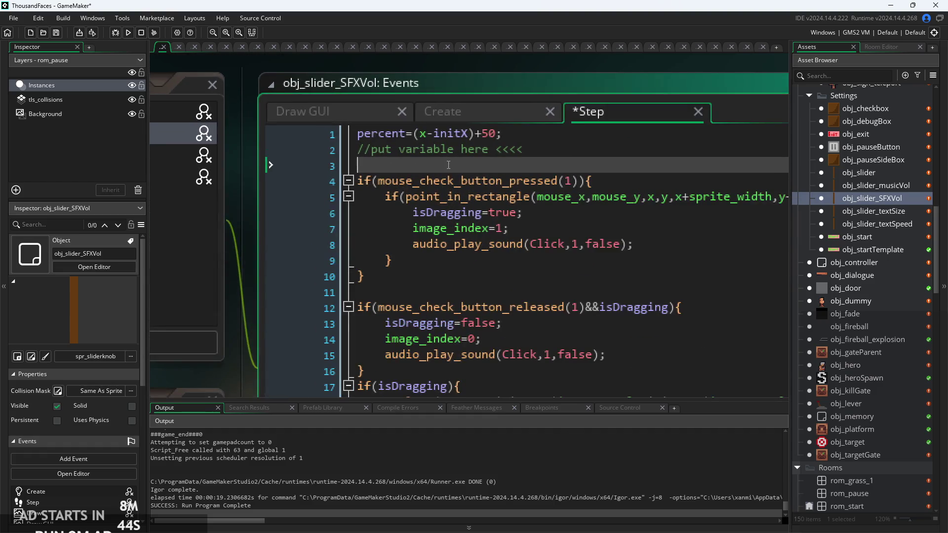
- Write global.sfxVol=percent/50 on line 3, then open obj_controller
{"action": "type", "text": "global.s"}
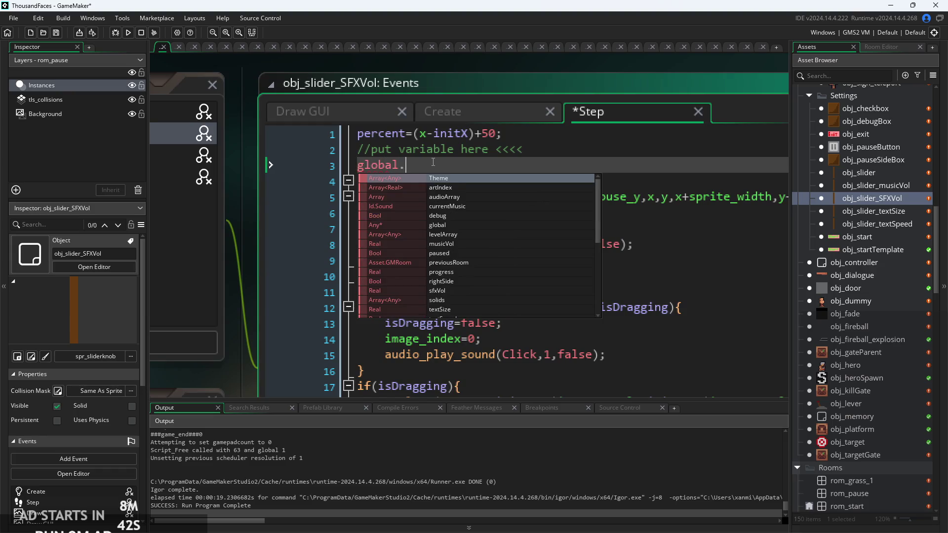
{"action": "key", "text": "Return"}
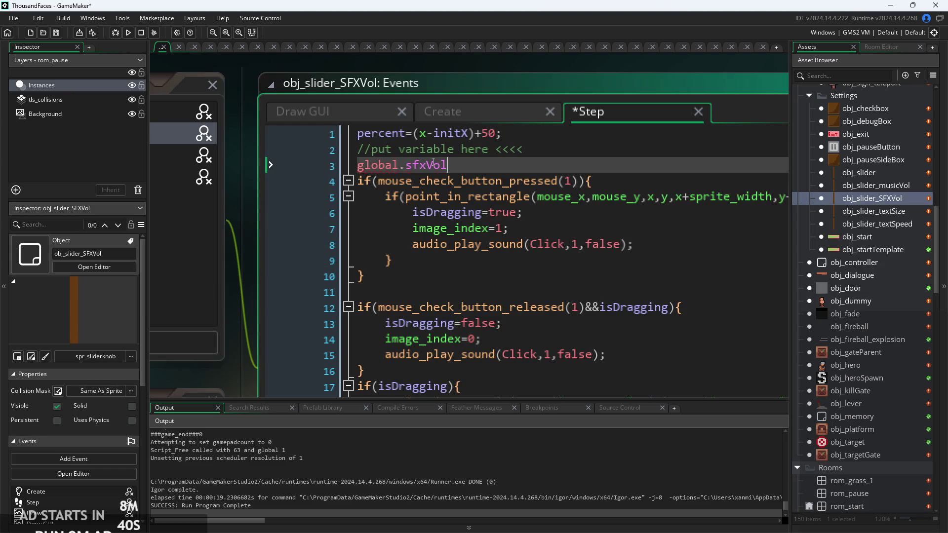
{"action": "type", "text": "="}
{"action": "type", "text": "perce"}
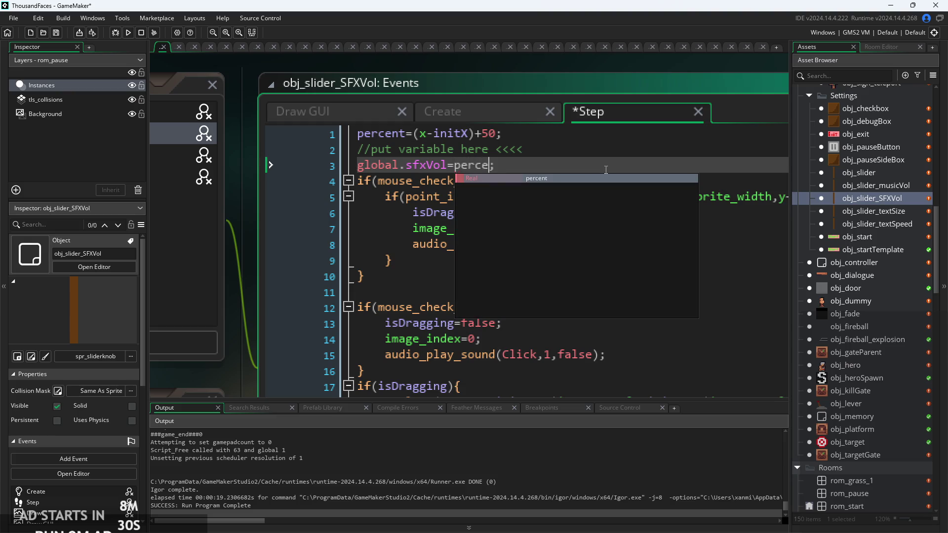
{"action": "type", "text": "nt"}
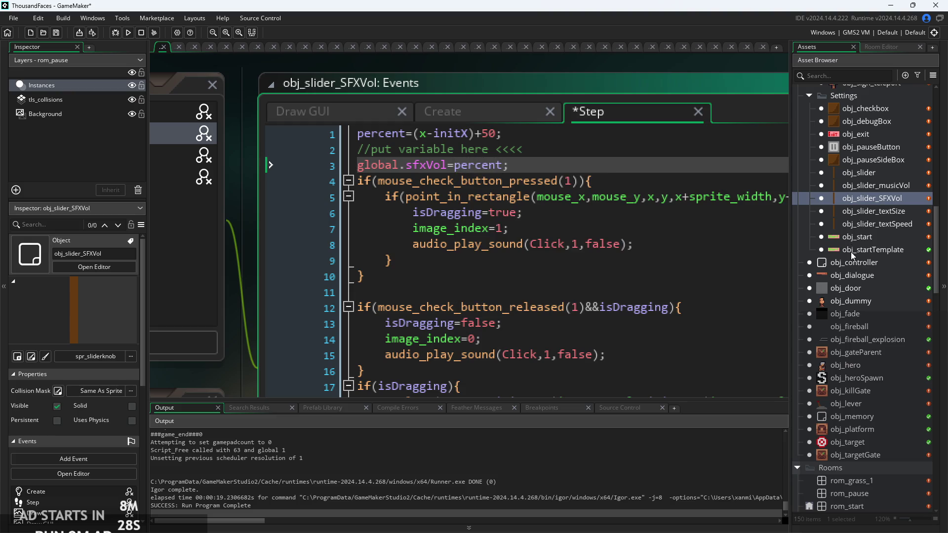
{"action": "scroll", "coordinate": [857, 234], "scroll_direction": "up", "scroll_amount": 5}
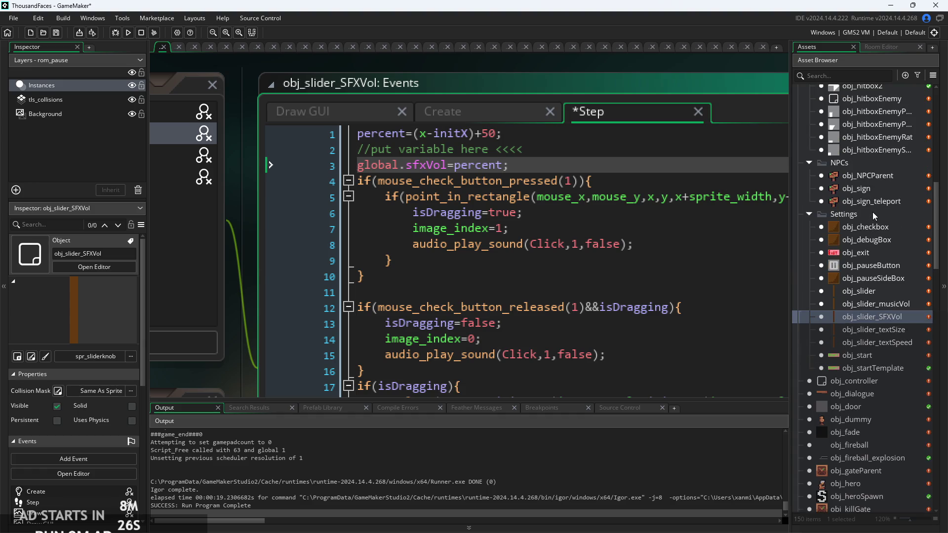
{"action": "scroll", "coordinate": [872, 208], "scroll_direction": "up", "scroll_amount": 6}
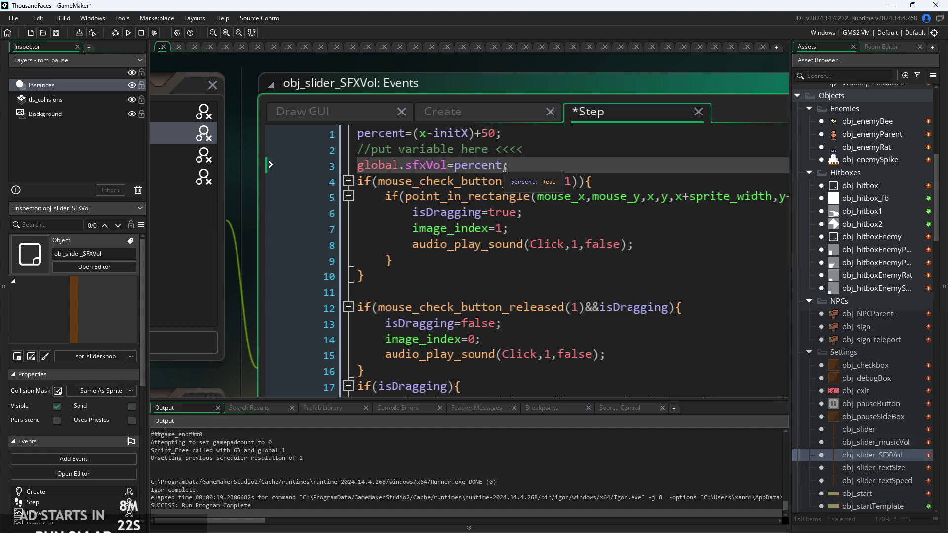
{"action": "type", "text": "/50"}
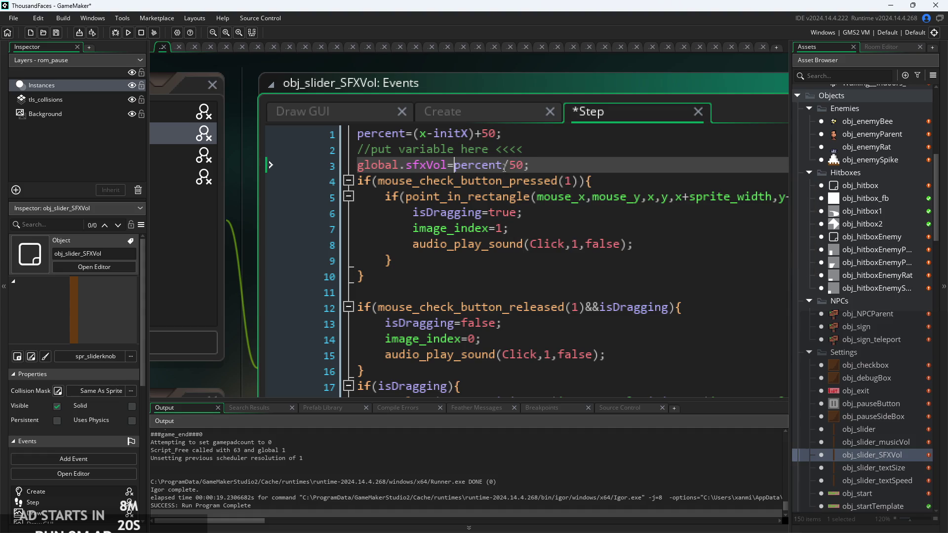
{"action": "type", "text": "*"}
{"action": "scroll", "coordinate": [872, 293], "scroll_direction": "up", "scroll_amount": 2}
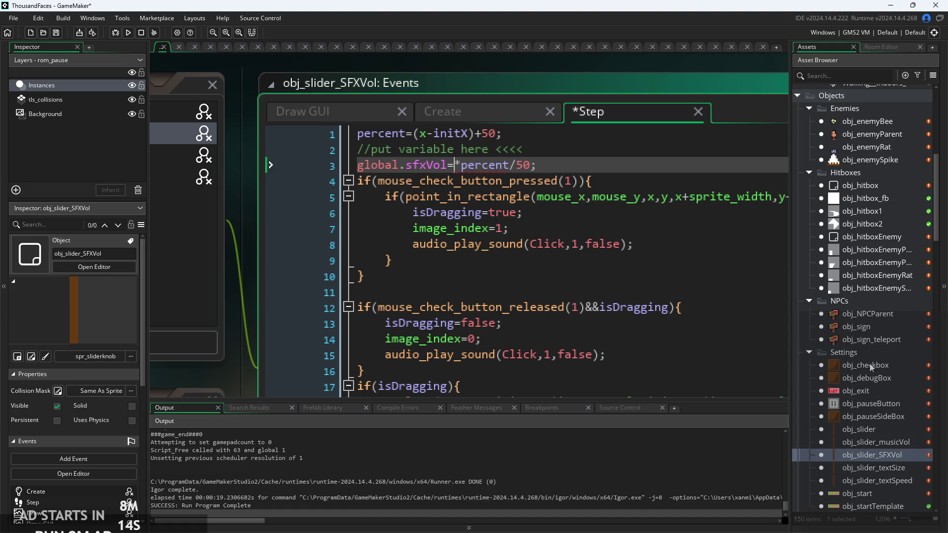
{"action": "scroll", "coordinate": [866, 296], "scroll_direction": "up", "scroll_amount": 1}
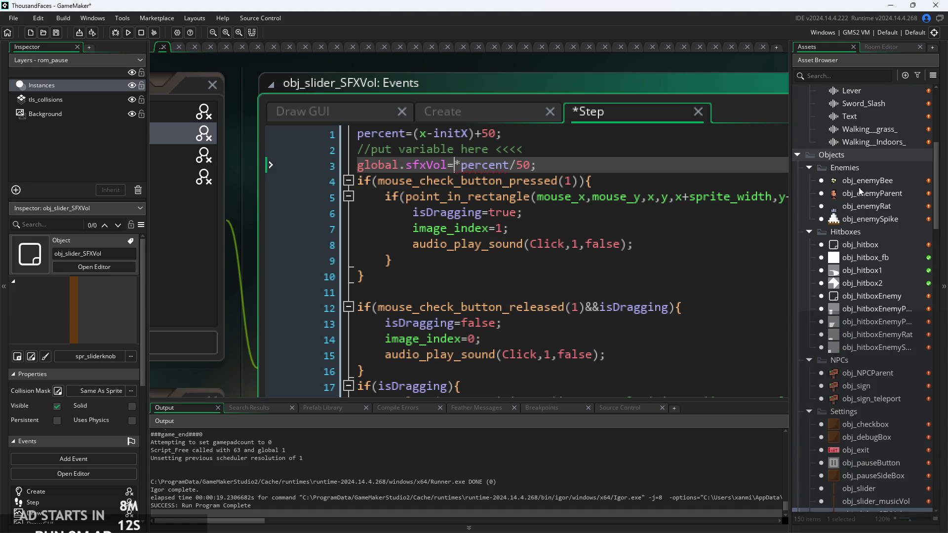
{"action": "scroll", "coordinate": [865, 351], "scroll_direction": "down", "scroll_amount": 5}
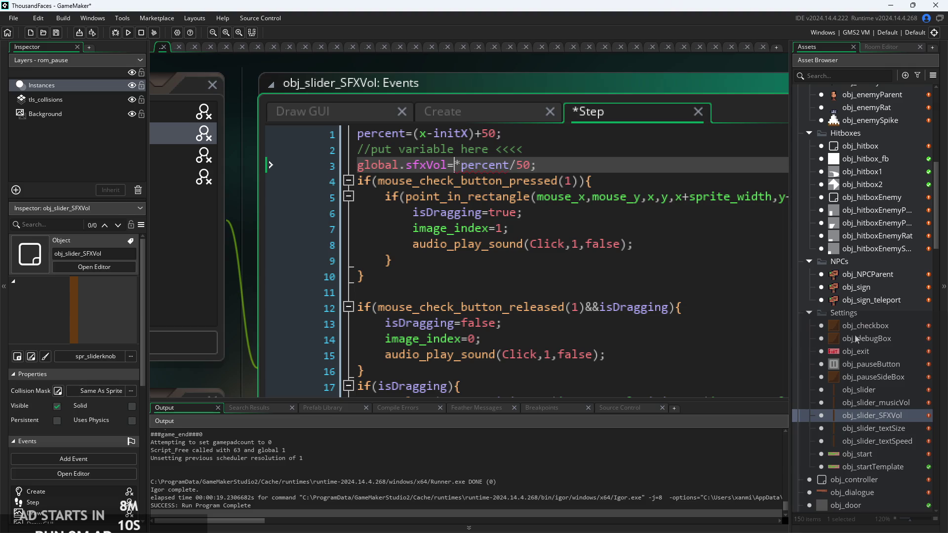
{"action": "scroll", "coordinate": [864, 340], "scroll_direction": "down", "scroll_amount": 5}
{"action": "double_click", "coordinate": [863, 383]}
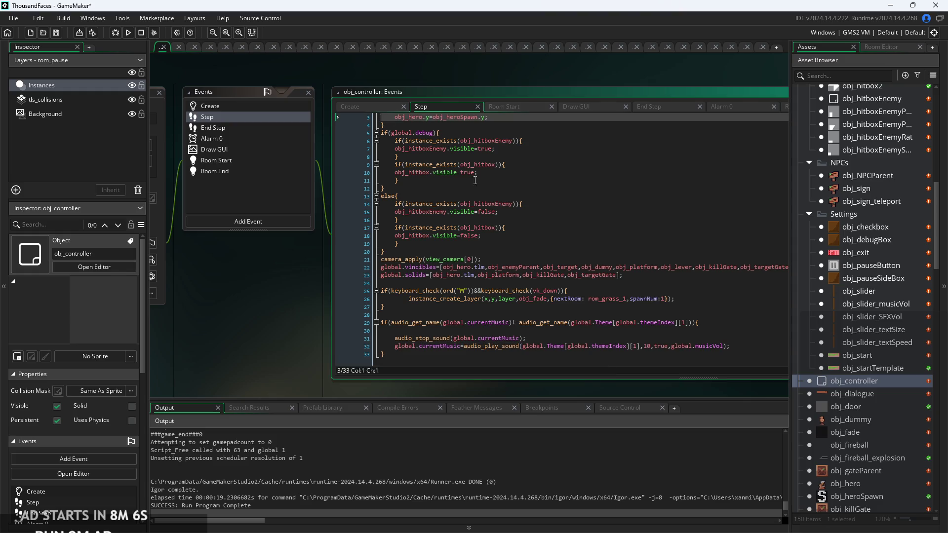
- Check the global.sfxVol initialisation in obj_controller's Create code, then reopen obj_slider_SFXVol
{"action": "left_click", "coordinate": [366, 107]}
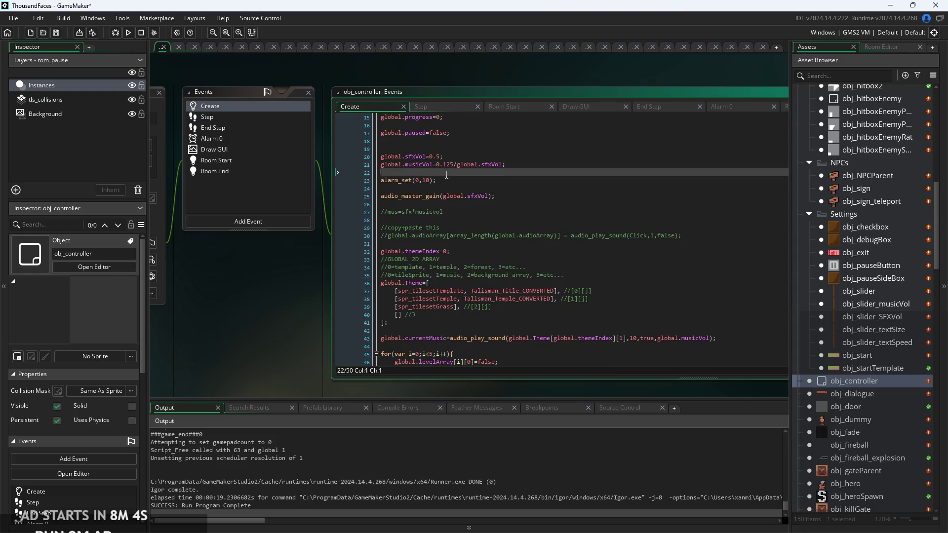
{"action": "left_click", "coordinate": [444, 172]}
{"action": "scroll", "coordinate": [445, 172], "scroll_direction": "up", "scroll_amount": 3}
{"action": "left_click", "coordinate": [451, 148]}
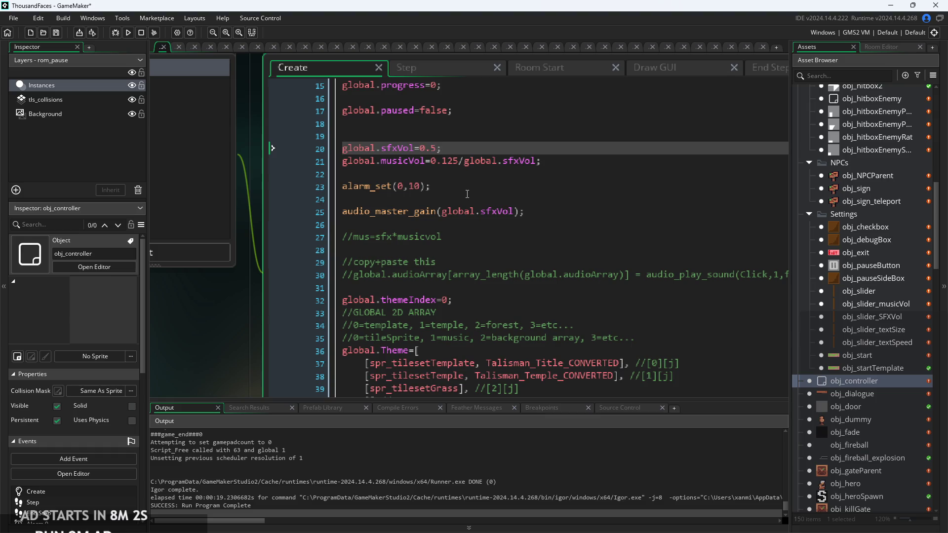
{"action": "scroll", "coordinate": [870, 345], "scroll_direction": "up", "scroll_amount": 3}
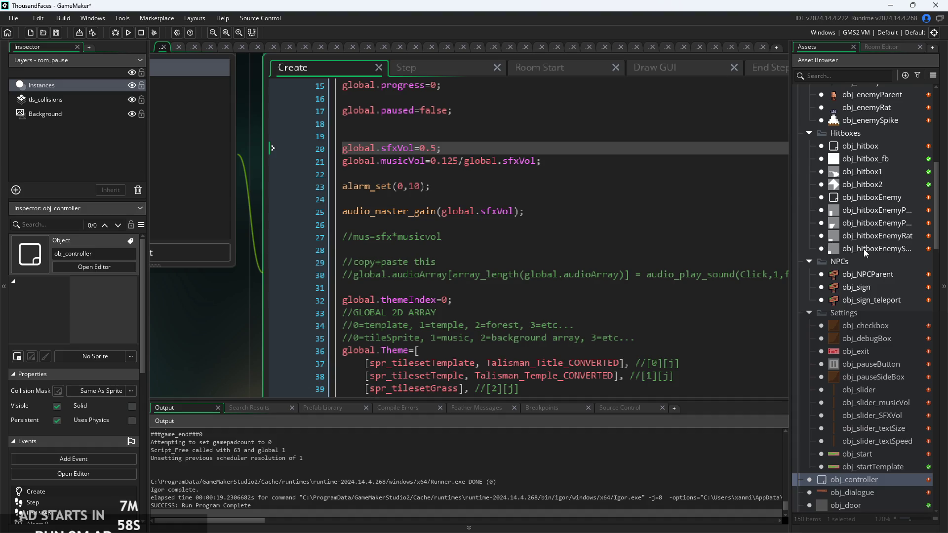
{"action": "scroll", "coordinate": [858, 267], "scroll_direction": "up", "scroll_amount": 2}
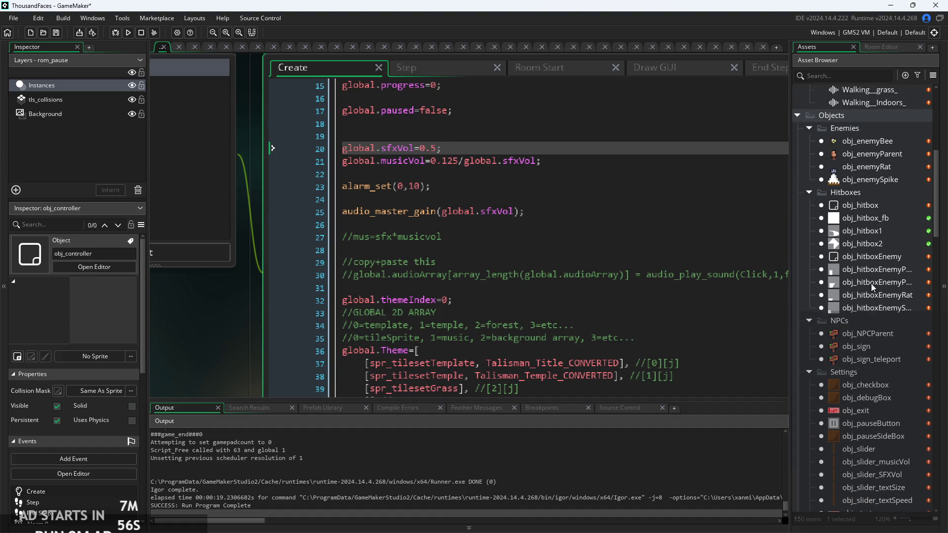
{"action": "scroll", "coordinate": [871, 283], "scroll_direction": "up", "scroll_amount": 2}
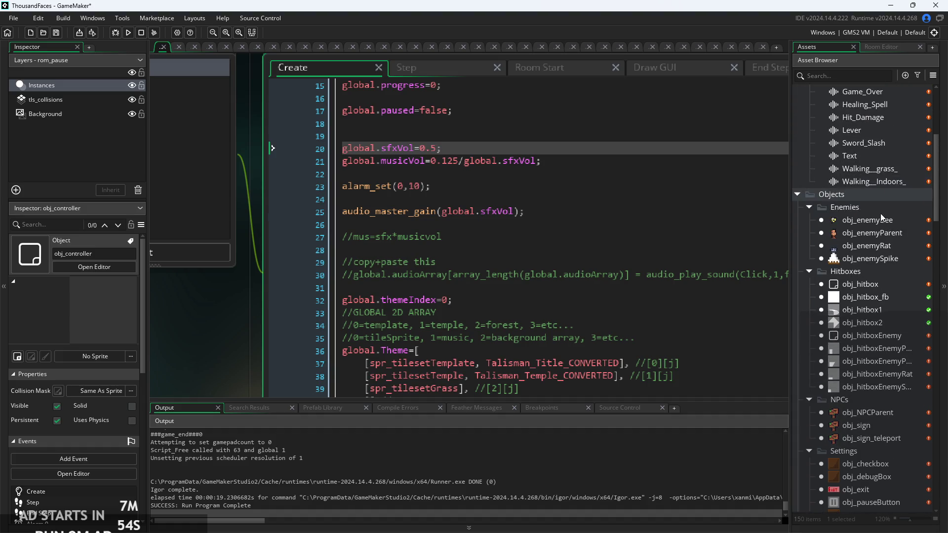
{"action": "scroll", "coordinate": [877, 286], "scroll_direction": "up", "scroll_amount": 4}
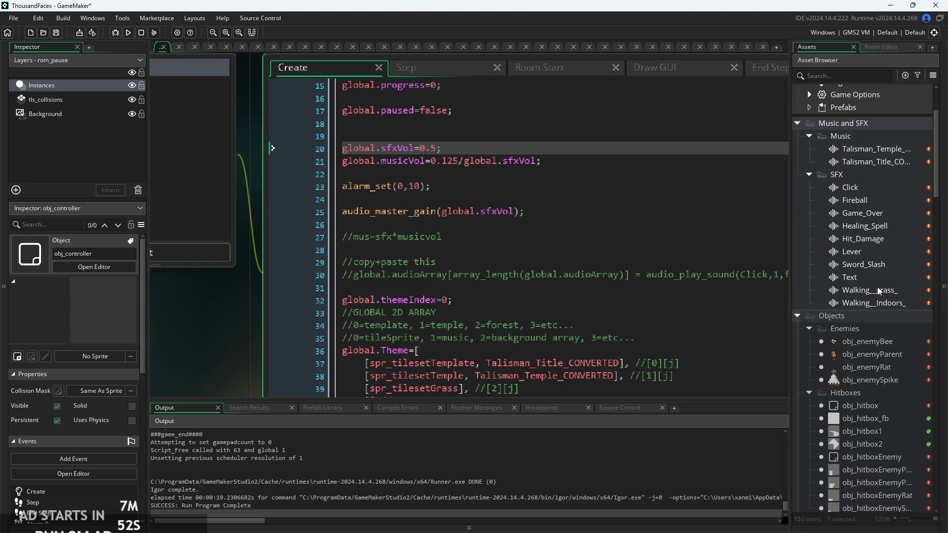
{"action": "scroll", "coordinate": [878, 286], "scroll_direction": "down", "scroll_amount": 5}
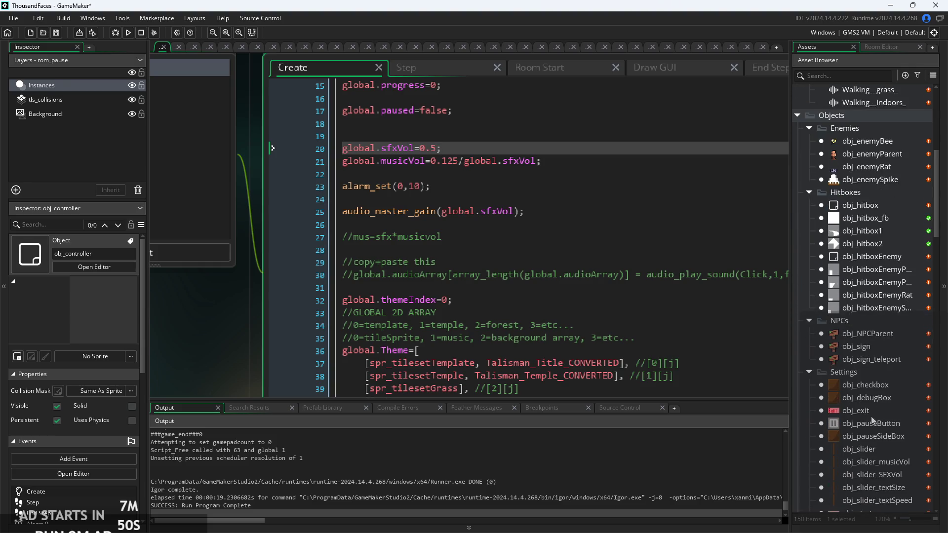
{"action": "double_click", "coordinate": [875, 473]}
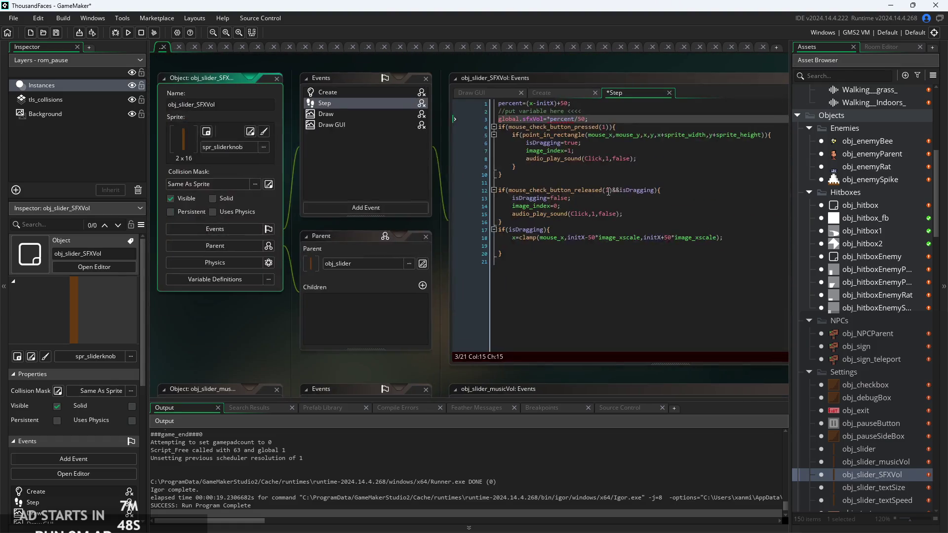
- Insert 0.5 into line 3 so it reads global.sfxVol=0.5*percent/50
{"action": "scroll", "coordinate": [533, 176], "scroll_direction": "up", "scroll_amount": 3}
{"action": "left_click", "coordinate": [504, 158]}
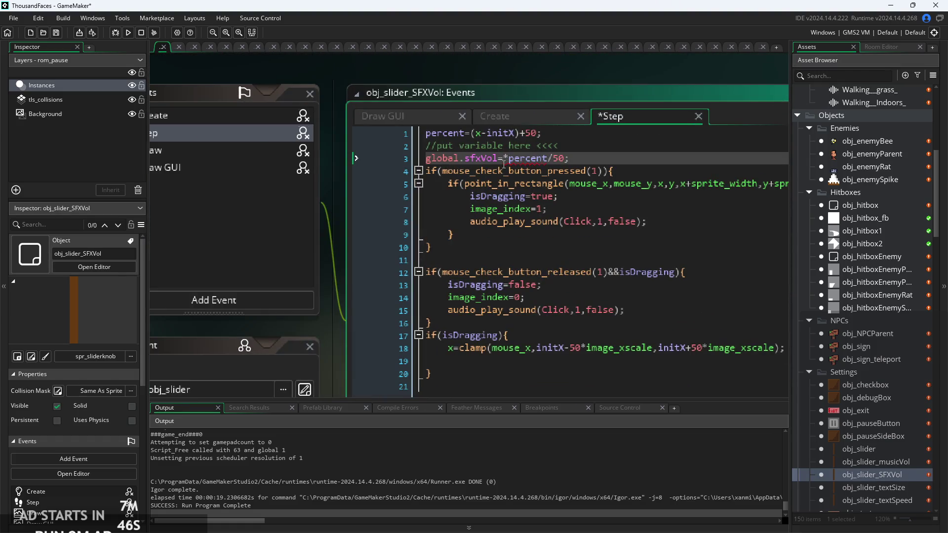
{"action": "type", "text": "0.5"}
{"action": "left_click", "coordinate": [583, 161]}
{"action": "scroll", "coordinate": [592, 162], "scroll_direction": "up", "scroll_amount": 2, "text": "ctrl"}
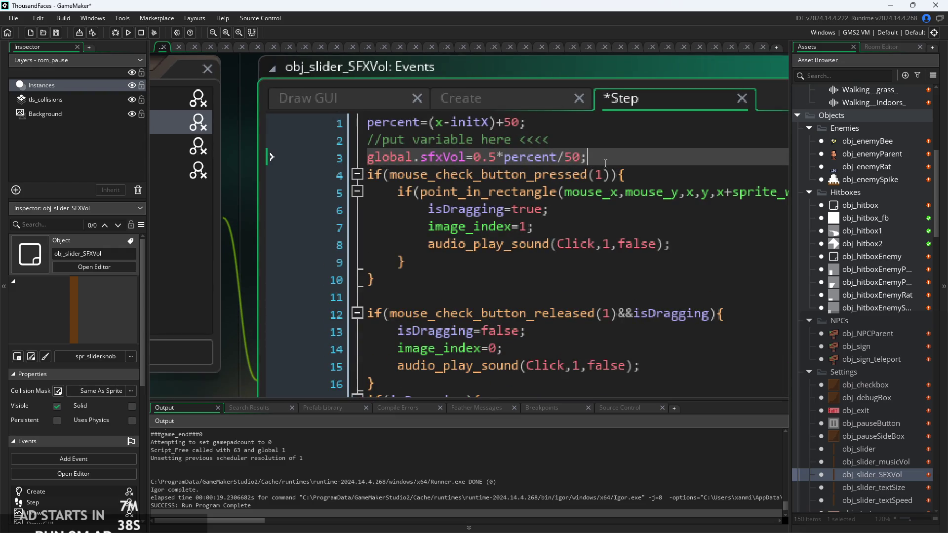
- Add audio_master_gain(global.sfxVol); on line 4, save, and run the game
{"action": "key", "text": "Return"}
{"action": "type", "text": "aud"}
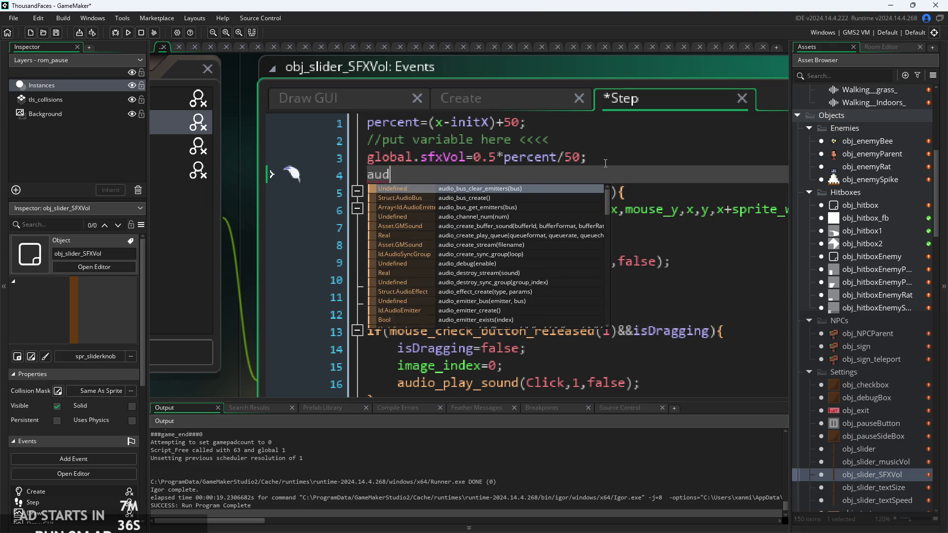
{"action": "type", "text": "iom"}
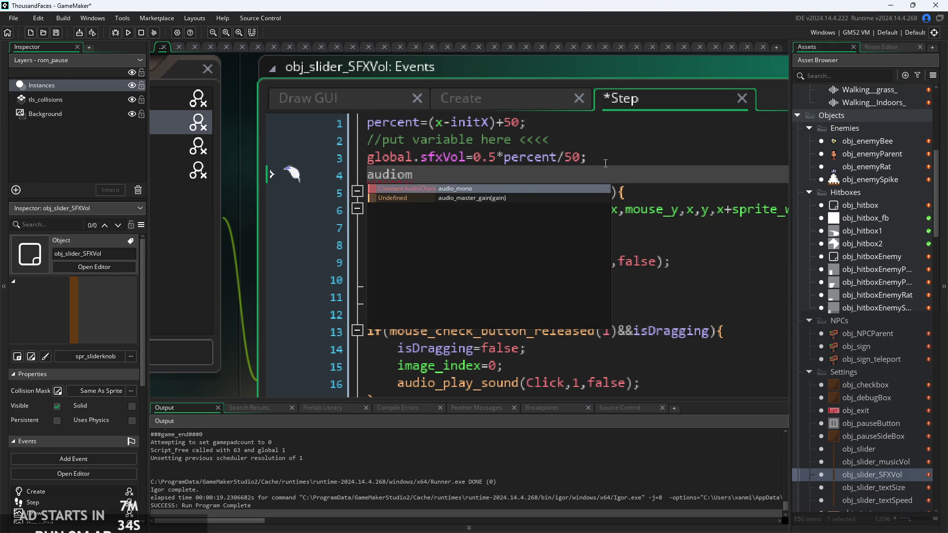
{"action": "type", "text": "_m"}
{"action": "key", "text": "Return"}
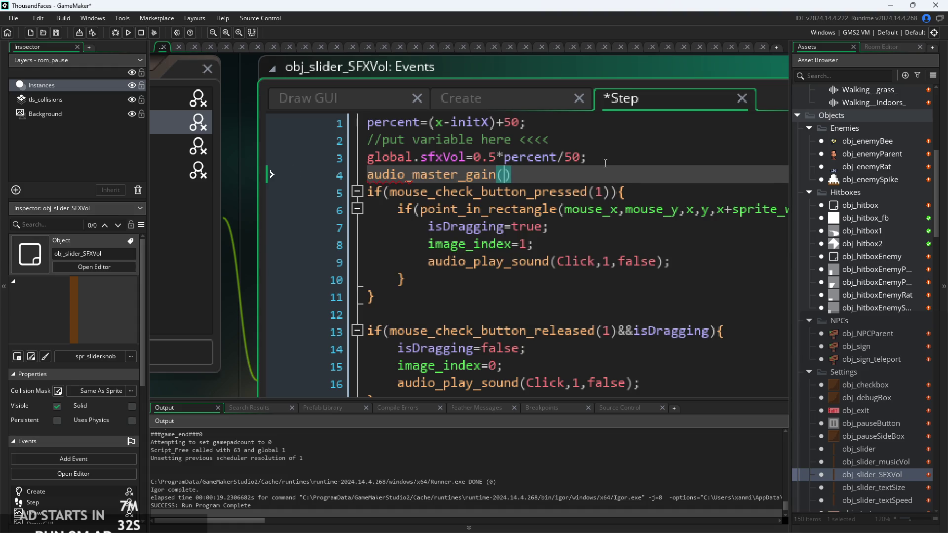
{"action": "type", "text": "global."}
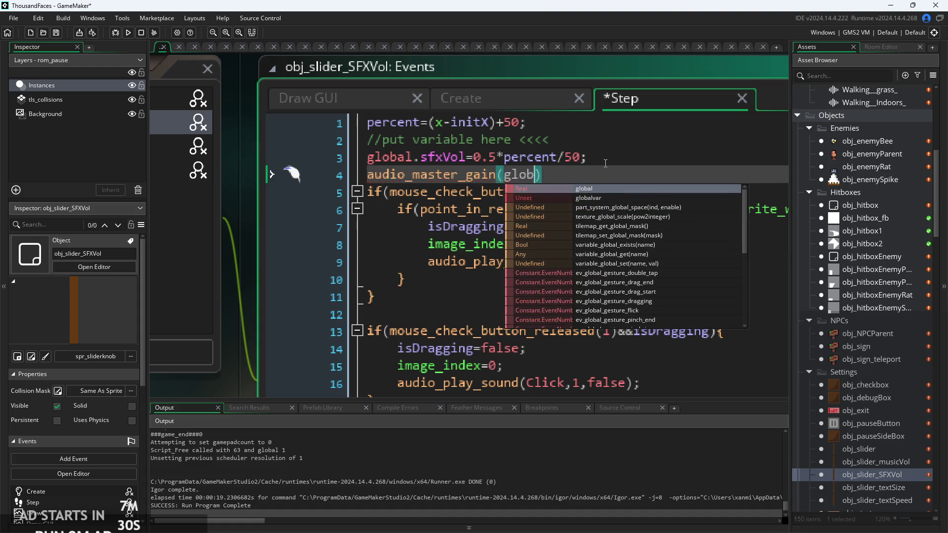
{"action": "type", "text": "sf"}
{"action": "key", "text": "Return"}
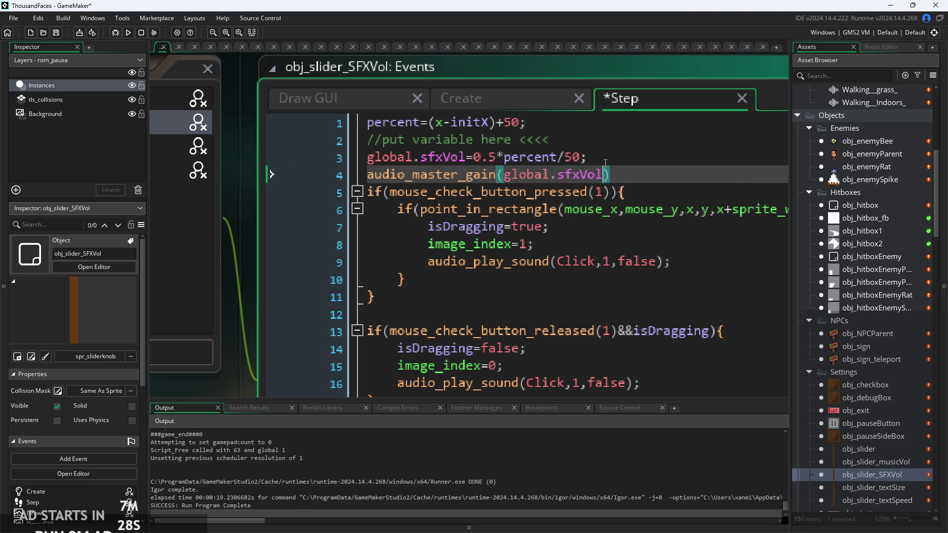
{"action": "type", "text": ";"}
{"action": "key", "text": "Return"}
{"action": "key", "text": "ctrl+s"}
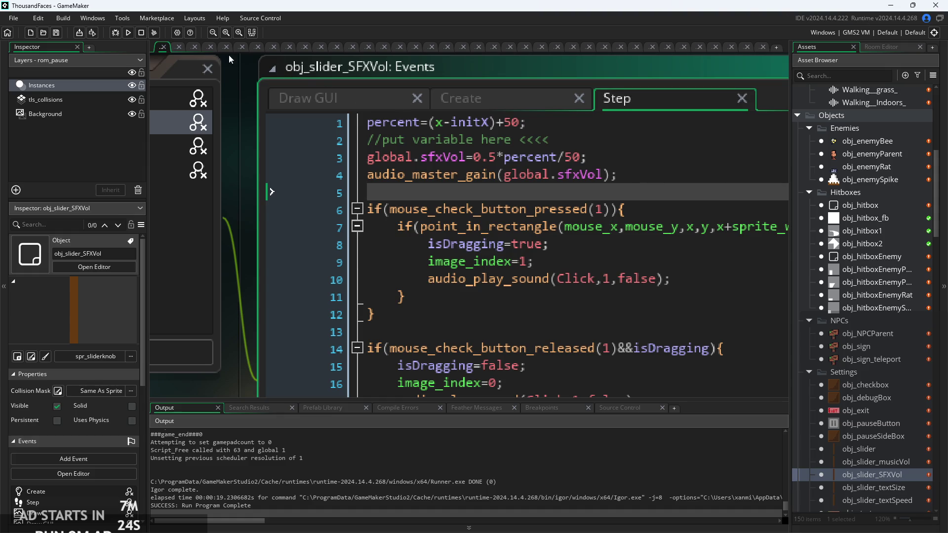
{"action": "left_click", "coordinate": [128, 32]}
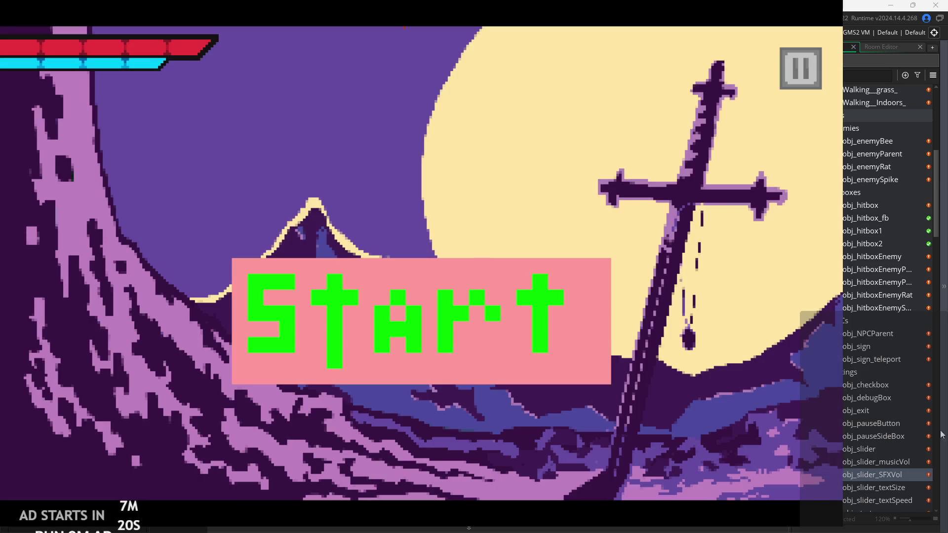
{"action": "left_click", "coordinate": [790, 79]}
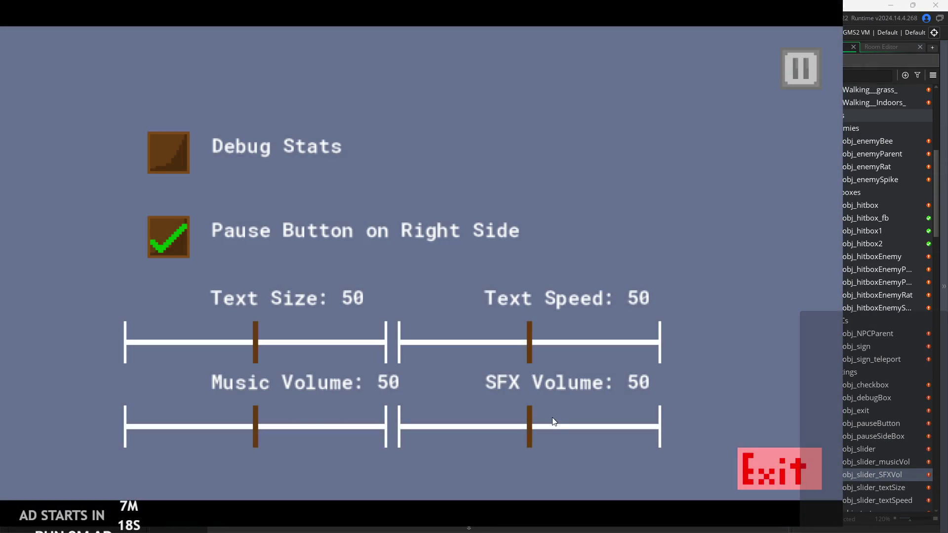
{"action": "mouse_move", "coordinate": [530, 437]}
{"action": "left_mouse_down"}
{"action": "mouse_move", "coordinate": [412, 443]}
{"action": "mouse_move", "coordinate": [650, 428]}
{"action": "mouse_move", "coordinate": [526, 439]}
{"action": "left_mouse_up"}
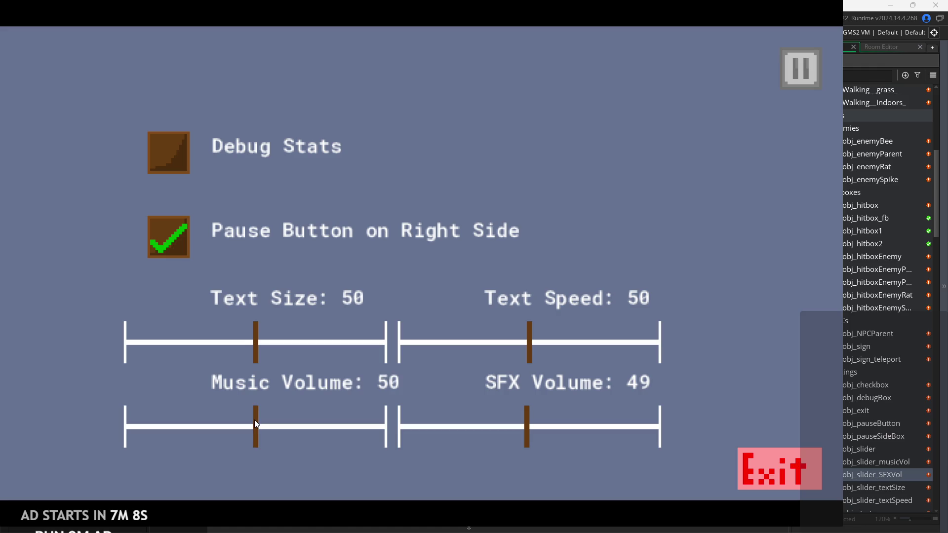
{"action": "left_click_drag", "start_coordinate": [254, 419], "coordinate": [150, 433]}
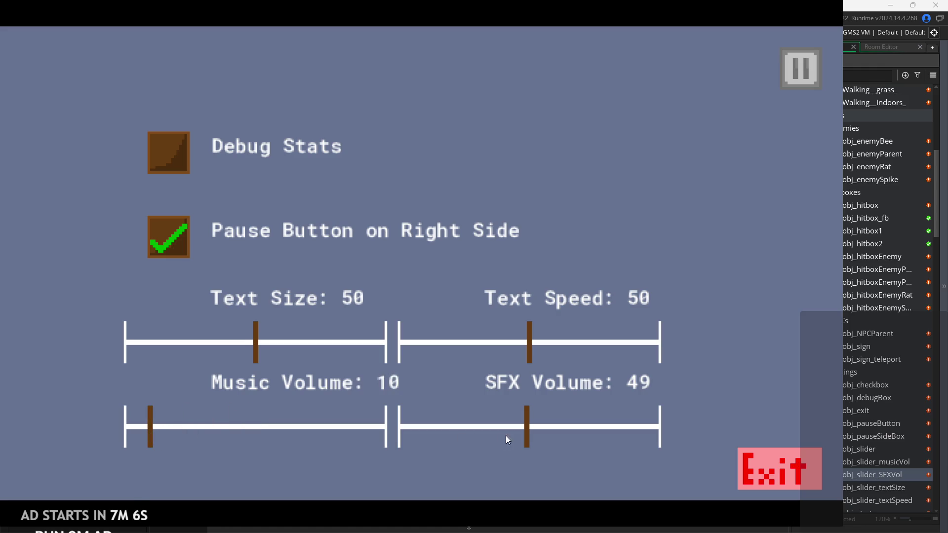
{"action": "mouse_move", "coordinate": [544, 425]}
{"action": "left_mouse_down"}
{"action": "mouse_move", "coordinate": [532, 432]}
{"action": "mouse_move", "coordinate": [664, 414]}
{"action": "mouse_move", "coordinate": [354, 427]}
{"action": "mouse_move", "coordinate": [521, 424]}
{"action": "mouse_move", "coordinate": [393, 438]}
{"action": "mouse_move", "coordinate": [531, 428]}
{"action": "mouse_move", "coordinate": [414, 438]}
{"action": "mouse_move", "coordinate": [404, 438]}
{"action": "mouse_move", "coordinate": [614, 422]}
{"action": "mouse_move", "coordinate": [406, 446]}
{"action": "mouse_move", "coordinate": [455, 431]}
{"action": "mouse_move", "coordinate": [380, 450]}
{"action": "mouse_move", "coordinate": [529, 434]}
{"action": "left_mouse_up"}
{"action": "mouse_move", "coordinate": [142, 432]}
{"action": "left_mouse_down"}
{"action": "mouse_move", "coordinate": [117, 431]}
{"action": "mouse_move", "coordinate": [208, 434]}
{"action": "mouse_move", "coordinate": [250, 424]}
{"action": "left_mouse_up"}
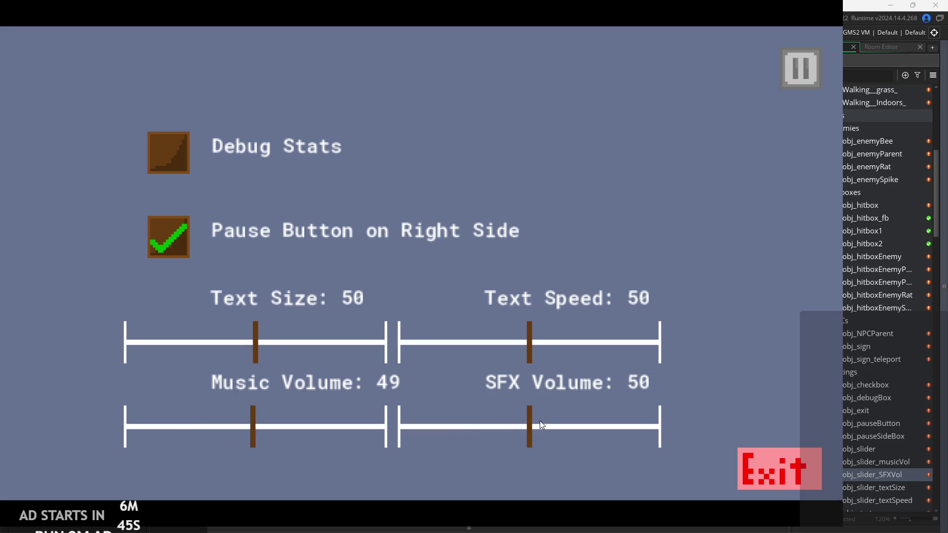
{"action": "mouse_move", "coordinate": [525, 429]}
{"action": "left_mouse_down"}
{"action": "mouse_move", "coordinate": [640, 418]}
{"action": "mouse_move", "coordinate": [379, 442]}
{"action": "mouse_move", "coordinate": [457, 429]}
{"action": "mouse_move", "coordinate": [381, 451]}
{"action": "mouse_move", "coordinate": [537, 426]}
{"action": "left_mouse_up"}
{"action": "left_click", "coordinate": [753, 466]}
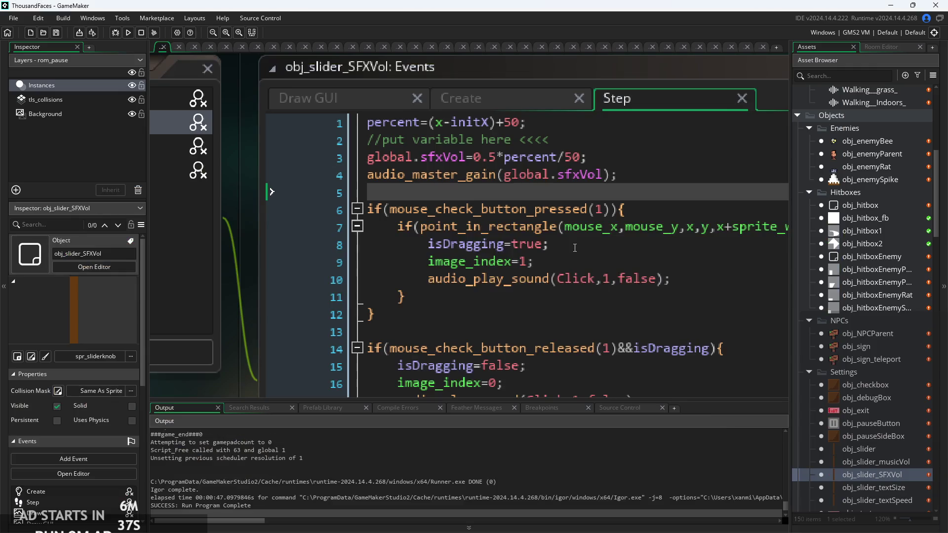
- Change line 3 to (0.5*percent/50)+1 and line 4 to audio_master_gain(global.sfxVol-1)
{"action": "left_click", "coordinate": [574, 248]}
{"action": "scroll", "coordinate": [574, 248], "scroll_direction": "down", "scroll_amount": 3}
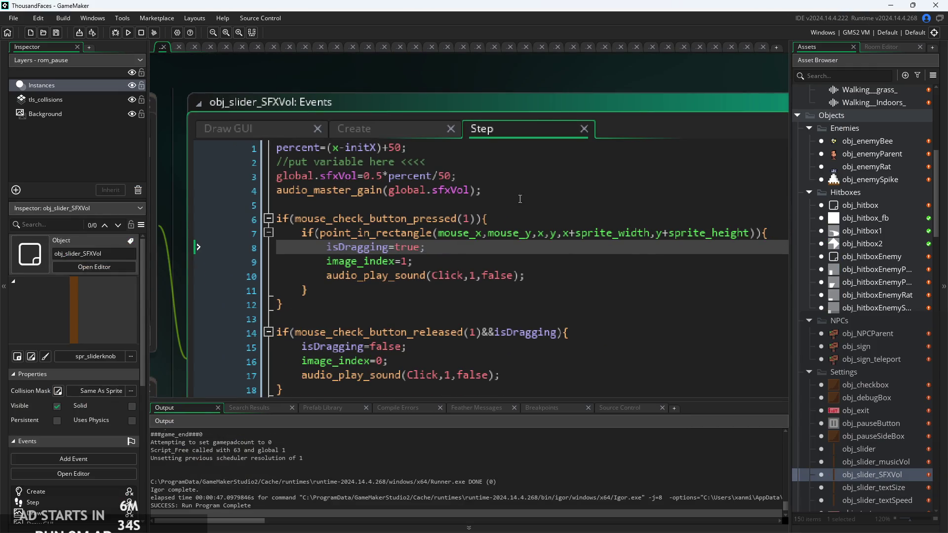
{"action": "scroll", "coordinate": [875, 345], "scroll_direction": "up", "scroll_amount": 1}
{"action": "scroll", "coordinate": [466, 179], "scroll_direction": "up", "scroll_amount": 1}
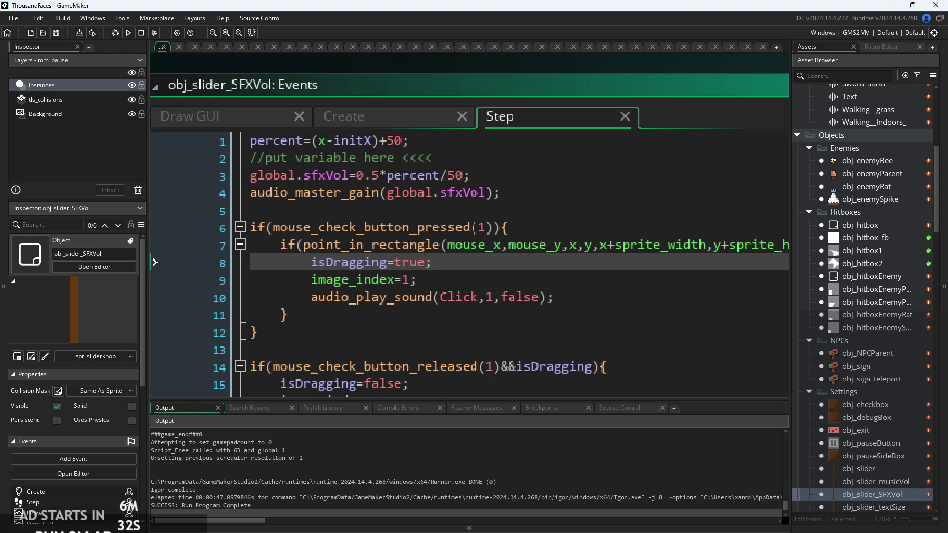
{"action": "left_click", "coordinate": [466, 178]}
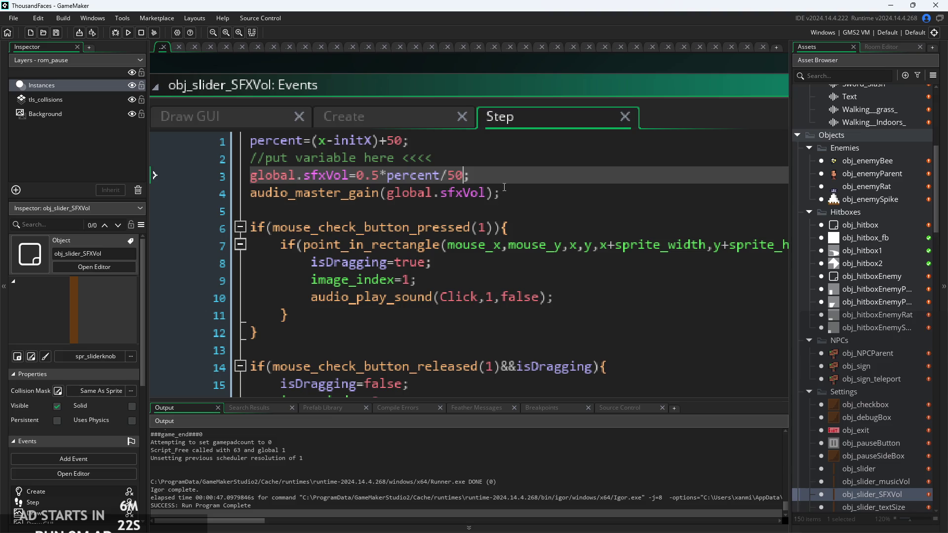
{"action": "type", "text": ")+1"}
{"action": "key", "text": "Left"}
{"action": "key", "text": "Left"}
{"action": "key", "text": "Left"}
{"action": "key", "text": "Left"}
{"action": "key", "text": "Left"}
{"action": "type", "text": "("}
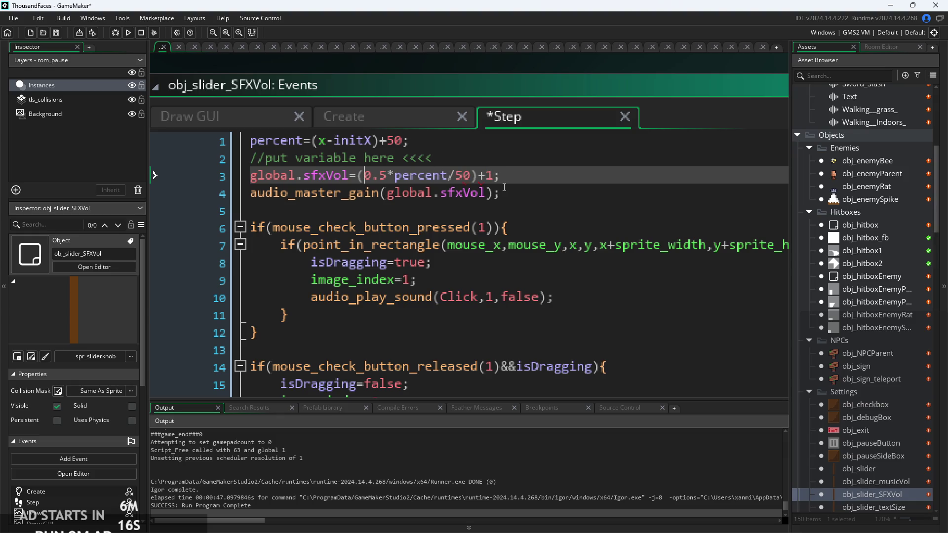
{"action": "left_click", "coordinate": [493, 193]}
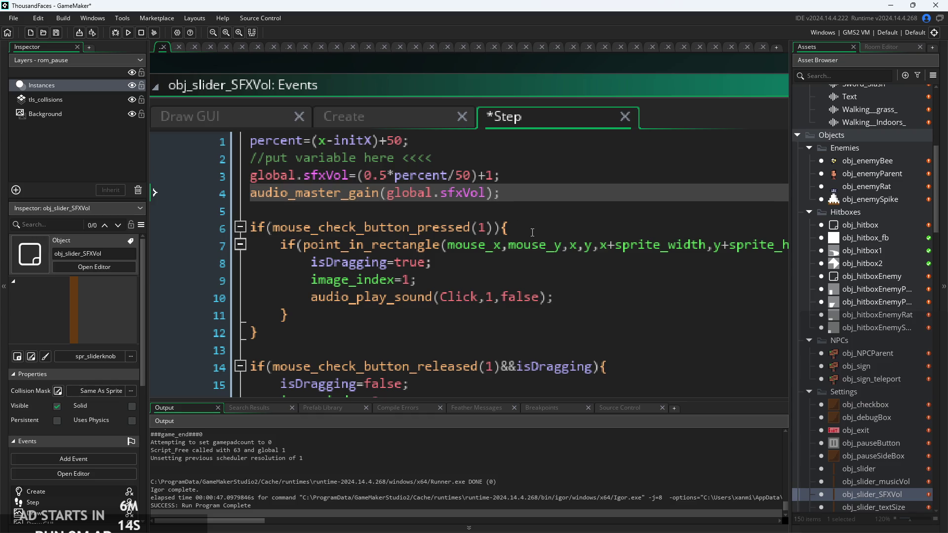
{"action": "type", "text": "-1"}
{"action": "type", "text": ")"}
{"action": "key", "text": "Left"}
{"action": "key", "text": "Left"}
{"action": "key", "text": "Left"}
{"action": "key", "text": "BackSpace"}
- Save, run the game, and sweep the SFX slider in the settings screen
{"action": "key", "text": "ctrl+s"}
{"action": "left_click", "coordinate": [127, 33]}
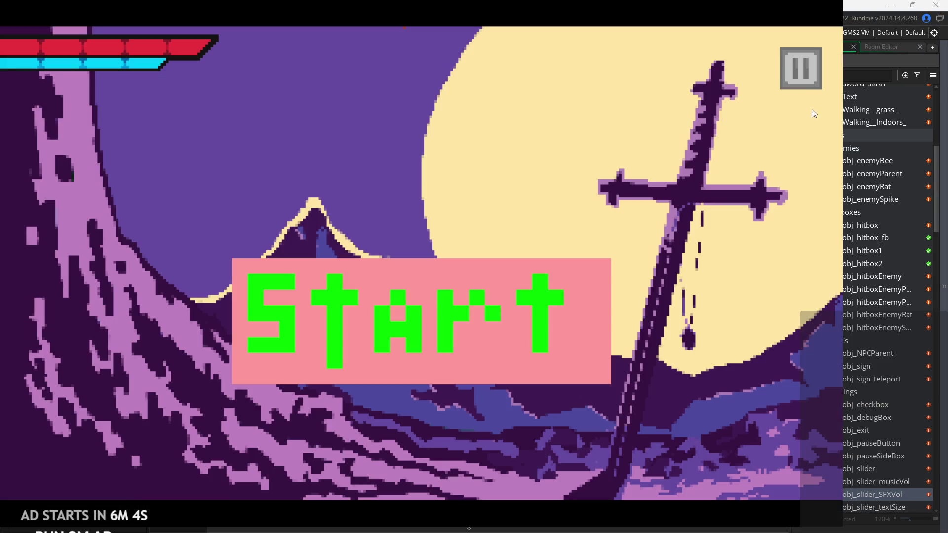
{"action": "key", "text": "Escape"}
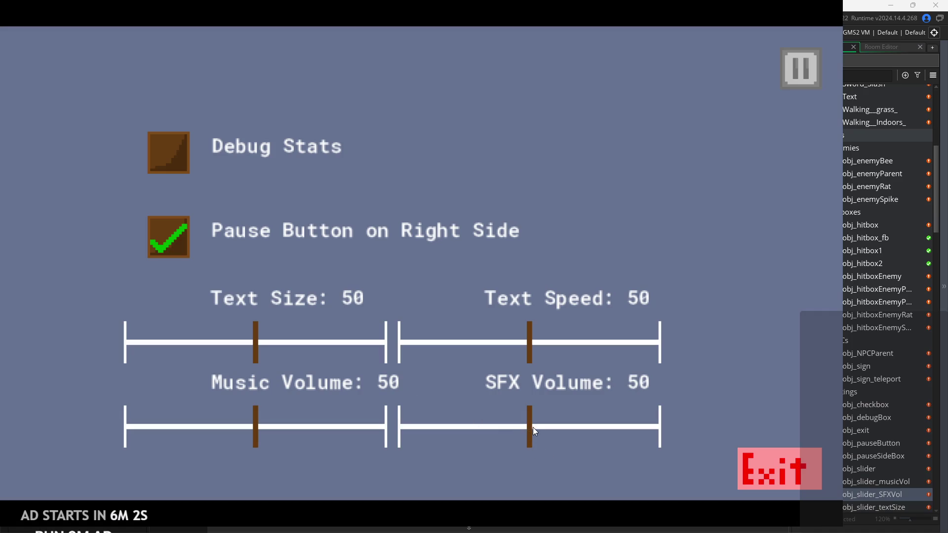
{"action": "mouse_move", "coordinate": [532, 427]}
{"action": "left_mouse_down"}
{"action": "mouse_move", "coordinate": [692, 413]}
{"action": "mouse_move", "coordinate": [424, 458]}
{"action": "mouse_move", "coordinate": [637, 436]}
{"action": "mouse_move", "coordinate": [433, 458]}
{"action": "mouse_move", "coordinate": [595, 437]}
{"action": "mouse_move", "coordinate": [473, 461]}
{"action": "left_mouse_up"}
- Exit the game and remove the -1 from line 4 and the +1 from line 3
{"action": "left_click", "coordinate": [764, 454]}
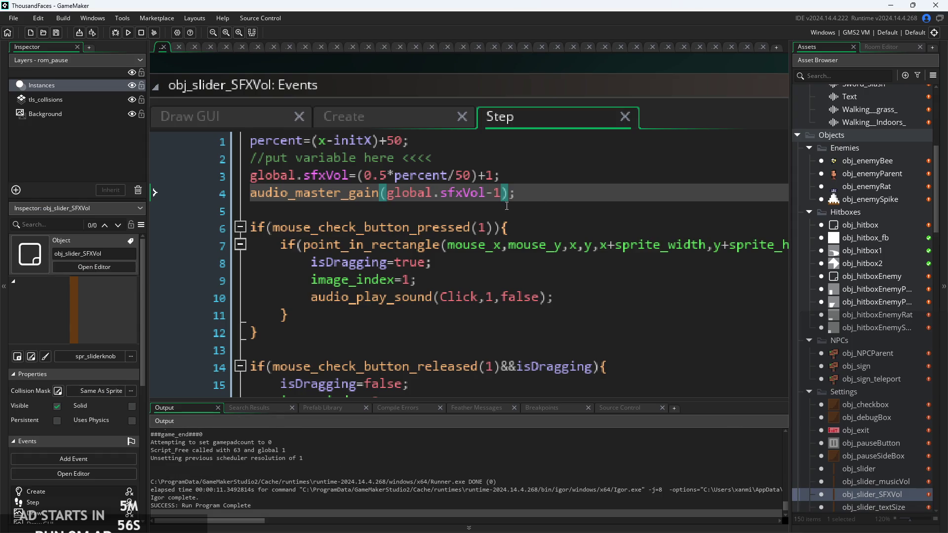
{"action": "key", "text": "BackSpace"}
{"action": "key", "text": "BackSpace"}
{"action": "left_click", "coordinate": [495, 177]}
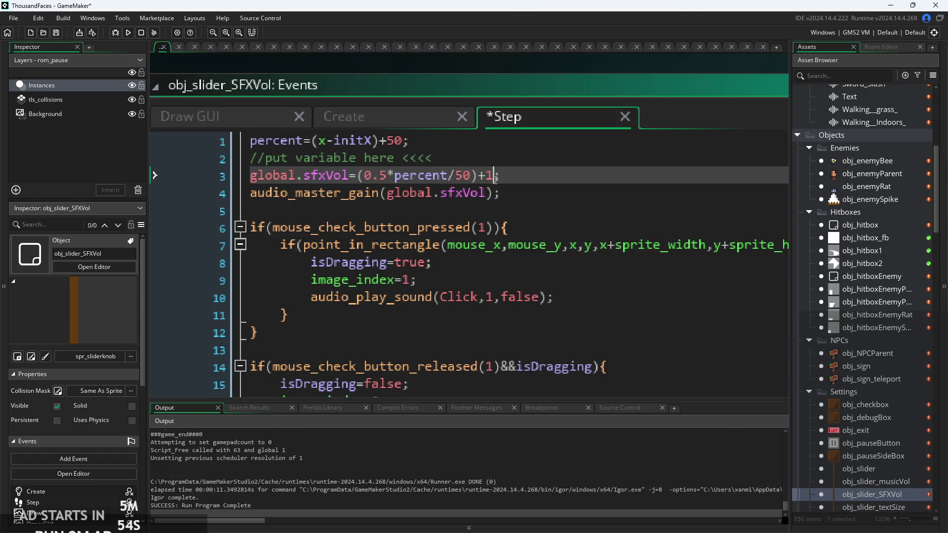
{"action": "key", "text": "BackSpace"}
{"action": "key", "text": "BackSpace"}
- Save the reverted code, run the game, and open its pause settings menu
{"action": "key", "text": "ctrl+s"}
{"action": "left_click", "coordinate": [129, 34]}
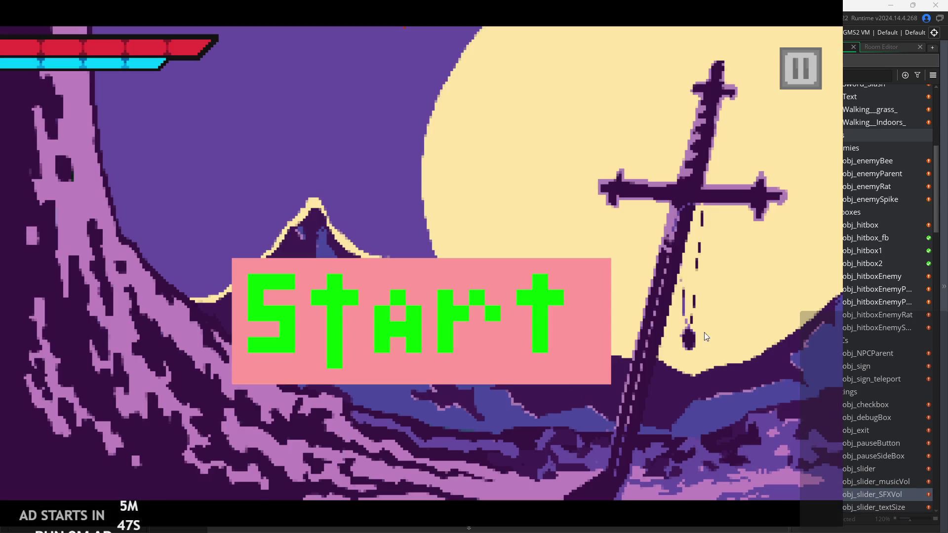
{"action": "left_click", "coordinate": [797, 70]}
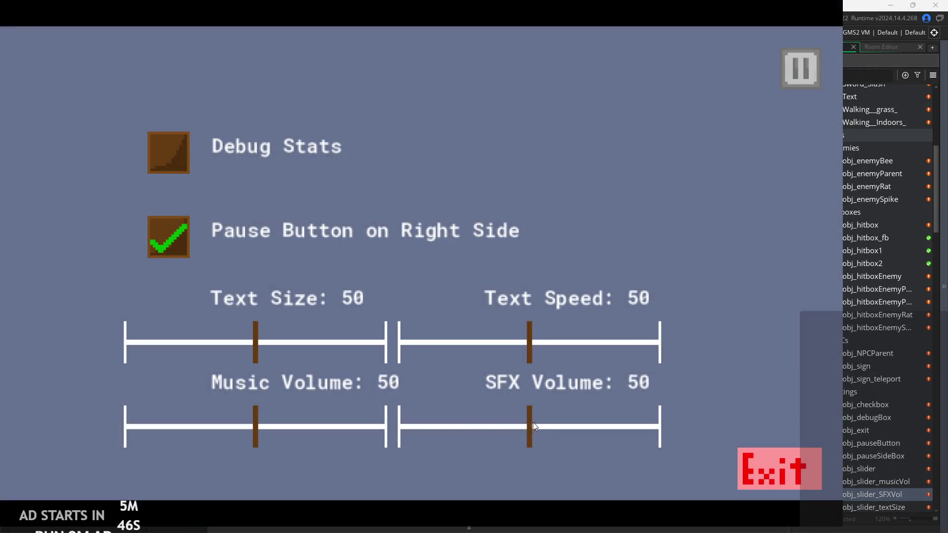
- Sweep the SFX Volume slider back and forth, lower it to 1, then exit
{"action": "mouse_move", "coordinate": [533, 425]}
{"action": "left_mouse_down"}
{"action": "mouse_move", "coordinate": [437, 436]}
{"action": "mouse_move", "coordinate": [606, 431]}
{"action": "mouse_move", "coordinate": [420, 428]}
{"action": "mouse_move", "coordinate": [622, 433]}
{"action": "mouse_move", "coordinate": [513, 450]}
{"action": "mouse_move", "coordinate": [463, 442]}
{"action": "mouse_move", "coordinate": [678, 441]}
{"action": "mouse_move", "coordinate": [444, 436]}
{"action": "mouse_move", "coordinate": [402, 445]}
{"action": "mouse_move", "coordinate": [528, 451]}
{"action": "left_mouse_up"}
{"action": "mouse_move", "coordinate": [528, 424]}
{"action": "left_mouse_down"}
{"action": "mouse_move", "coordinate": [415, 435]}
{"action": "mouse_move", "coordinate": [400, 446]}
{"action": "left_mouse_up"}
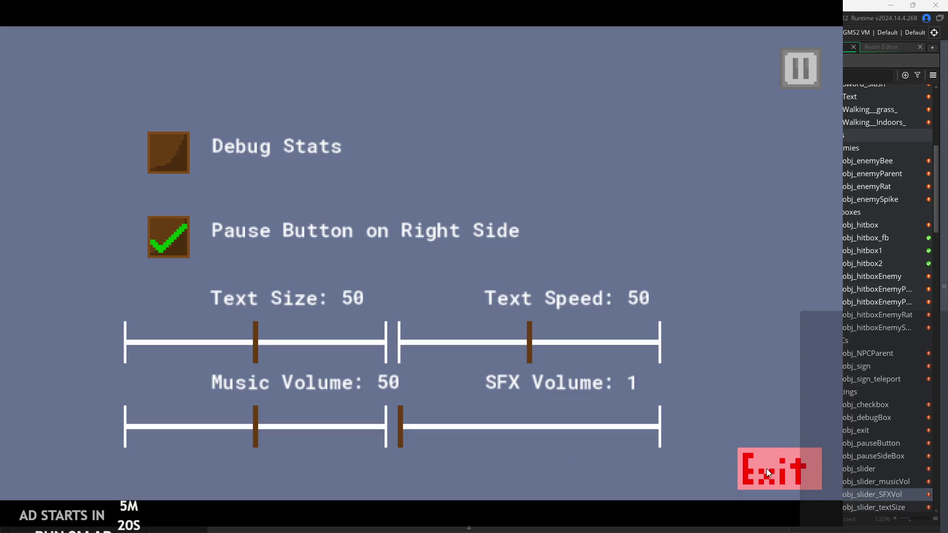
{"action": "left_click", "coordinate": [766, 469]}
{"action": "scroll", "coordinate": [490, 180], "scroll_direction": "up", "scroll_amount": 2}
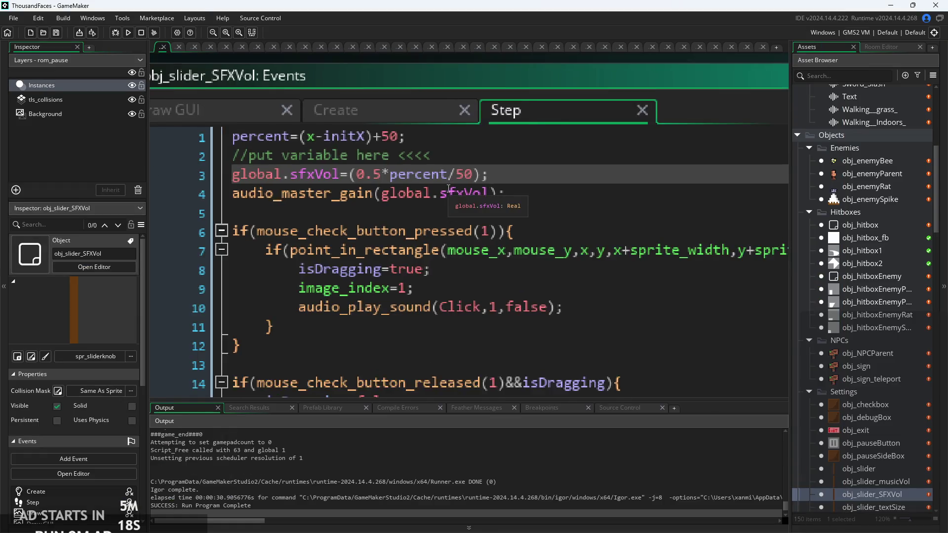
- Review the volume line (line 3) and master gain line (line 4) of the SFX slider's Step code
{"action": "scroll", "coordinate": [423, 203], "scroll_direction": "down", "scroll_amount": 1}
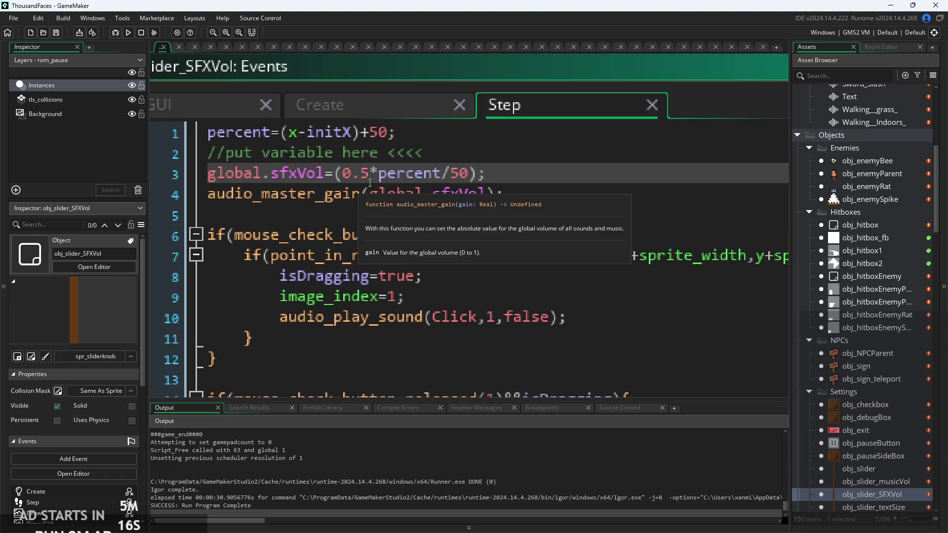
{"action": "key", "text": "Down"}
{"action": "scroll", "coordinate": [422, 202], "scroll_direction": "down", "scroll_amount": 1}
{"action": "left_click", "coordinate": [514, 198]}
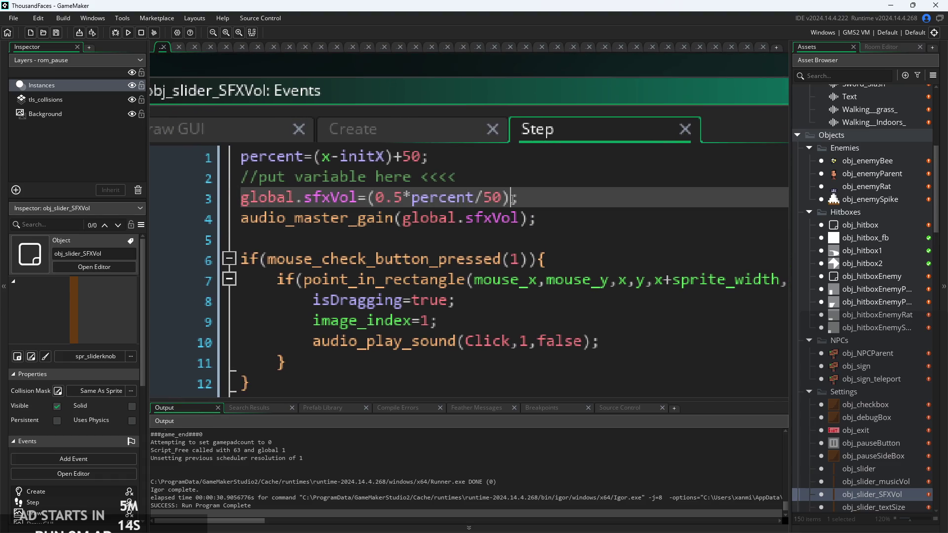
{"action": "left_click", "coordinate": [513, 198]}
{"action": "key", "text": "Down"}
{"action": "key", "text": "End"}
{"action": "scroll", "coordinate": [514, 199], "scroll_direction": "down", "scroll_amount": 2}
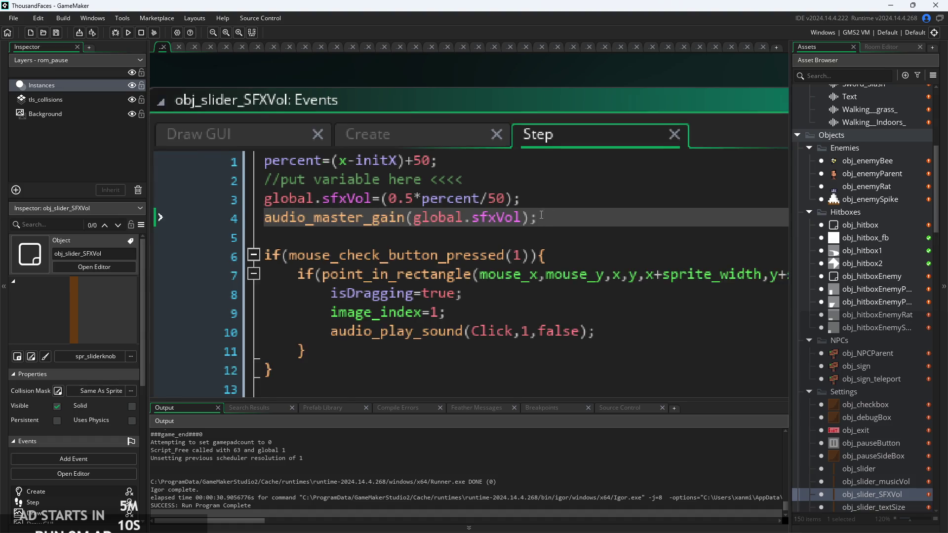
{"action": "left_click", "coordinate": [514, 200]}
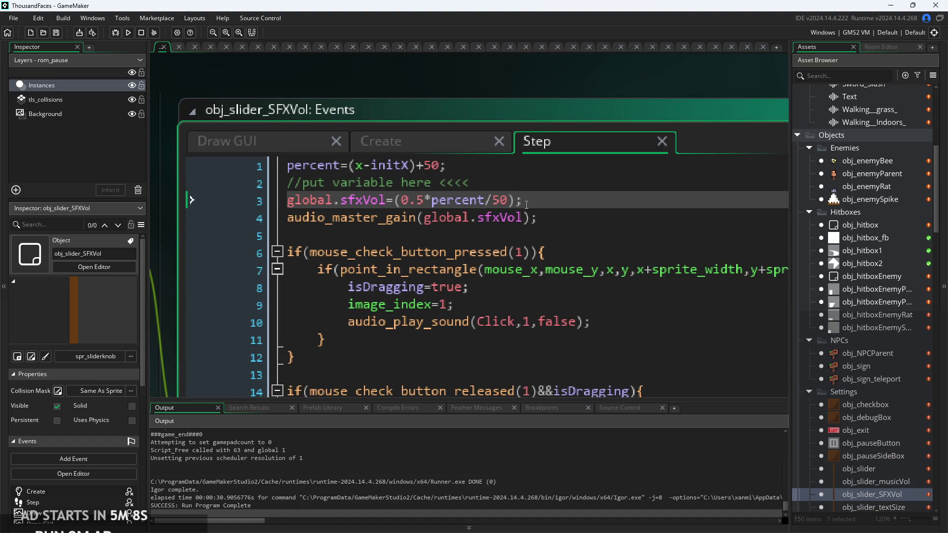
{"action": "scroll", "coordinate": [523, 200], "scroll_direction": "up", "scroll_amount": 2}
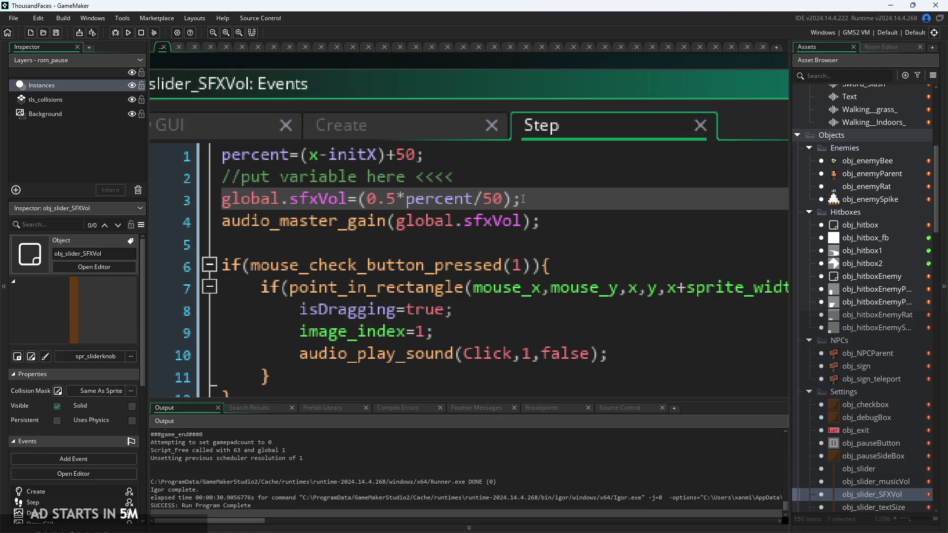
{"action": "scroll", "coordinate": [835, 420], "scroll_direction": "down", "scroll_amount": 2}
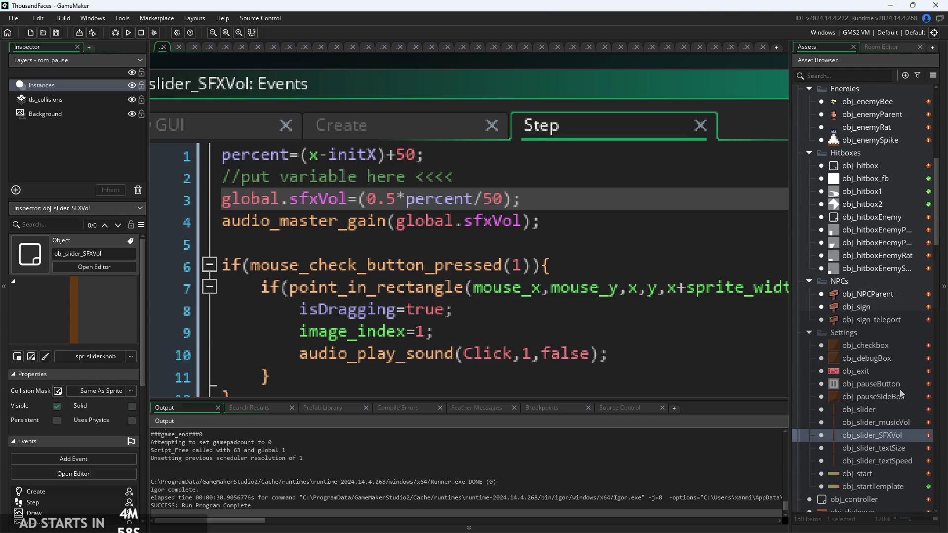
{"action": "scroll", "coordinate": [854, 296], "scroll_direction": "up", "scroll_amount": 2}
{"action": "scroll", "coordinate": [862, 173], "scroll_direction": "down", "scroll_amount": 6}
{"action": "scroll", "coordinate": [862, 350], "scroll_direction": "down", "scroll_amount": 2}
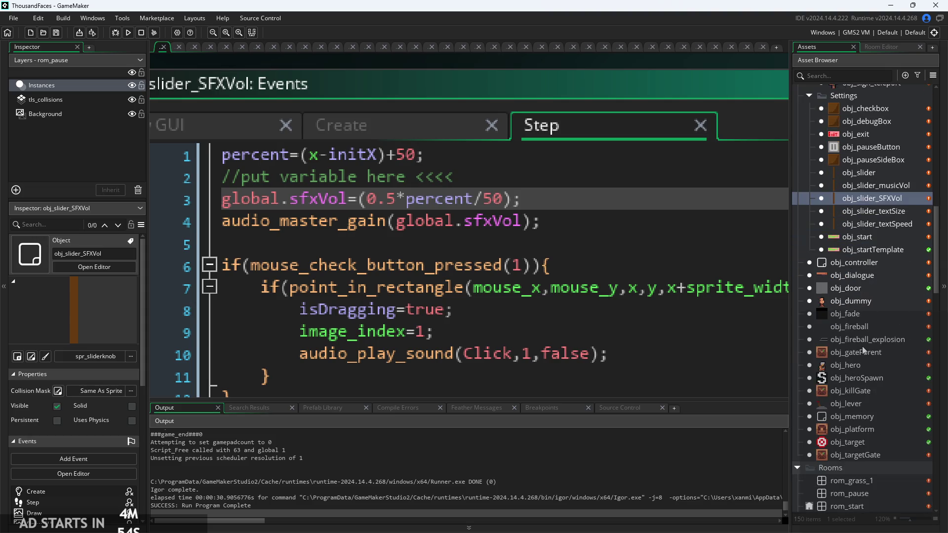
- Move the 0.5* multiplier in front of the parentheses so line 3 reads 0.5*(percent/50)
{"action": "left_click", "coordinate": [598, 231]}
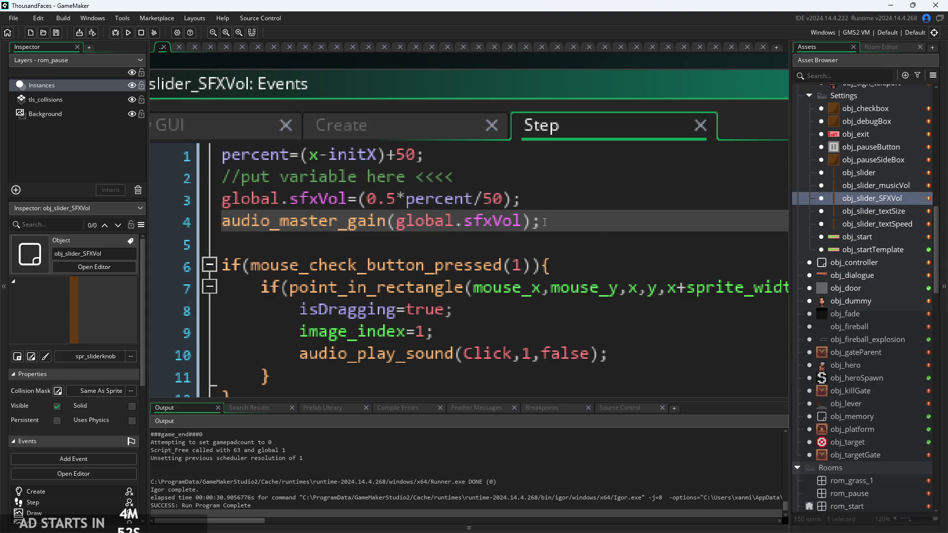
{"action": "left_click", "coordinate": [522, 221]}
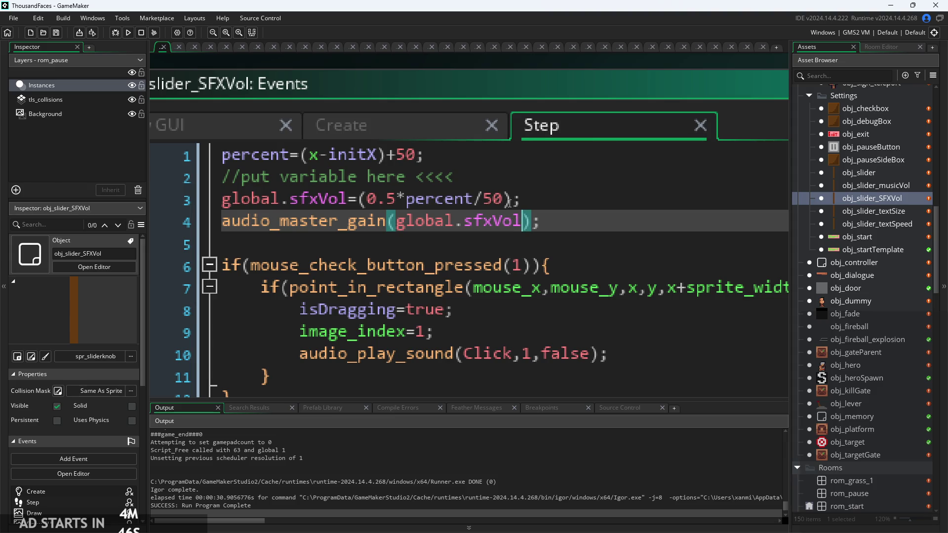
{"action": "left_click", "coordinate": [511, 198]}
{"action": "left_click", "coordinate": [368, 199]}
{"action": "left_click", "coordinate": [395, 199]}
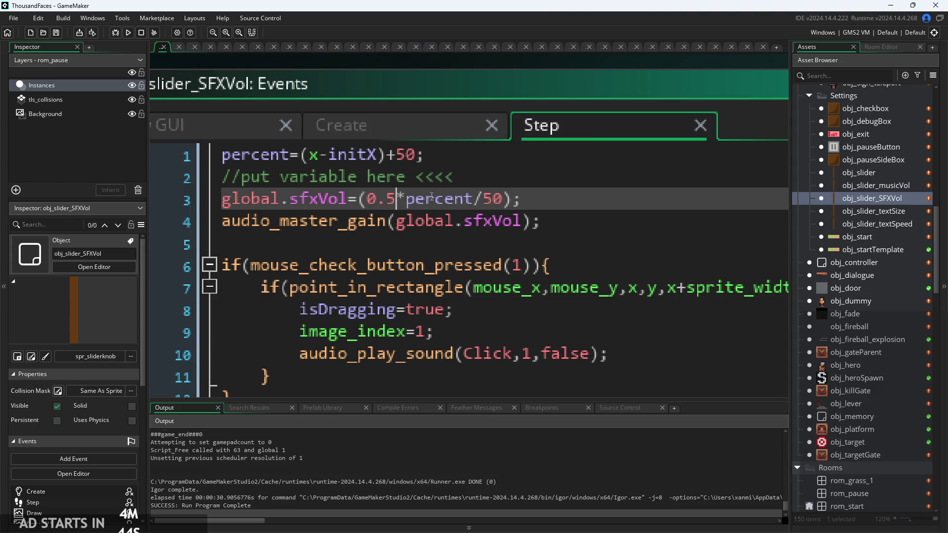
{"action": "left_click_drag", "start_coordinate": [406, 199], "coordinate": [367, 200]}
{"action": "key", "text": "ctrl+x"}
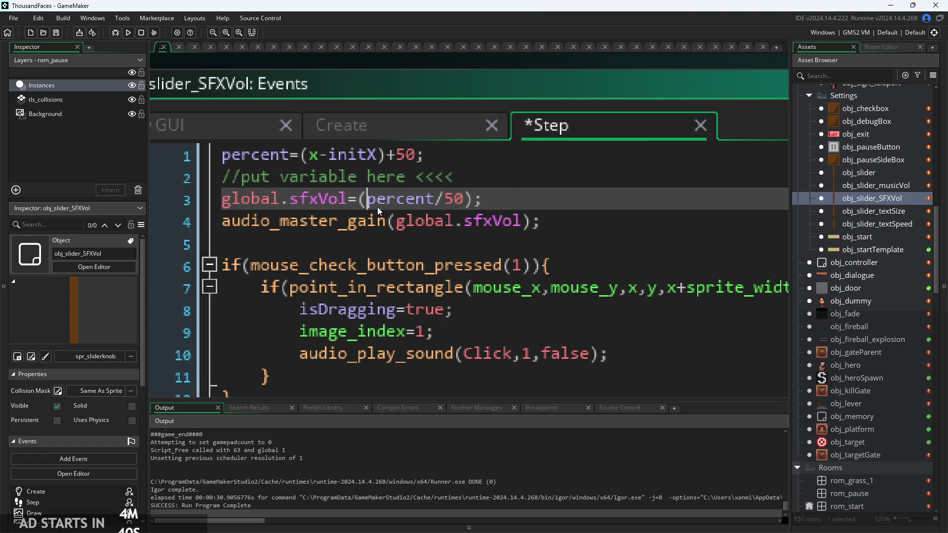
{"action": "key", "text": "ctrl+v"}
- Temporarily add +1 after sfxVol on line 4 and -1 on line 3, save, and run the game
{"action": "left_click", "coordinate": [522, 222]}
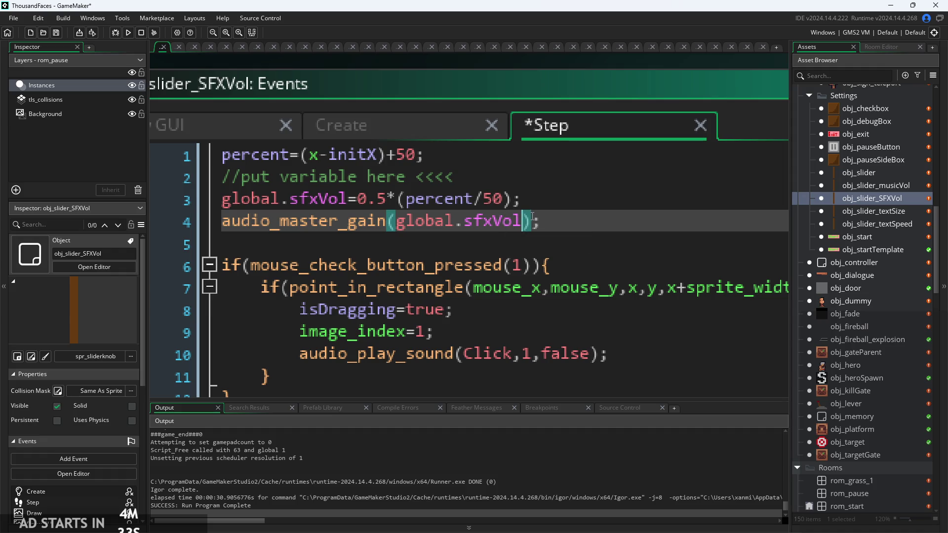
{"action": "type", "text": "+1"}
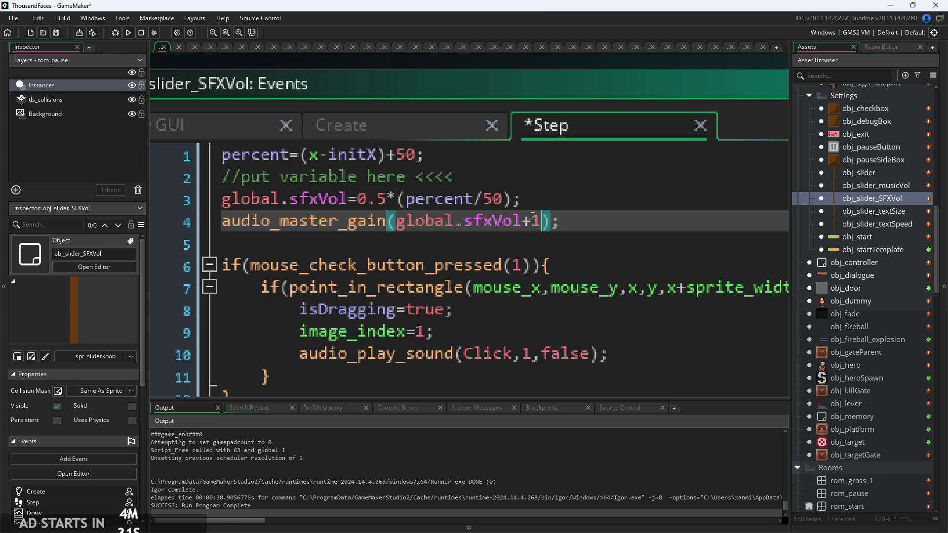
{"action": "key", "text": "Up"}
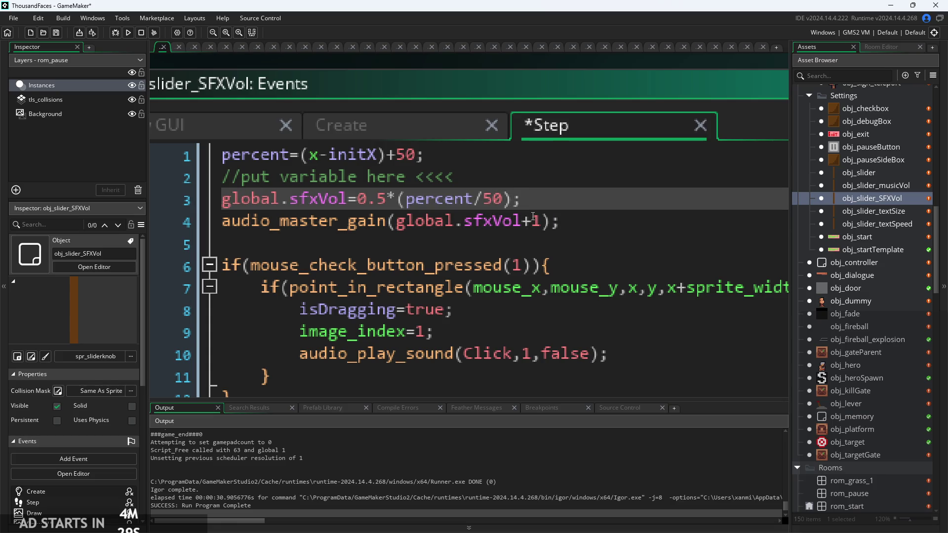
{"action": "type", "text": "-1"}
{"action": "key", "text": "ctrl+s"}
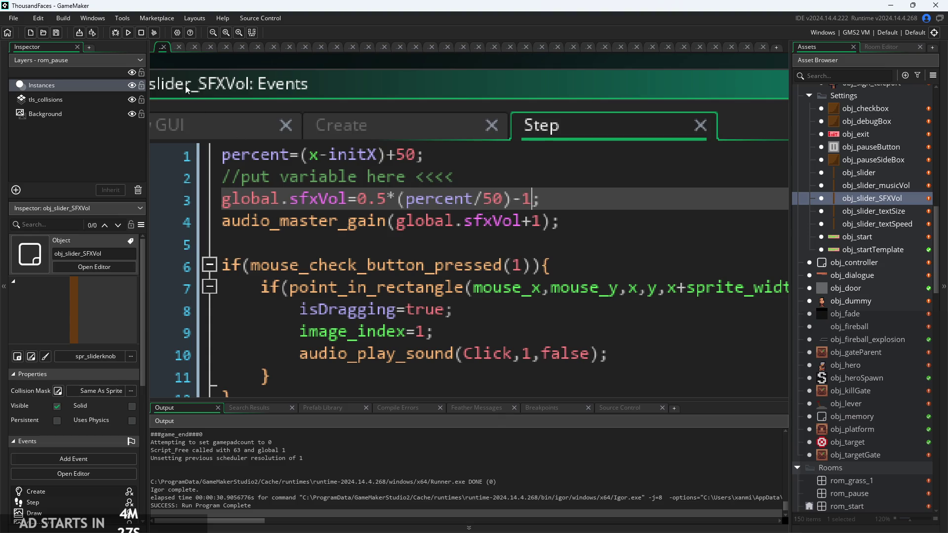
{"action": "left_click", "coordinate": [128, 32]}
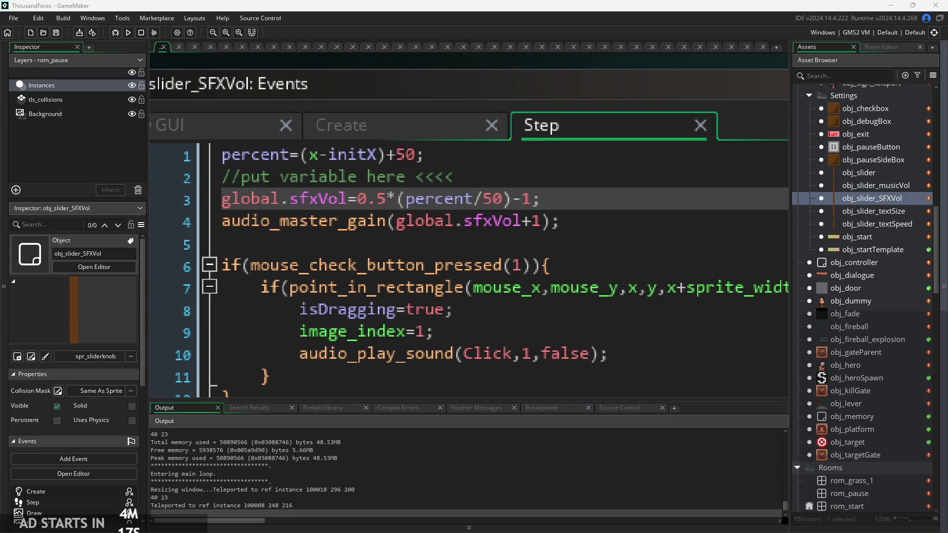
- Remove the -1 and +1 offsets, restoring the volume and master gain lines, then save and relaunch the game
{"action": "left_click", "coordinate": [533, 199]}
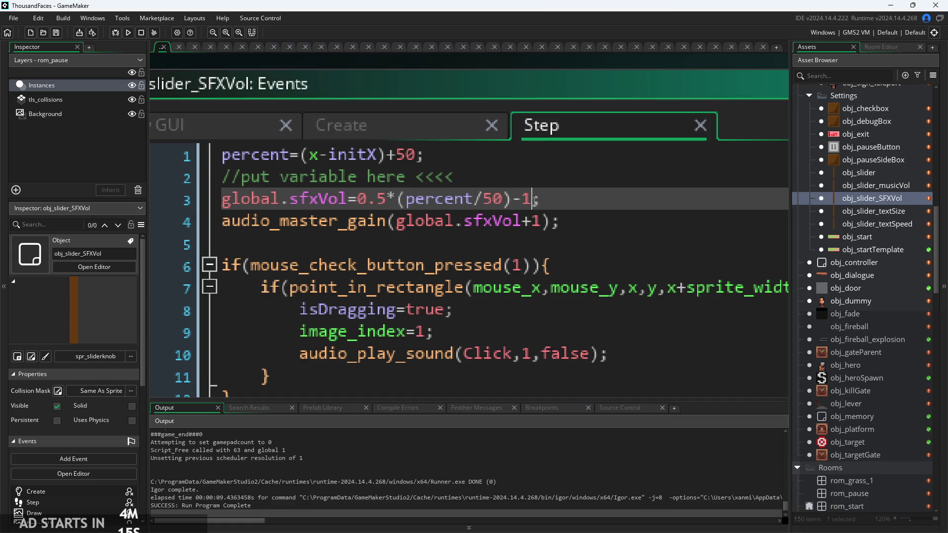
{"action": "key", "text": "BackSpace"}
{"action": "key", "text": "BackSpace"}
{"action": "left_click", "coordinate": [541, 221]}
{"action": "key", "text": "BackSpace"}
{"action": "key", "text": "BackSpace"}
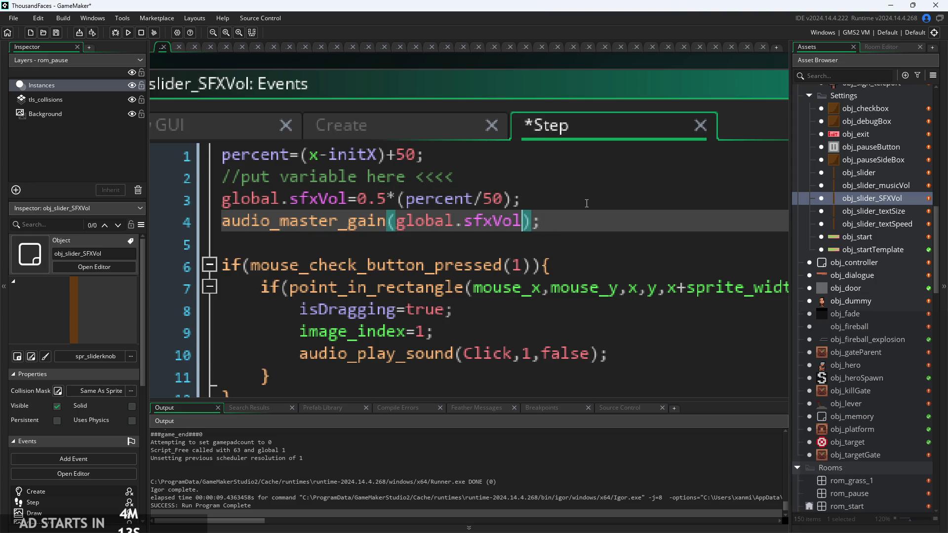
{"action": "left_click", "coordinate": [544, 197]}
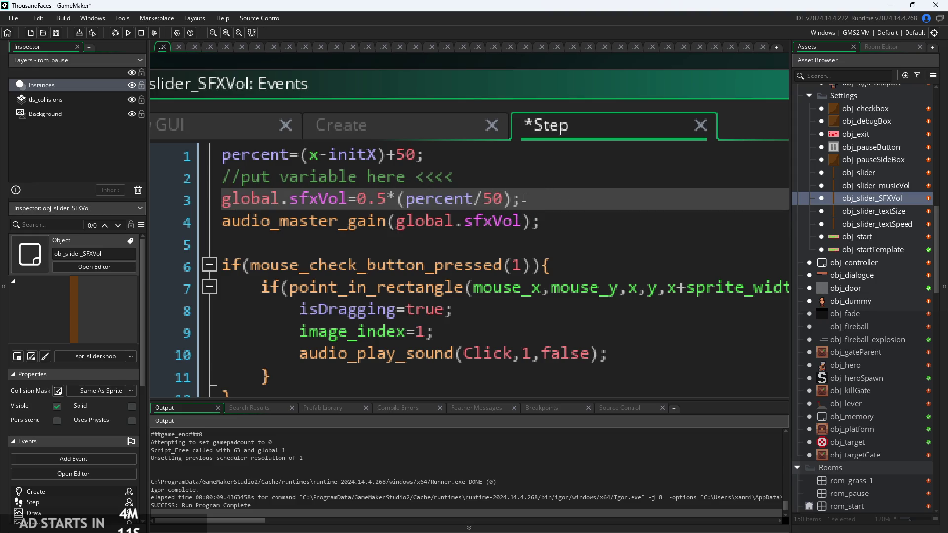
{"action": "left_click", "coordinate": [617, 221]}
{"action": "scroll", "coordinate": [621, 218], "scroll_direction": "down", "scroll_amount": 1}
{"action": "scroll", "coordinate": [620, 196], "scroll_direction": "down", "scroll_amount": 3}
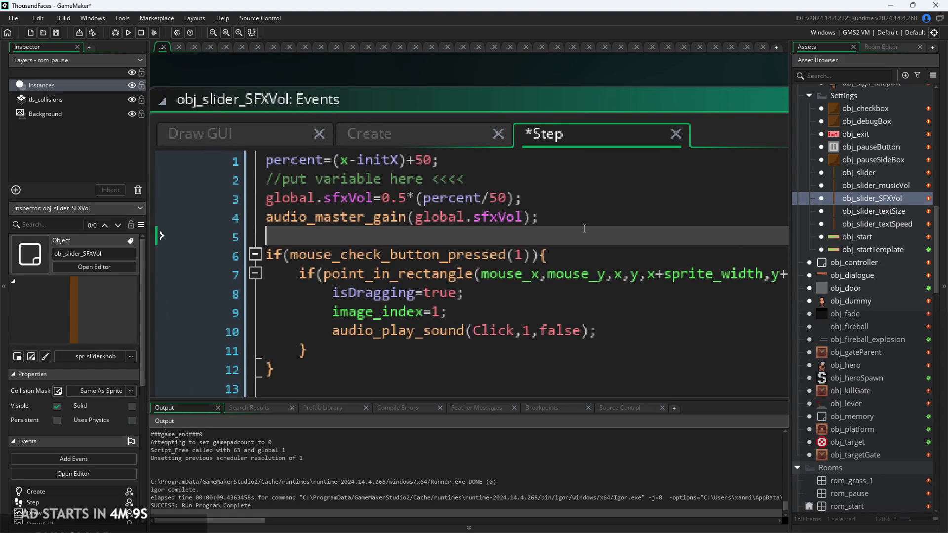
{"action": "left_click", "coordinate": [565, 229]}
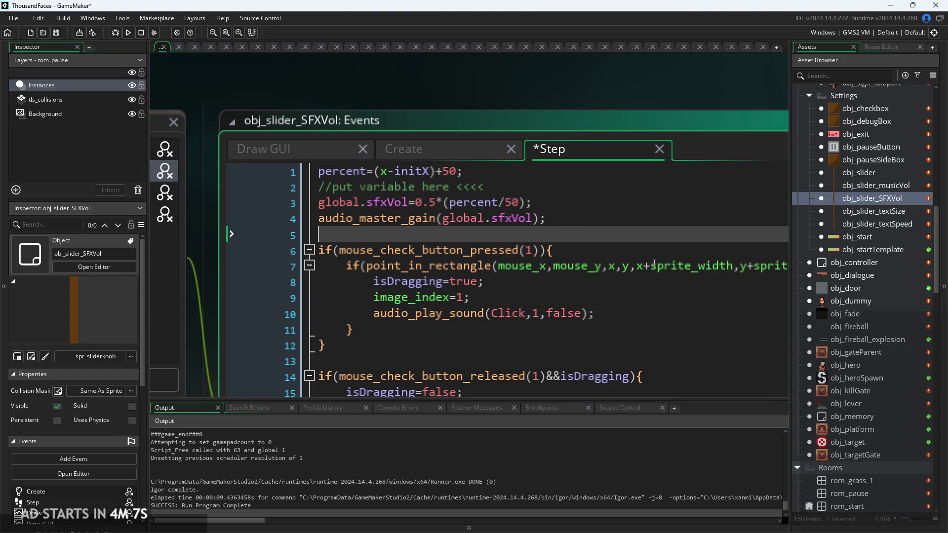
{"action": "left_click", "coordinate": [548, 203]}
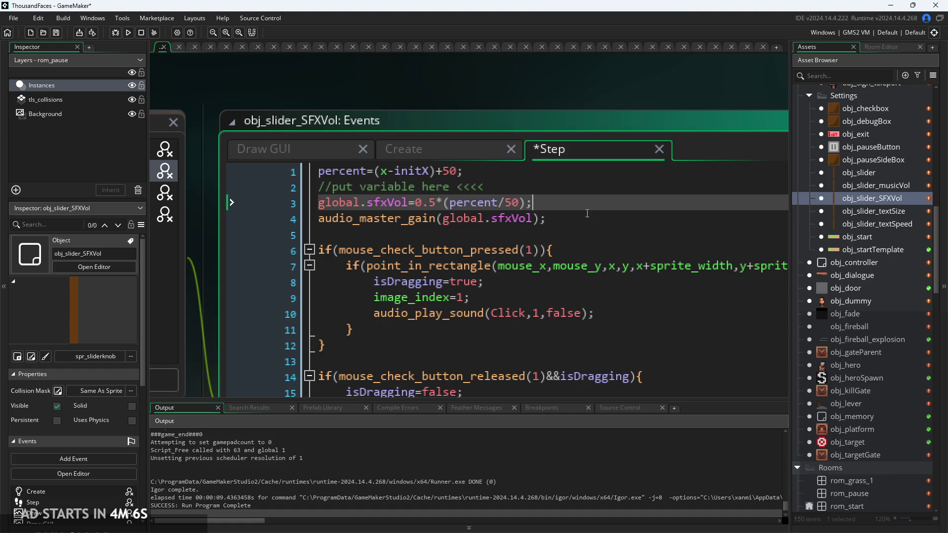
{"action": "left_click", "coordinate": [128, 32]}
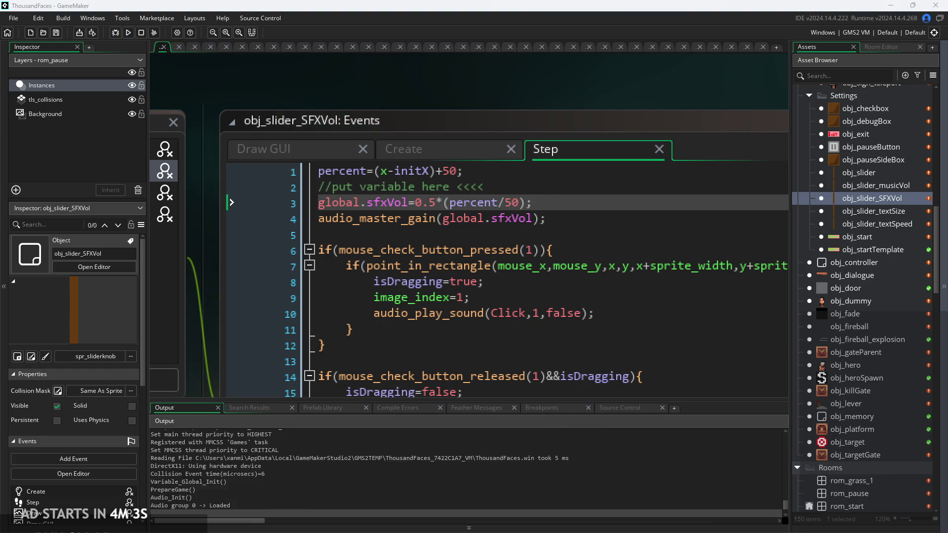
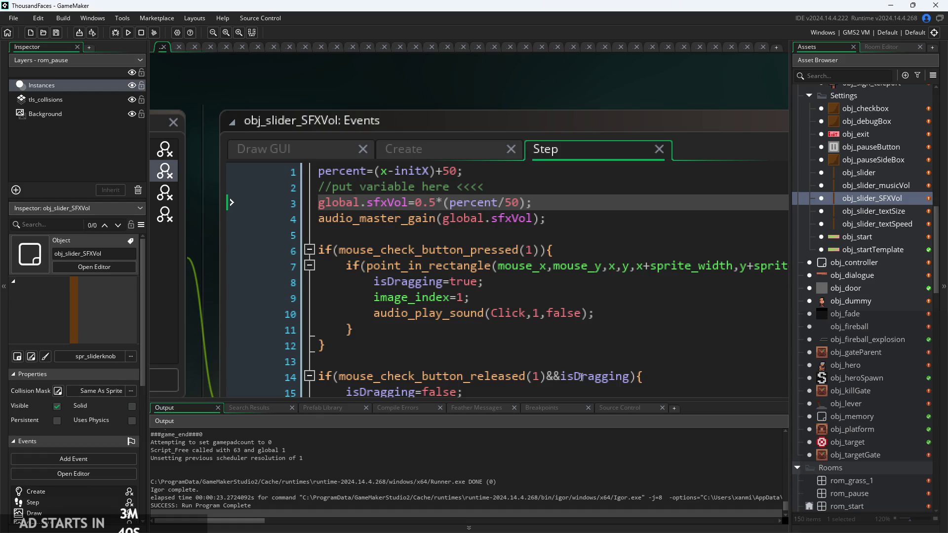
- Inspect the SFX slider's Step code, selecting the audio_master_gain call on line 4
{"action": "left_click", "coordinate": [625, 293]}
{"action": "scroll", "coordinate": [626, 293], "scroll_direction": "down", "scroll_amount": 2, "text": "ctrl"}
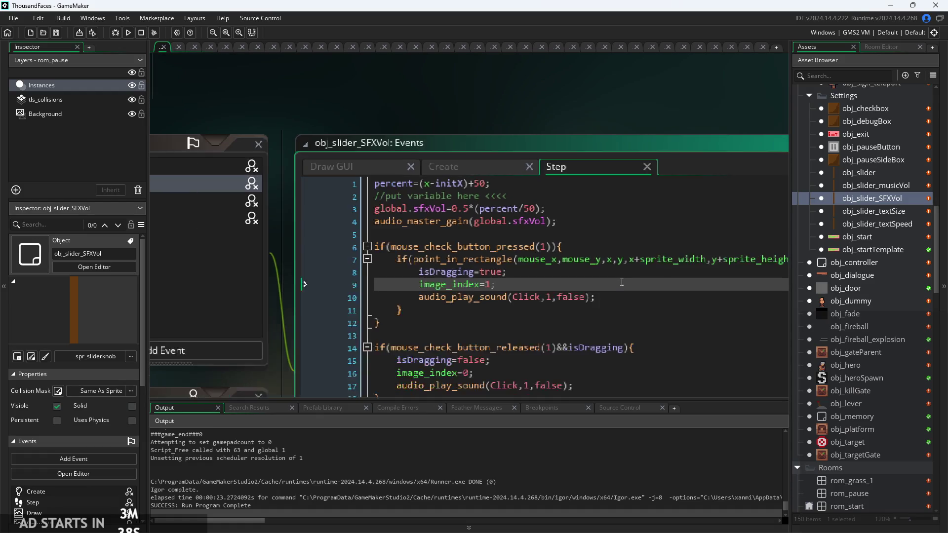
{"action": "left_click", "coordinate": [553, 210]}
{"action": "scroll", "coordinate": [553, 210], "scroll_direction": "up", "scroll_amount": 1, "text": "ctrl"}
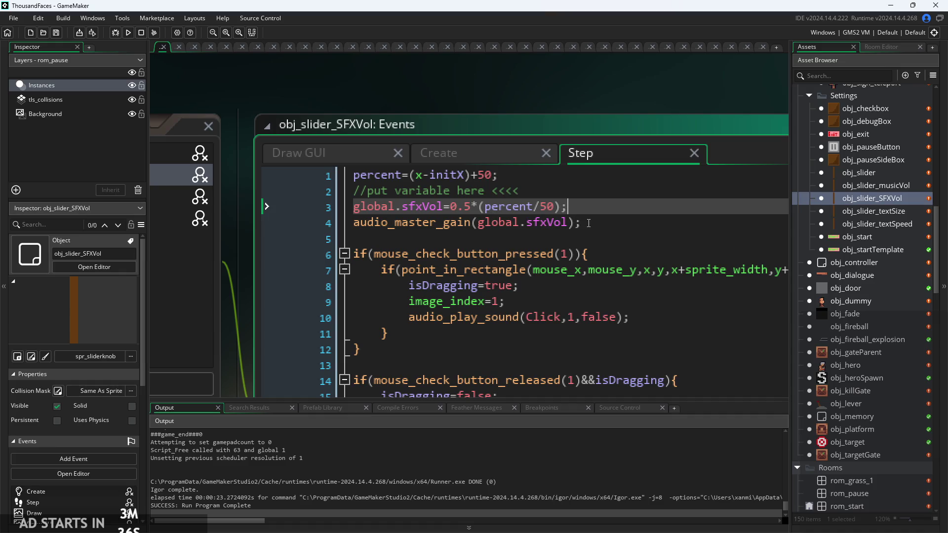
{"action": "left_click", "coordinate": [564, 222]}
{"action": "left_click", "coordinate": [576, 222]}
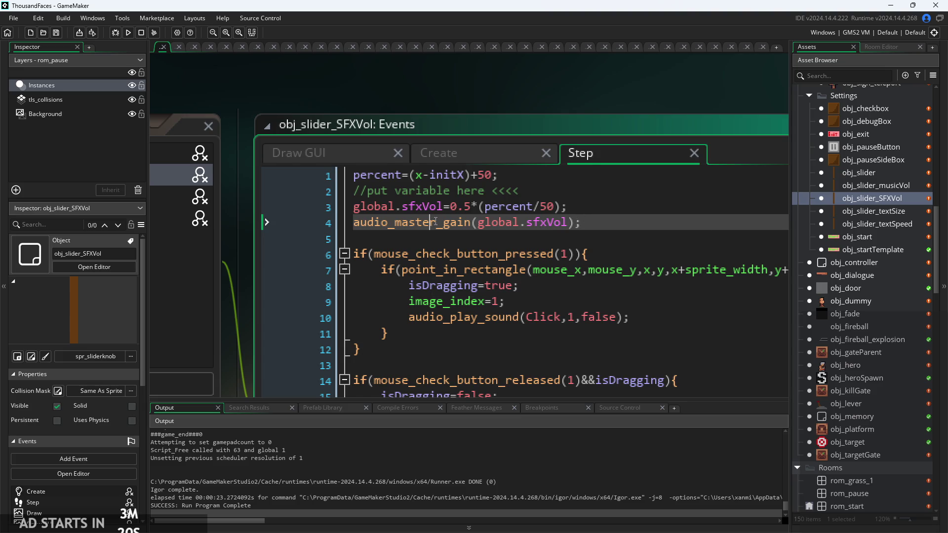
{"action": "scroll", "coordinate": [434, 222], "scroll_direction": "up", "scroll_amount": 2, "text": "ctrl"}
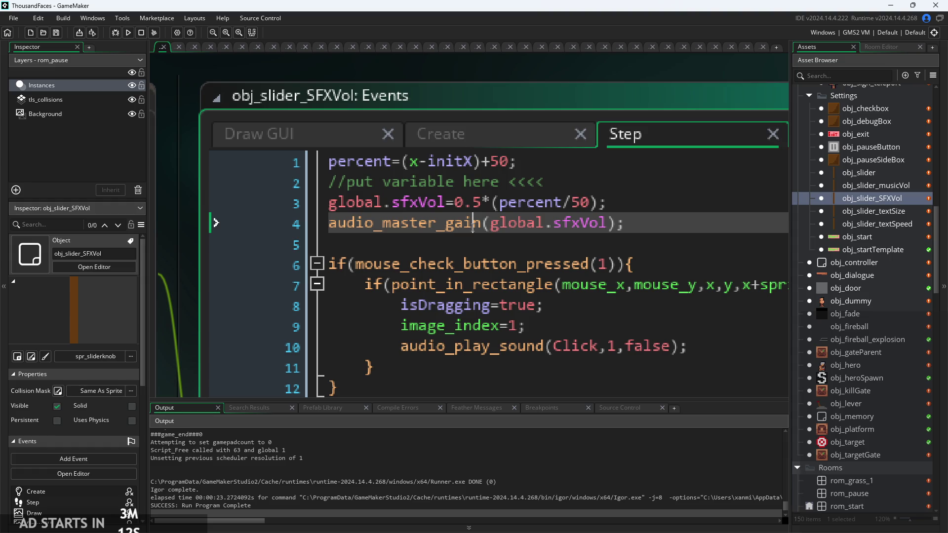
{"action": "left_click_drag", "start_coordinate": [477, 224], "coordinate": [329, 224]}
{"action": "left_click", "coordinate": [343, 230]}
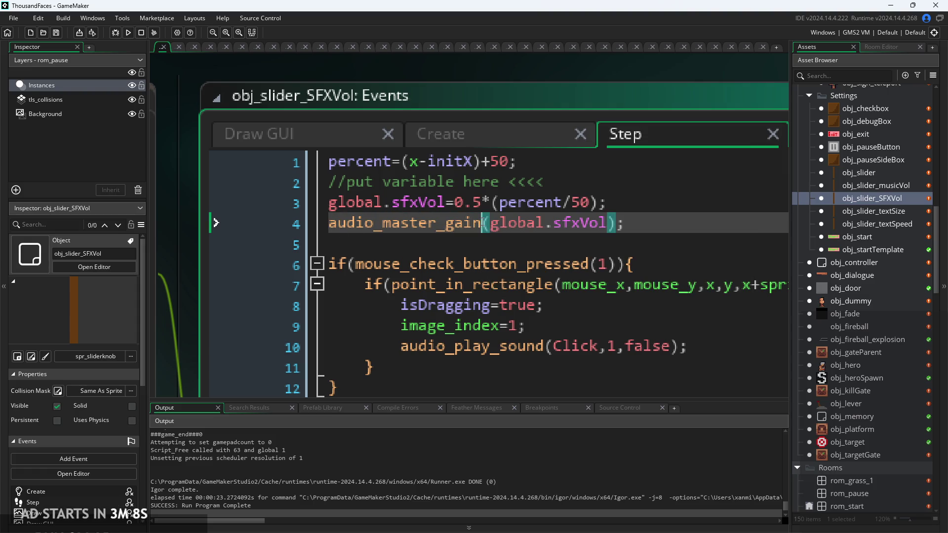
{"action": "left_click_drag", "start_coordinate": [490, 225], "coordinate": [328, 225]}
{"action": "mouse_move", "coordinate": [379, 225]}
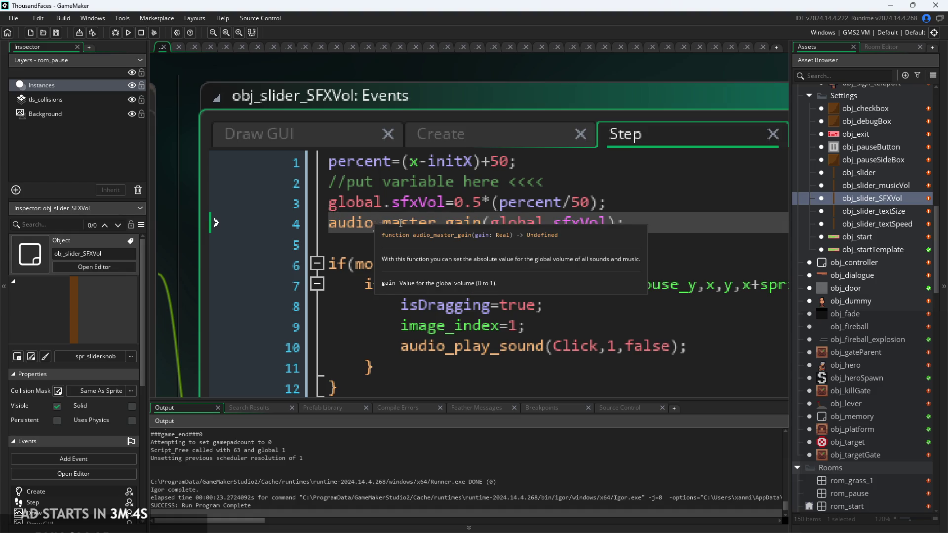
{"action": "mouse_move", "coordinate": [477, 225]}
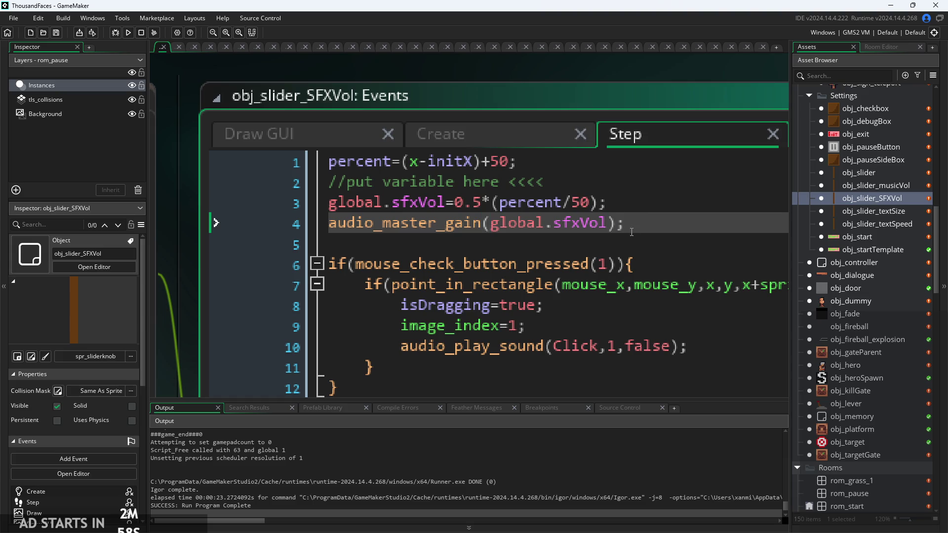
- Review the sfxVol assignment and surrounding lines of the SFX slider code
{"action": "left_click", "coordinate": [718, 203]}
{"action": "key", "text": "Down"}
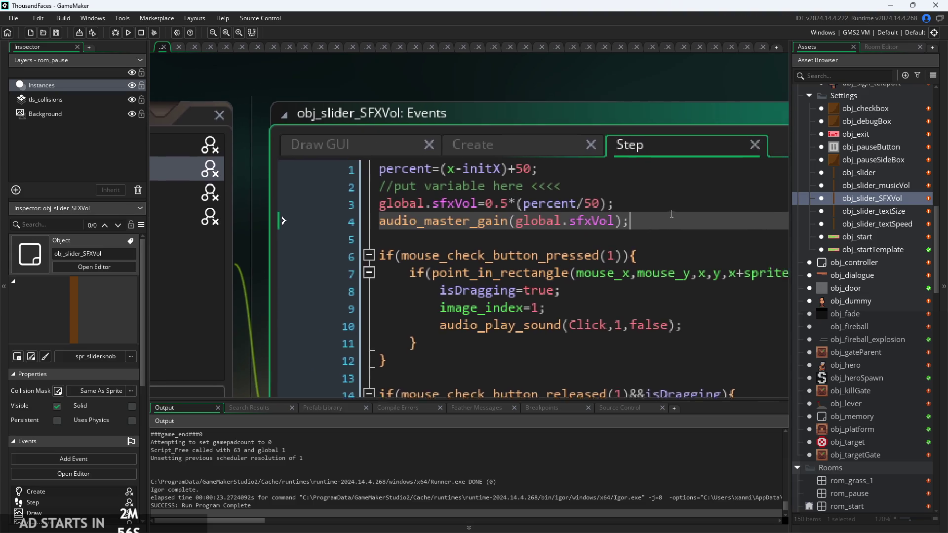
{"action": "key", "text": "Up"}
{"action": "key", "text": "Up"}
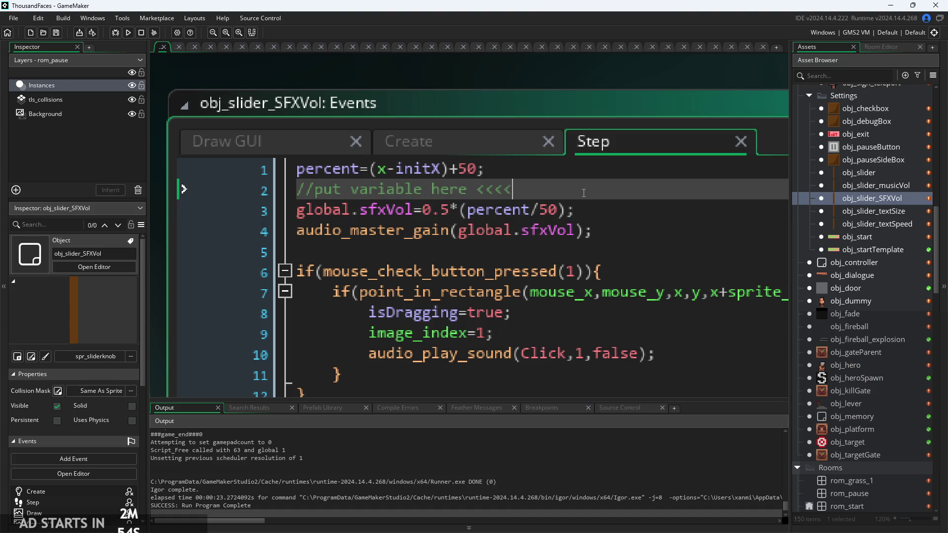
{"action": "left_click", "coordinate": [380, 208]}
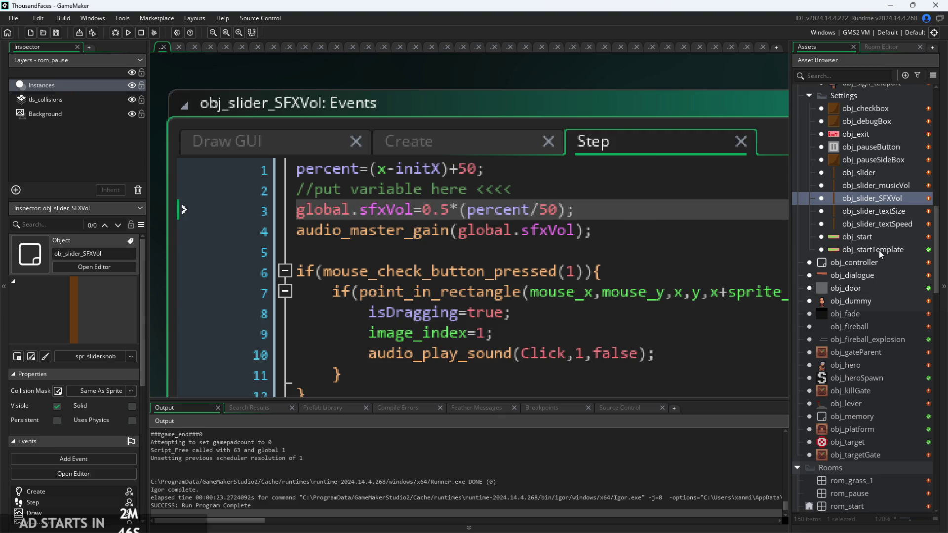
{"action": "scroll", "coordinate": [867, 356], "scroll_direction": "down", "scroll_amount": 5}
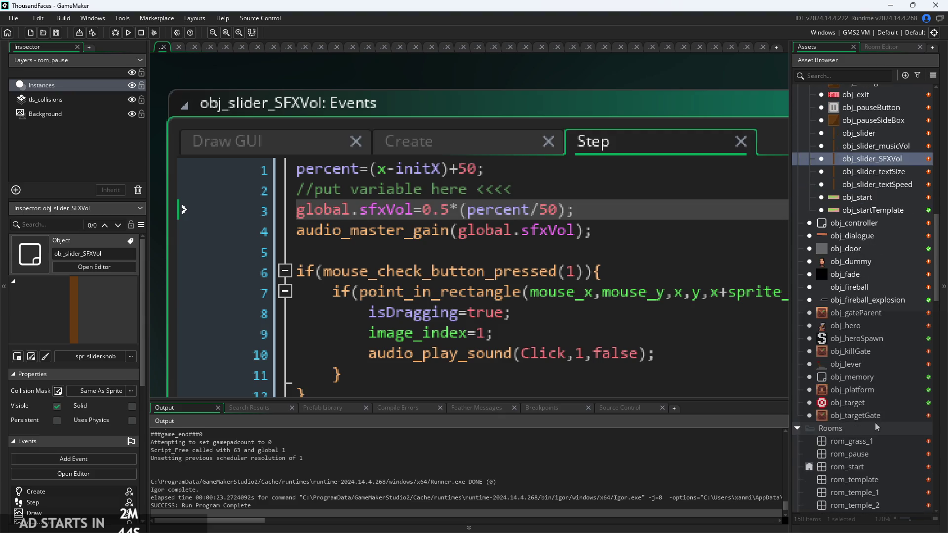
{"action": "scroll", "coordinate": [880, 352], "scroll_direction": "up", "scroll_amount": 7}
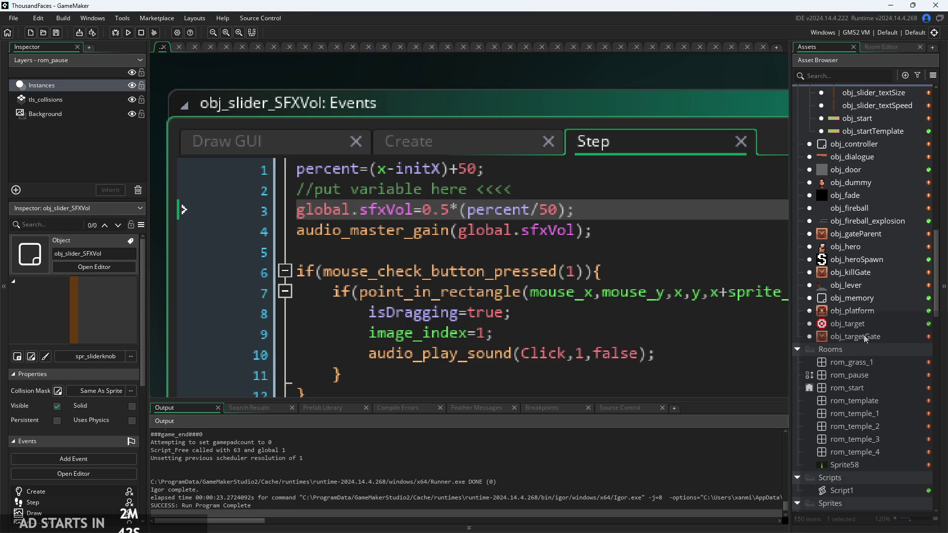
{"action": "scroll", "coordinate": [870, 323], "scroll_direction": "down", "scroll_amount": 1}
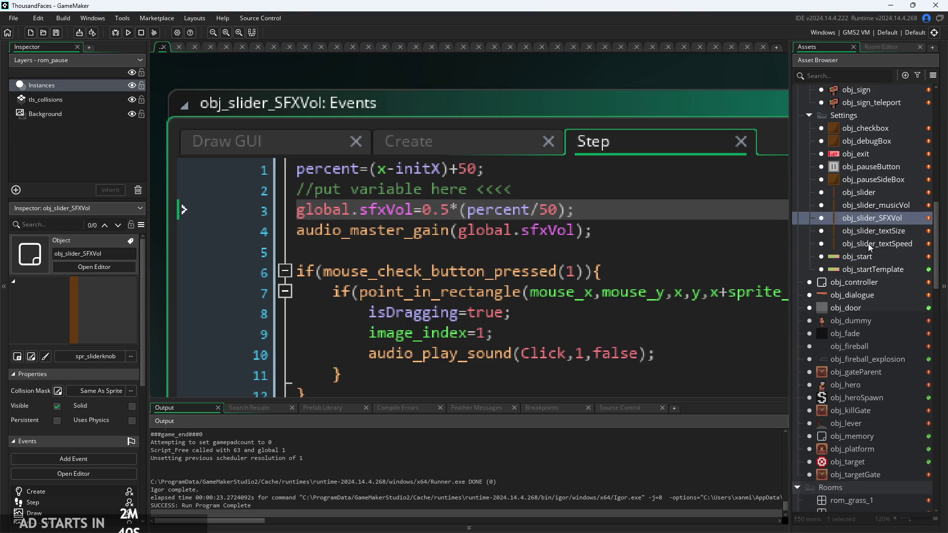
- Open obj_slider_musicVol and review its Step code, checking the global.sfxVol reference on line 3
{"action": "left_click", "coordinate": [876, 201]}
{"action": "double_click", "coordinate": [876, 201]}
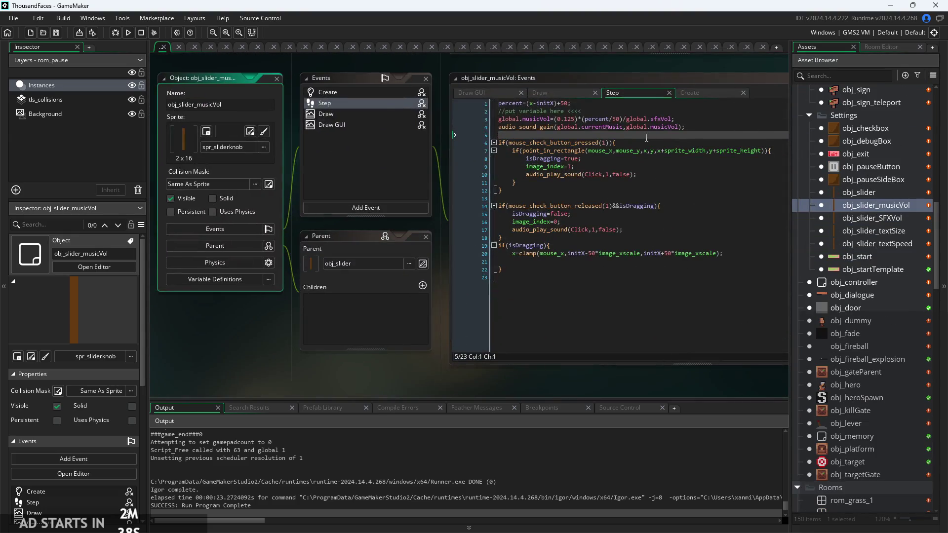
{"action": "left_click", "coordinate": [554, 198]}
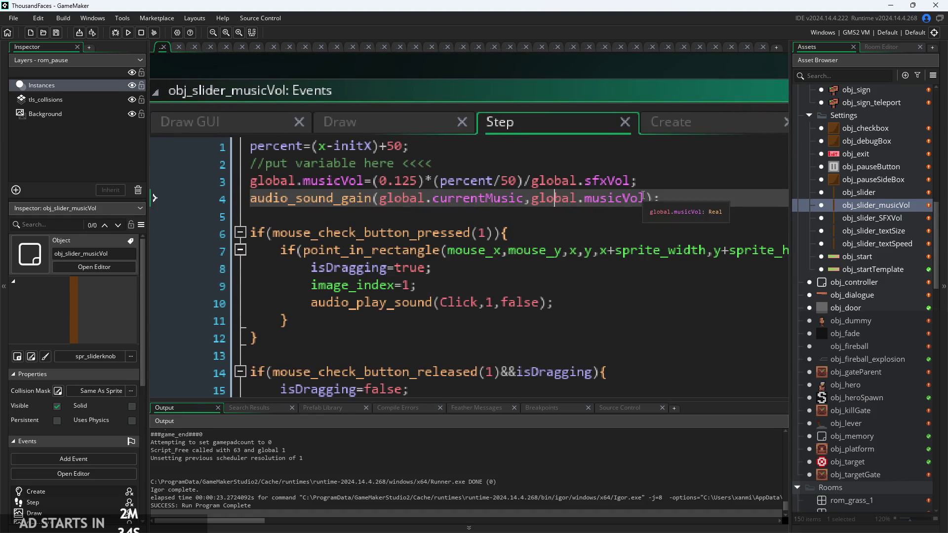
{"action": "left_click", "coordinate": [614, 198]}
{"action": "left_click", "coordinate": [533, 181]}
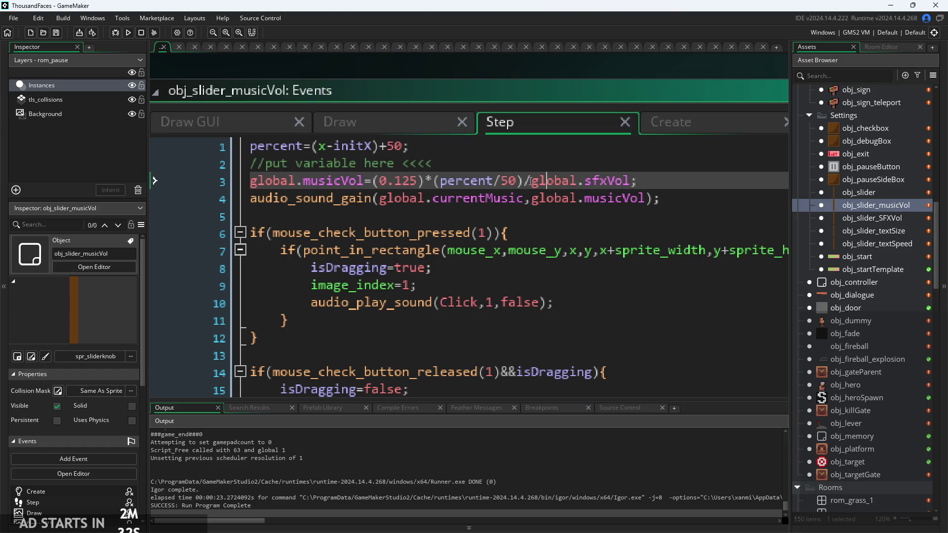
{"action": "left_click_drag", "start_coordinate": [538, 180], "coordinate": [640, 190]}
{"action": "left_click", "coordinate": [536, 189]}
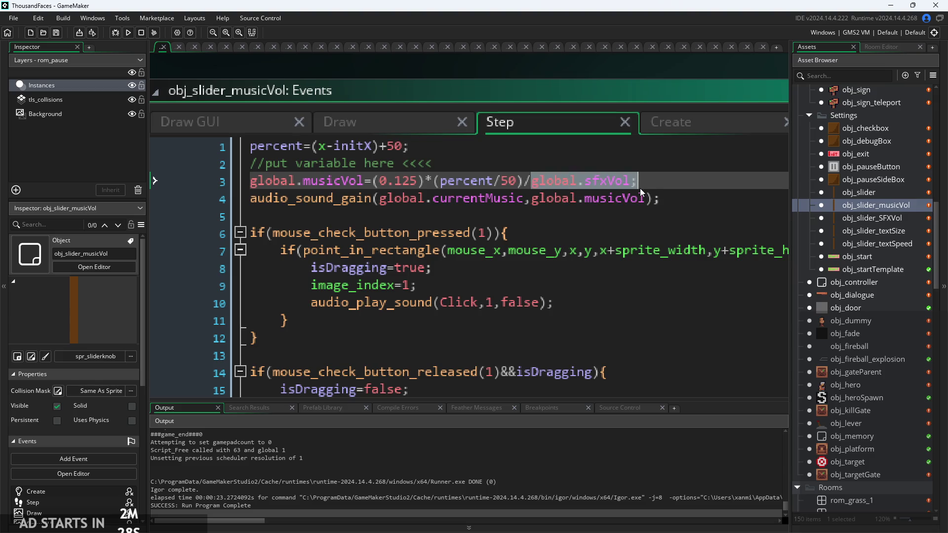
{"action": "left_click", "coordinate": [477, 182]}
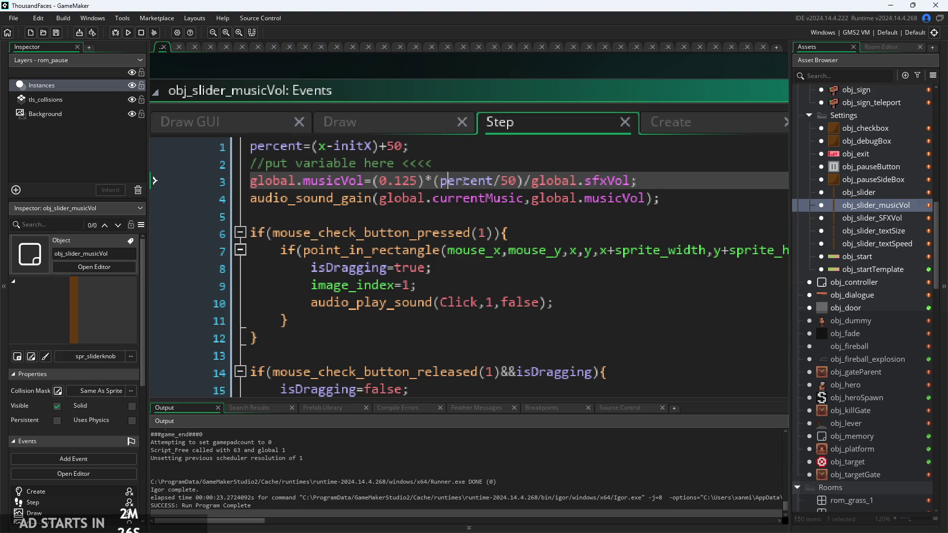
{"action": "left_click_drag", "start_coordinate": [532, 182], "coordinate": [631, 188]}
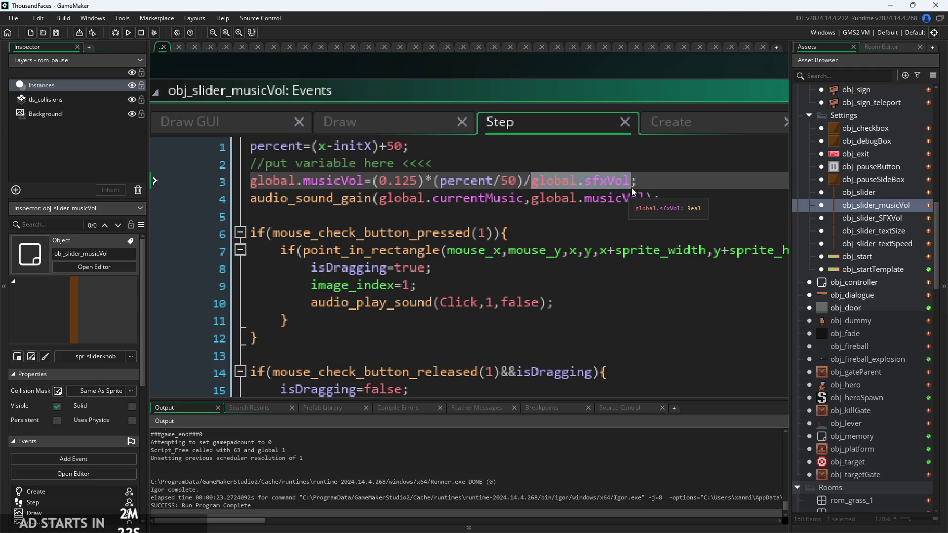
{"action": "left_click", "coordinate": [665, 180]}
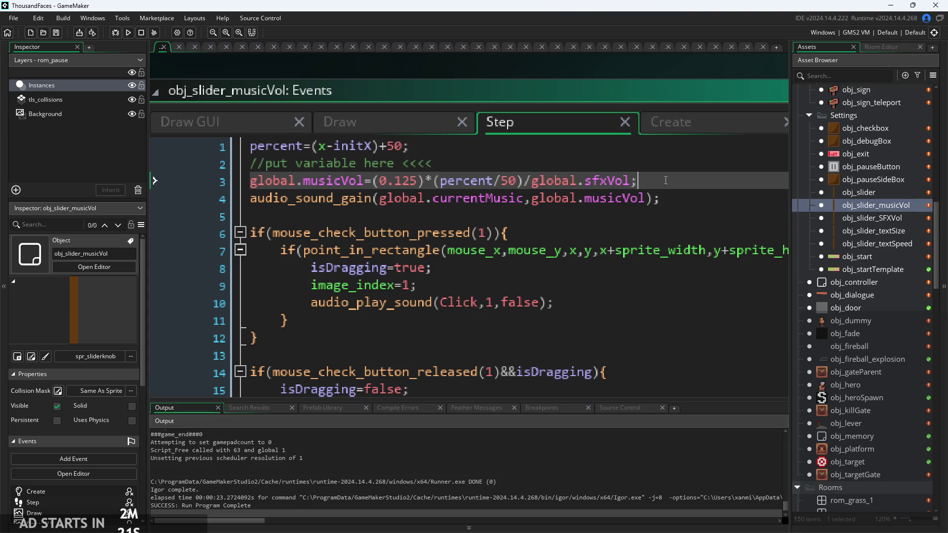
{"action": "left_click", "coordinate": [352, 198]}
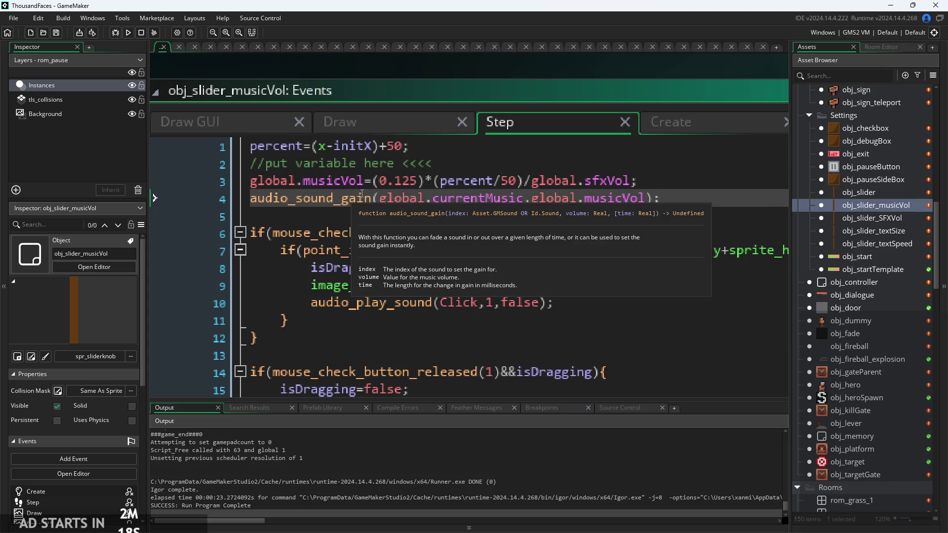
{"action": "scroll", "coordinate": [387, 439], "scroll_direction": "up", "scroll_amount": 5}
- Run the game with F5, then open the Fireball sound's settings
{"action": "key", "text": "F5"}
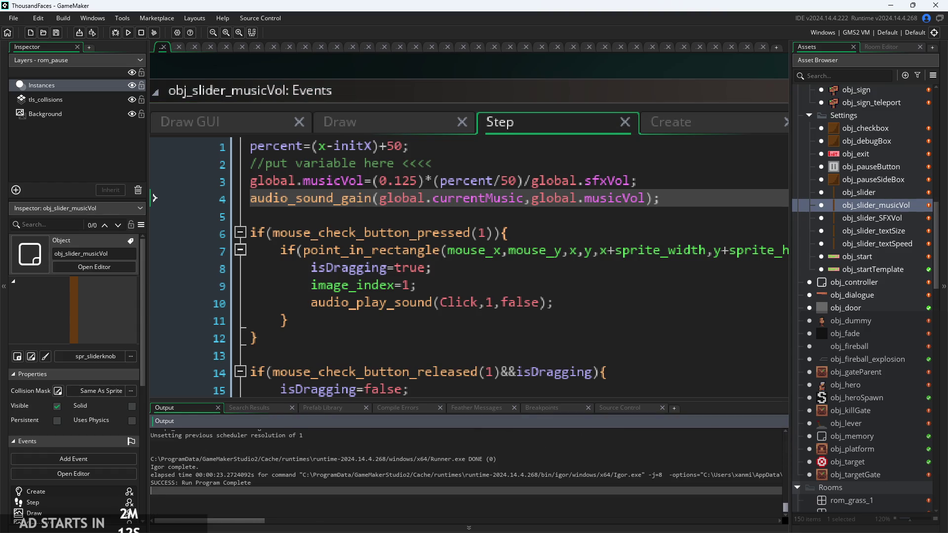
{"action": "mouse_move", "coordinate": [336, 202]}
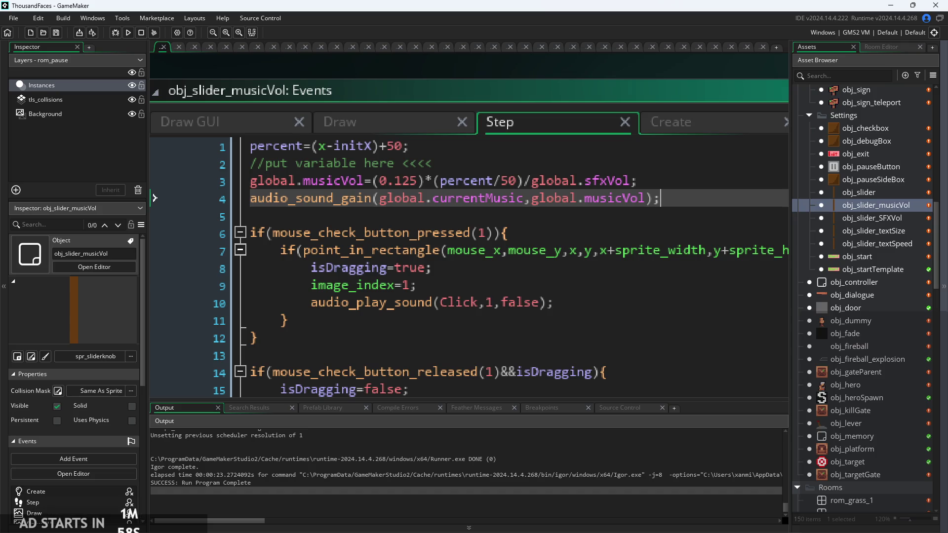
{"action": "scroll", "coordinate": [879, 177], "scroll_direction": "up", "scroll_amount": 10}
{"action": "double_click", "coordinate": [878, 158]}
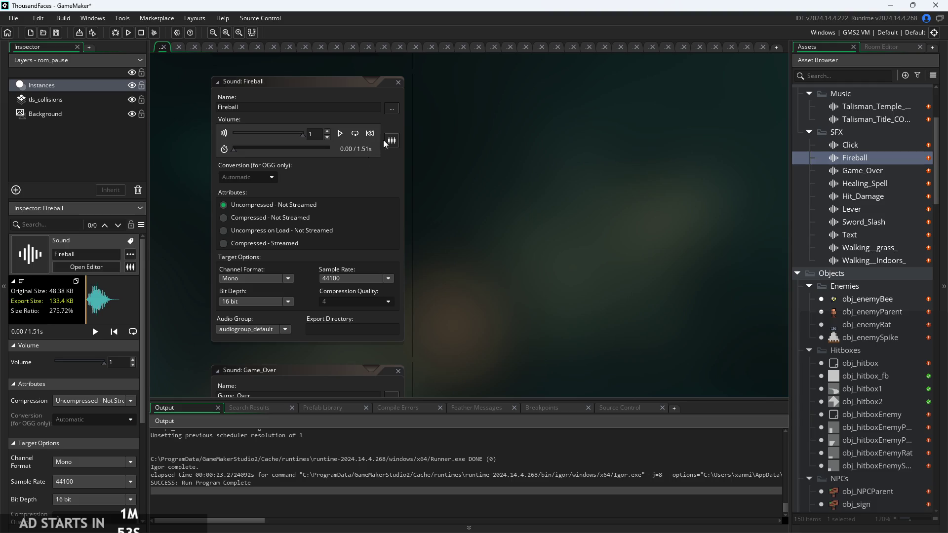
- Keep the Fireball sound in audiogroup_default
{"action": "scroll", "coordinate": [386, 232], "scroll_direction": "down", "scroll_amount": 1}
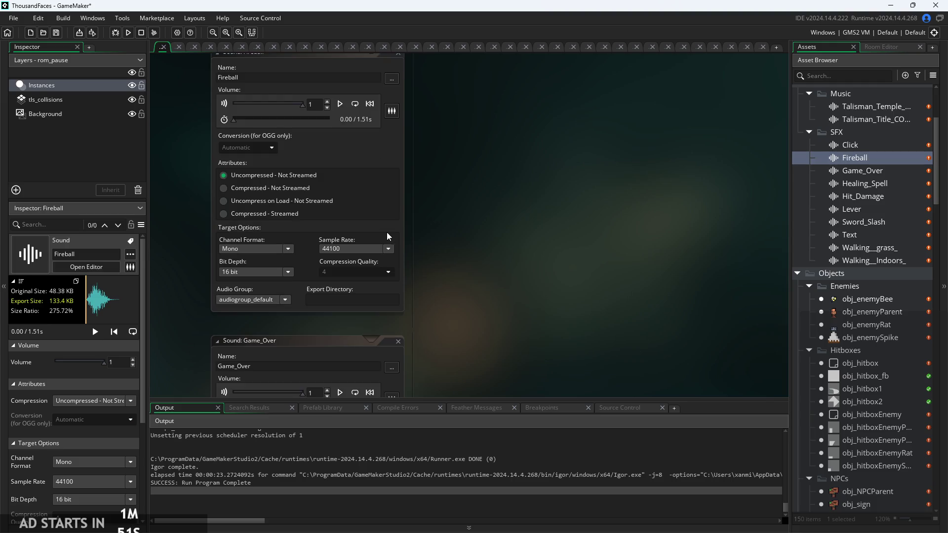
{"action": "left_click", "coordinate": [281, 304]}
{"action": "left_click", "coordinate": [284, 302]}
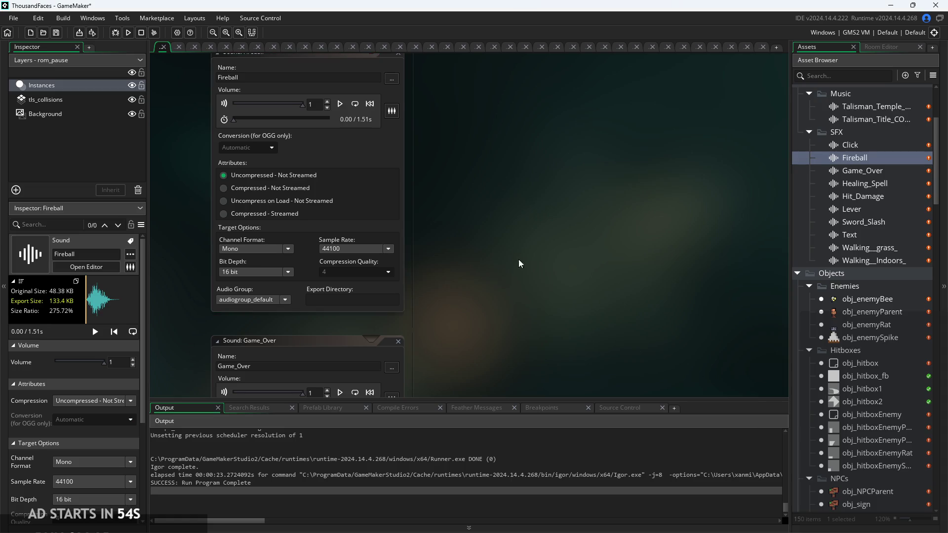
- Start a new build of the game
{"action": "left_click_drag", "start_coordinate": [518, 260], "coordinate": [597, 255]}
{"action": "scroll", "coordinate": [857, 253], "scroll_direction": "up", "scroll_amount": 3}
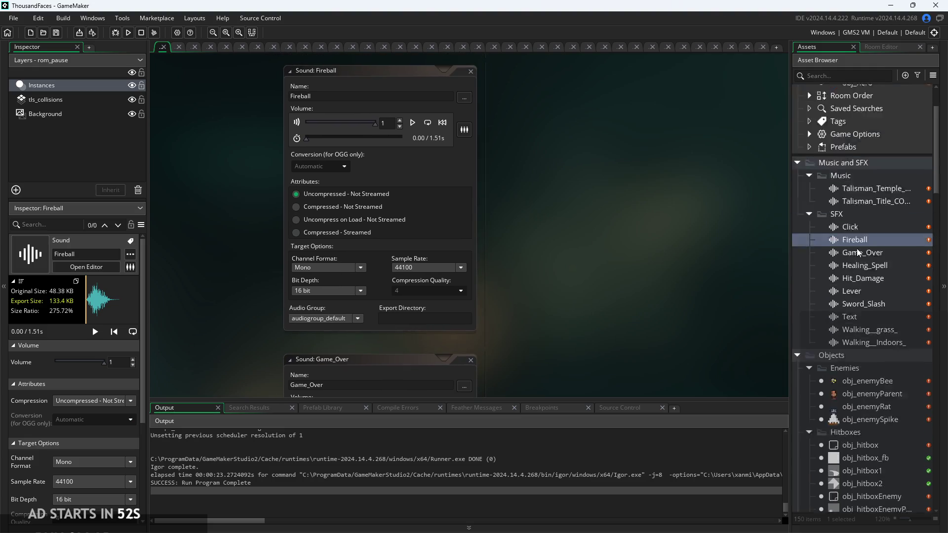
{"action": "scroll", "coordinate": [858, 252], "scroll_direction": "up", "scroll_amount": 1}
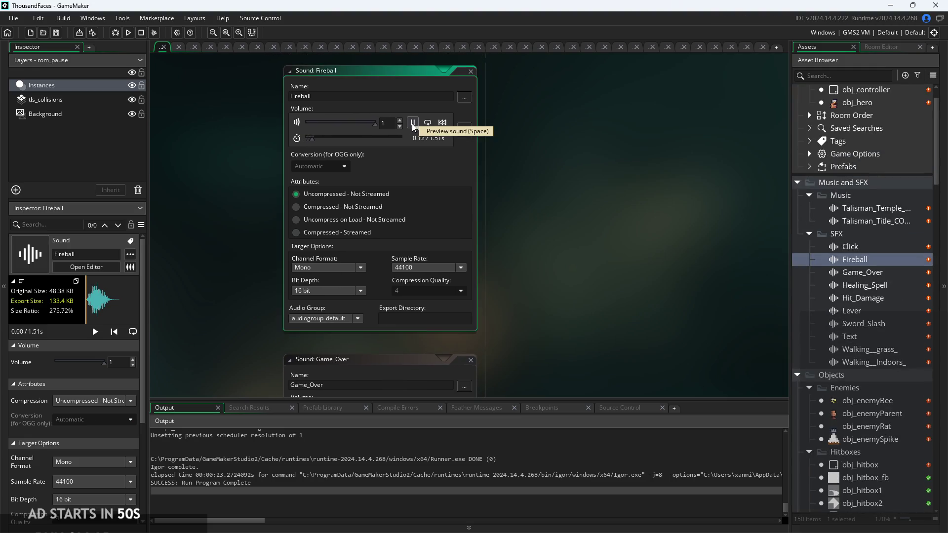
{"action": "scroll", "coordinate": [884, 390], "scroll_direction": "down", "scroll_amount": 4}
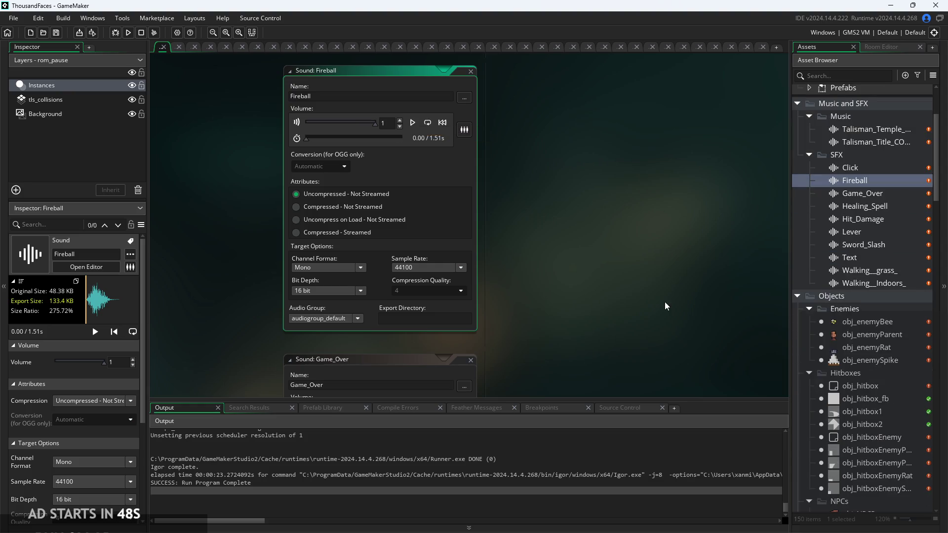
{"action": "left_click", "coordinate": [128, 34]}
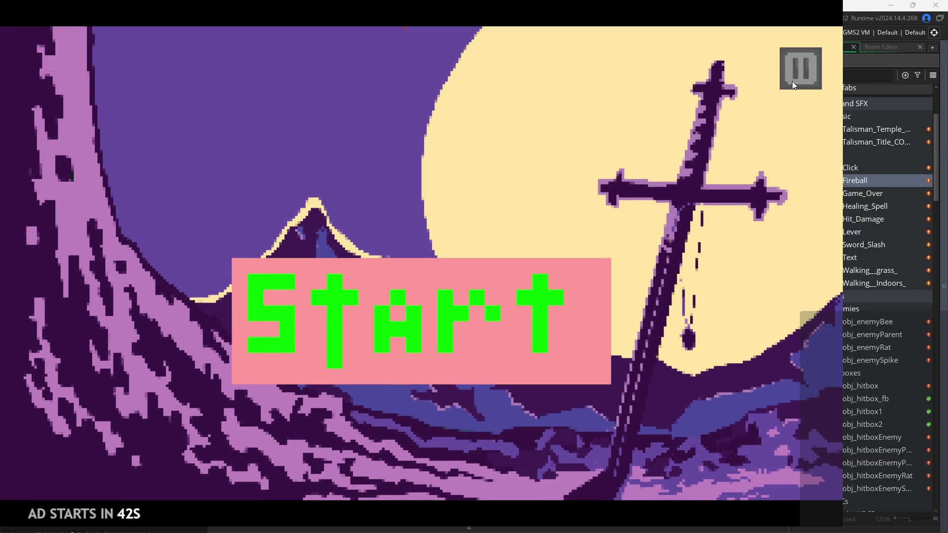
- In the game's settings, drop Music Volume to its minimum, raise SFX Volume, and return to the title screen
{"action": "left_click", "coordinate": [792, 81]}
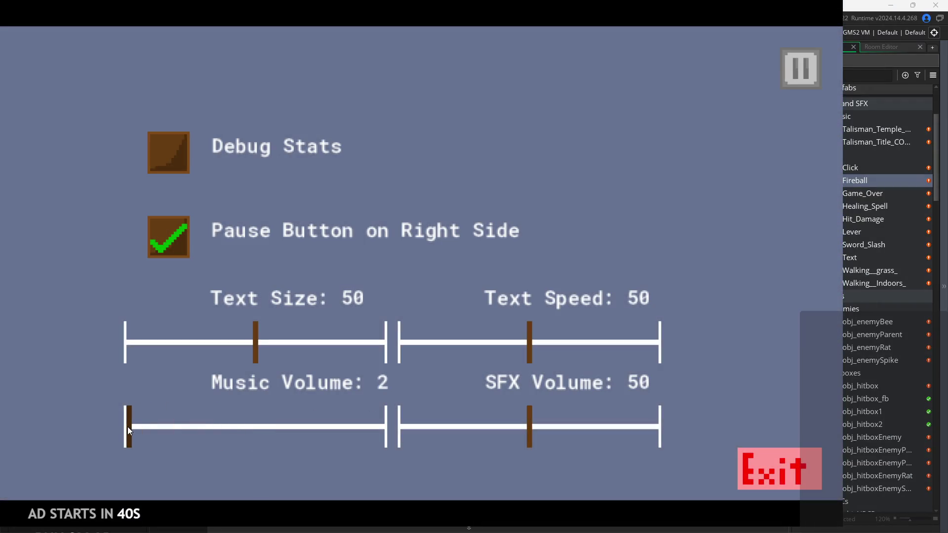
{"action": "mouse_move", "coordinate": [128, 427]}
{"action": "left_mouse_down"}
{"action": "mouse_move", "coordinate": [119, 429]}
{"action": "mouse_move", "coordinate": [253, 439]}
{"action": "left_mouse_up"}
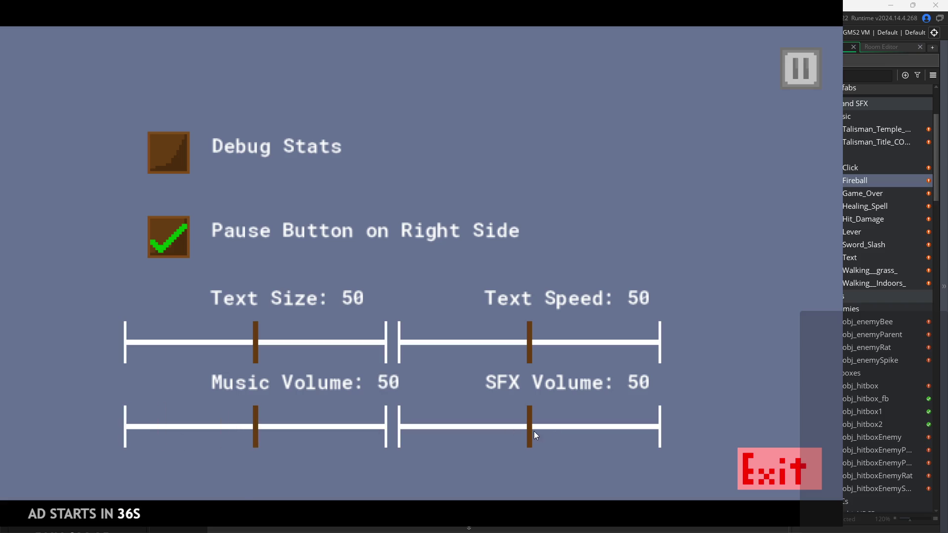
{"action": "mouse_move", "coordinate": [530, 435]}
{"action": "left_mouse_down"}
{"action": "mouse_move", "coordinate": [395, 442]}
{"action": "mouse_move", "coordinate": [517, 431]}
{"action": "left_mouse_up"}
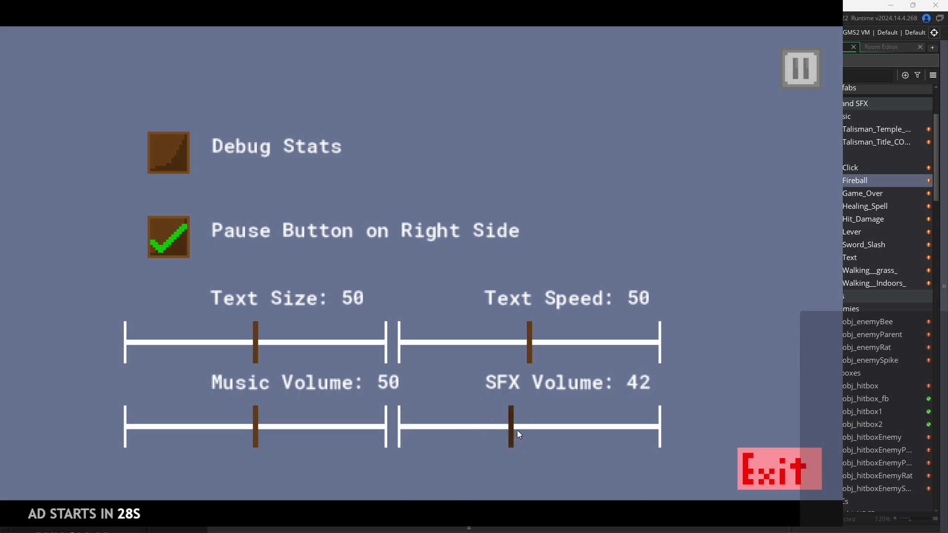
{"action": "mouse_move", "coordinate": [643, 423]}
{"action": "left_mouse_down"}
{"action": "mouse_move", "coordinate": [662, 425]}
{"action": "mouse_move", "coordinate": [493, 439]}
{"action": "mouse_move", "coordinate": [386, 430]}
{"action": "left_mouse_up"}
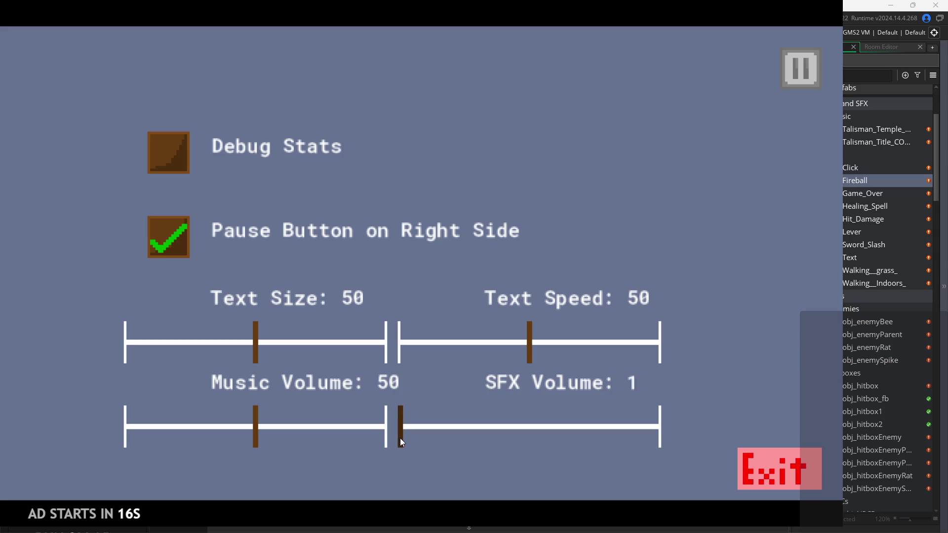
{"action": "mouse_move", "coordinate": [399, 442]}
{"action": "left_mouse_down"}
{"action": "mouse_move", "coordinate": [381, 463]}
{"action": "mouse_move", "coordinate": [411, 475]}
{"action": "mouse_move", "coordinate": [376, 479]}
{"action": "left_mouse_up"}
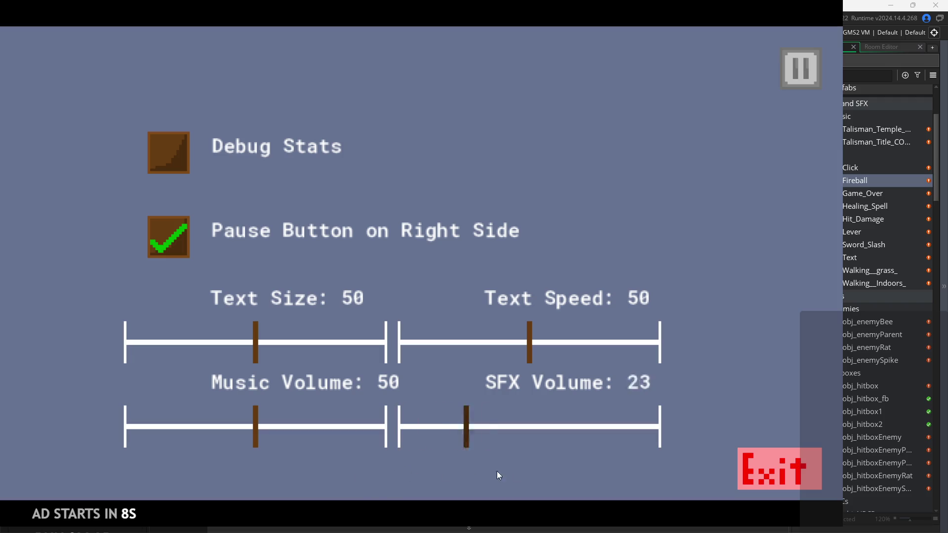
{"action": "left_click_drag", "start_coordinate": [497, 471], "coordinate": [524, 464]}
{"action": "mouse_move", "coordinate": [260, 431]}
{"action": "left_mouse_down"}
{"action": "mouse_move", "coordinate": [95, 440]}
{"action": "mouse_move", "coordinate": [125, 438]}
{"action": "left_mouse_up"}
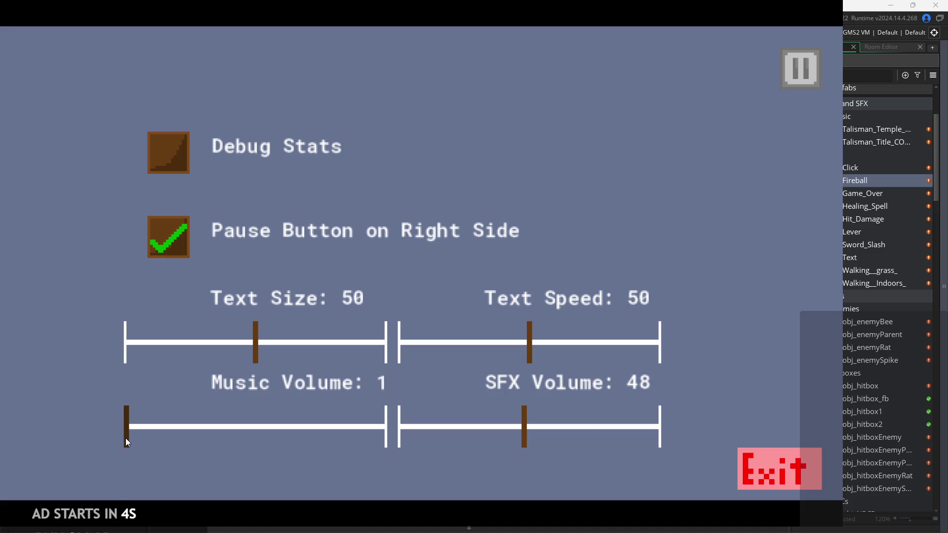
{"action": "left_click_drag", "start_coordinate": [523, 428], "coordinate": [652, 420]}
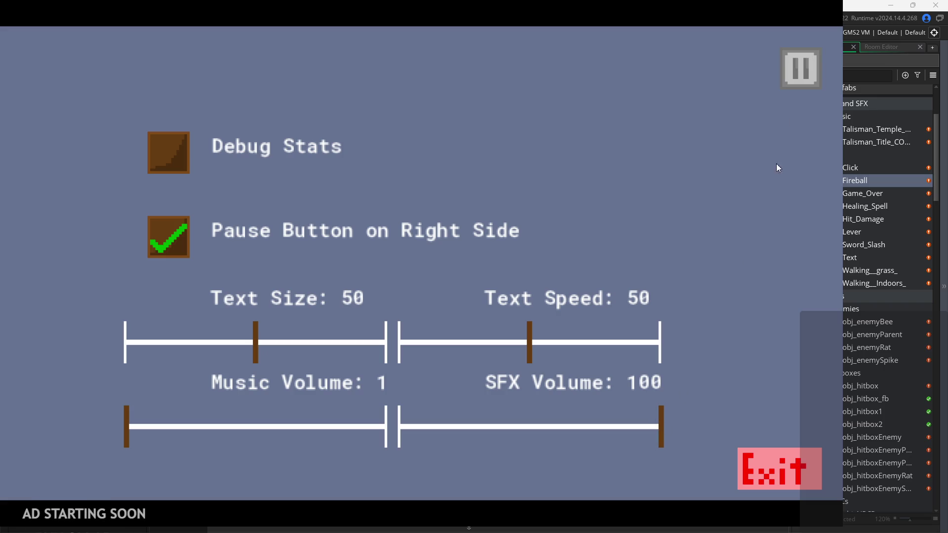
{"action": "left_click", "coordinate": [782, 52]}
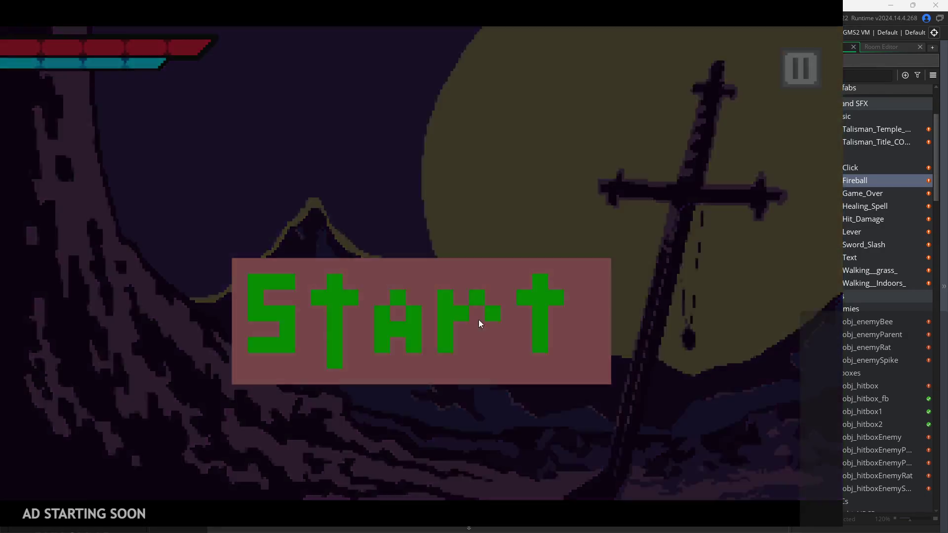
- Start the game and play through the first room, attacking and jumping onto the stone block
{"action": "left_click", "coordinate": [478, 323]}
{"action": "key", "text": "Right"}
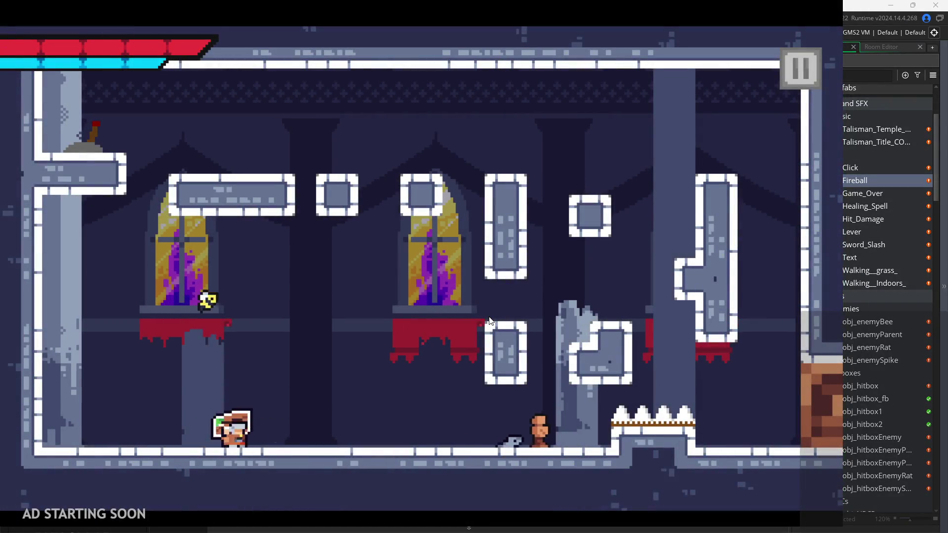
{"action": "key", "text": "Left"}
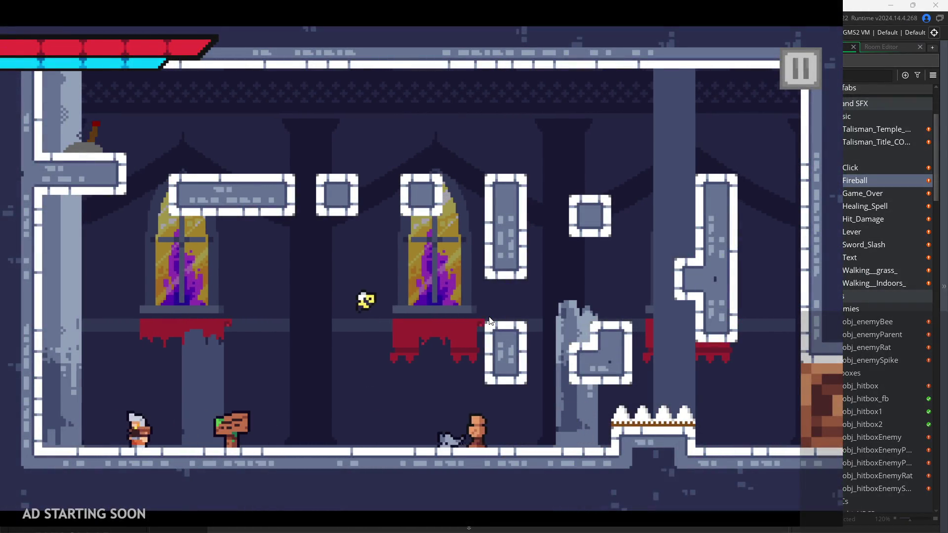
{"action": "key", "text": "Right"}
{"action": "key", "text": "Right"}
{"action": "key", "text": "x"}
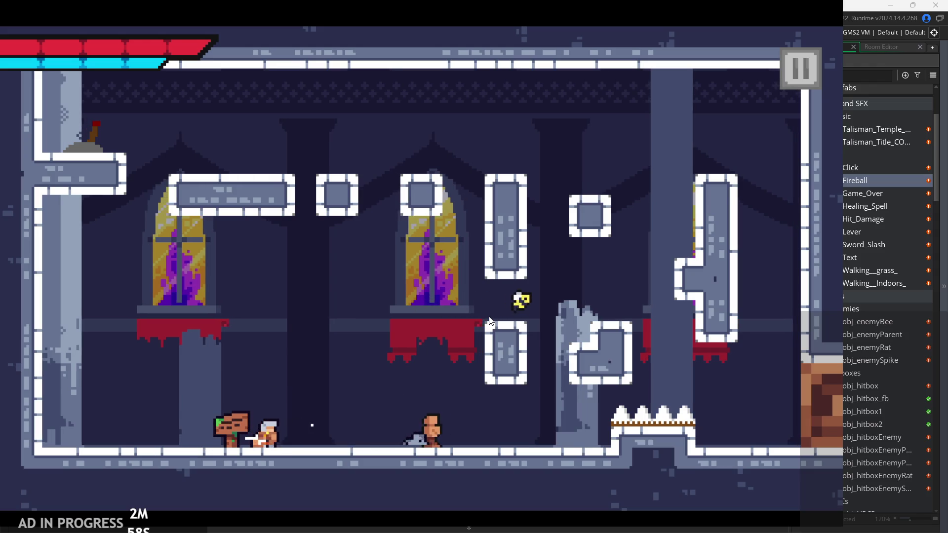
{"action": "key", "text": "Right"}
{"action": "key", "text": "x"}
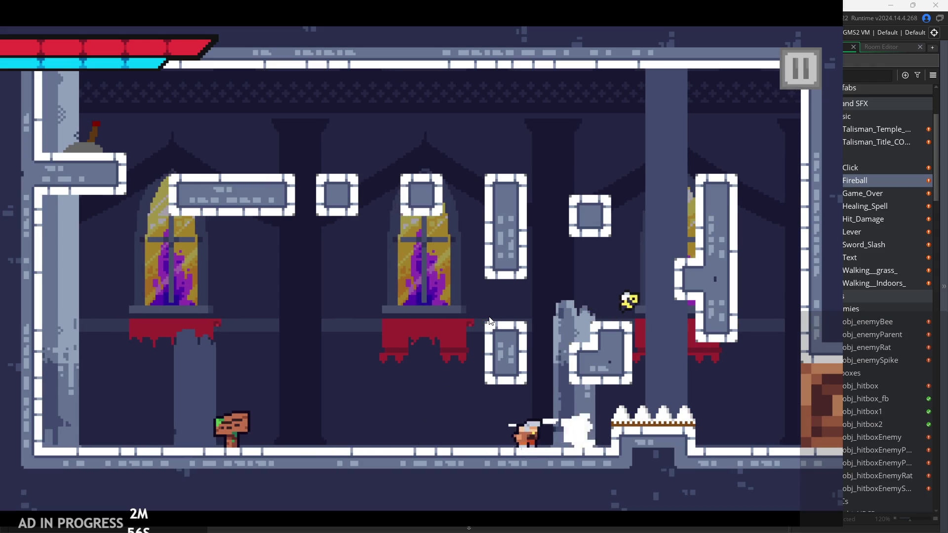
{"action": "key", "text": "Left"}
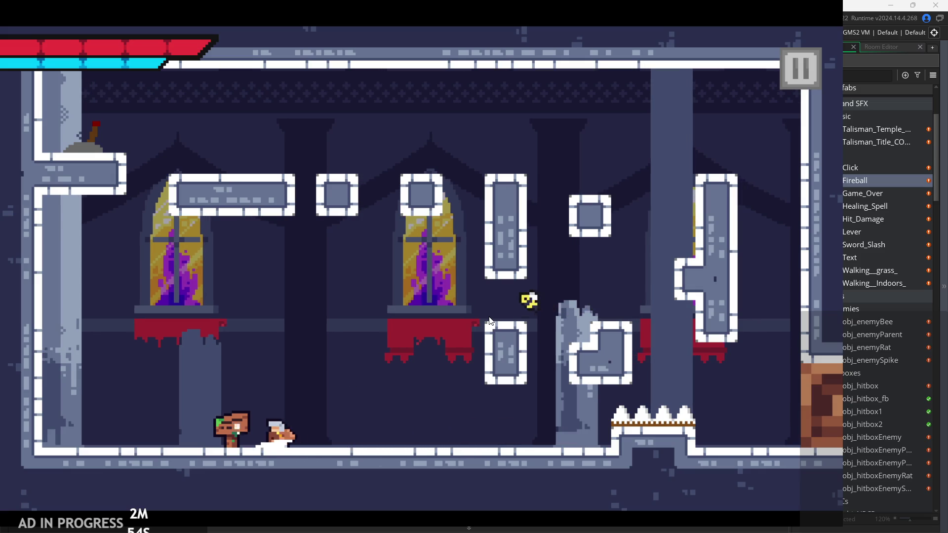
{"action": "key", "text": "Right"}
{"action": "key", "text": "z"}
{"action": "key", "text": "x"}
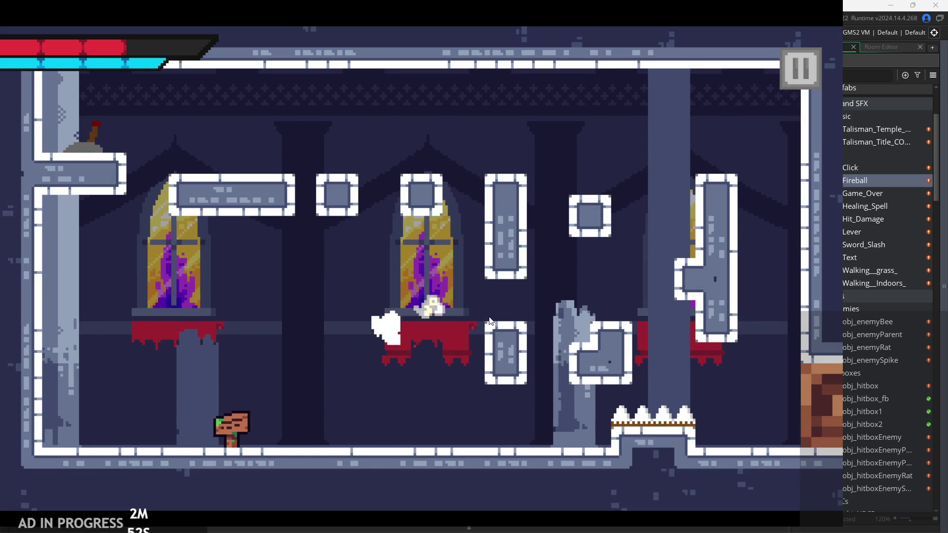
{"action": "key", "text": "x"}
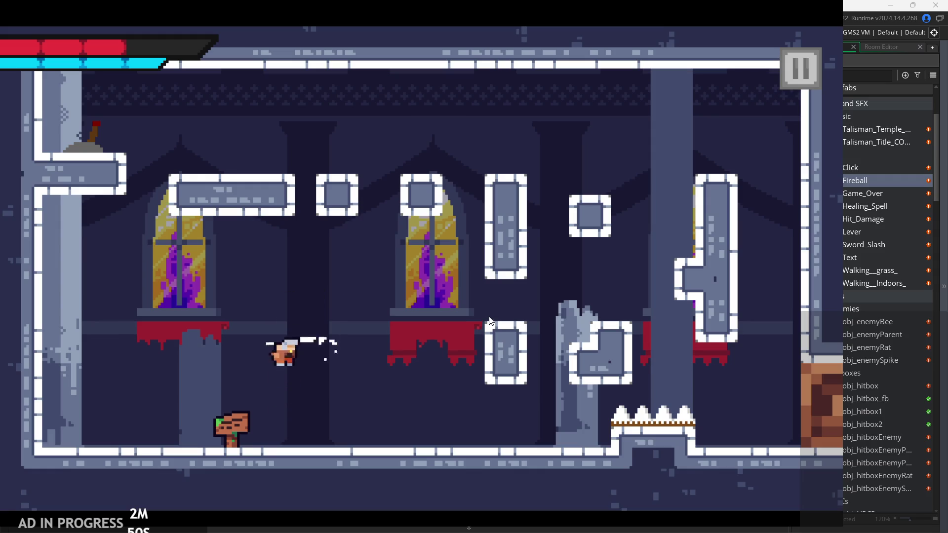
{"action": "key", "text": "Right"}
{"action": "key", "text": "Right"}
{"action": "key", "text": "z"}
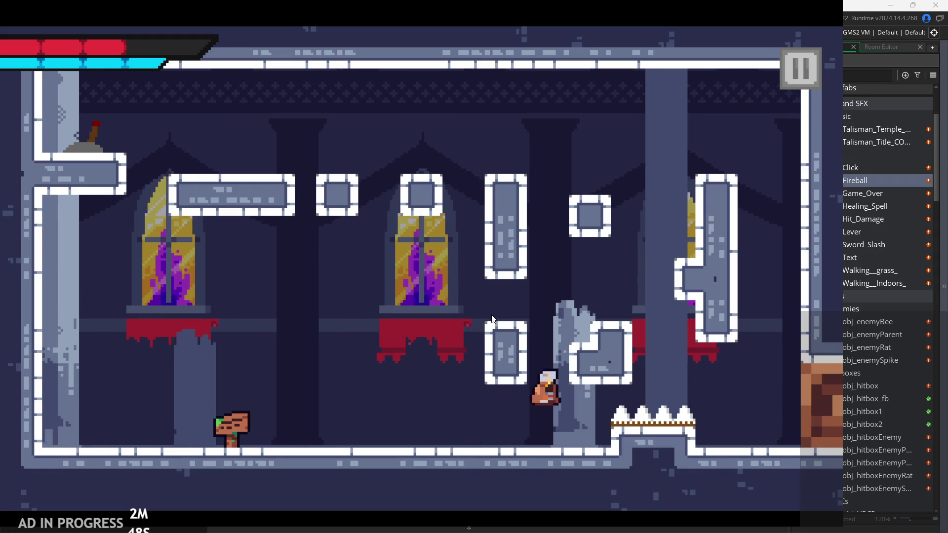
{"action": "key", "text": "Right"}
{"action": "key", "text": "z"}
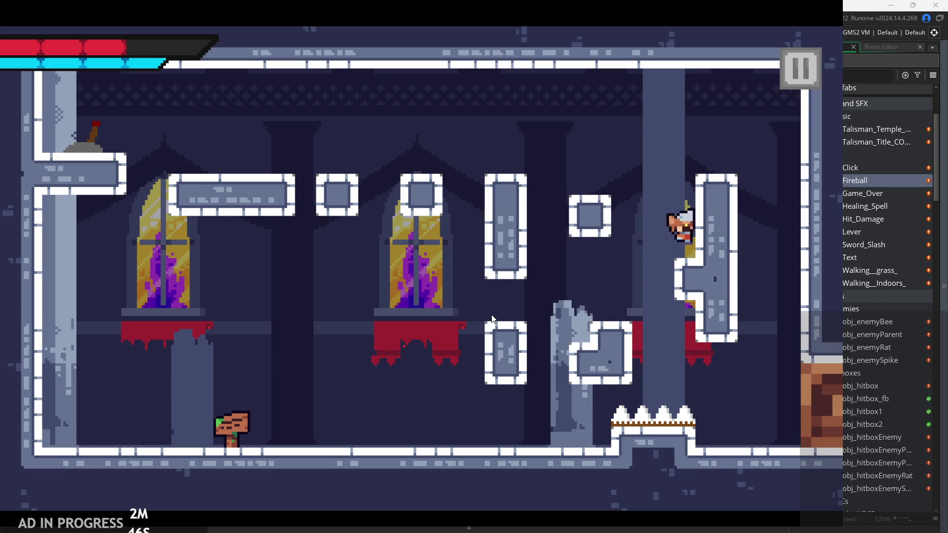
{"action": "key", "text": "Left"}
{"action": "key", "text": "Left"}
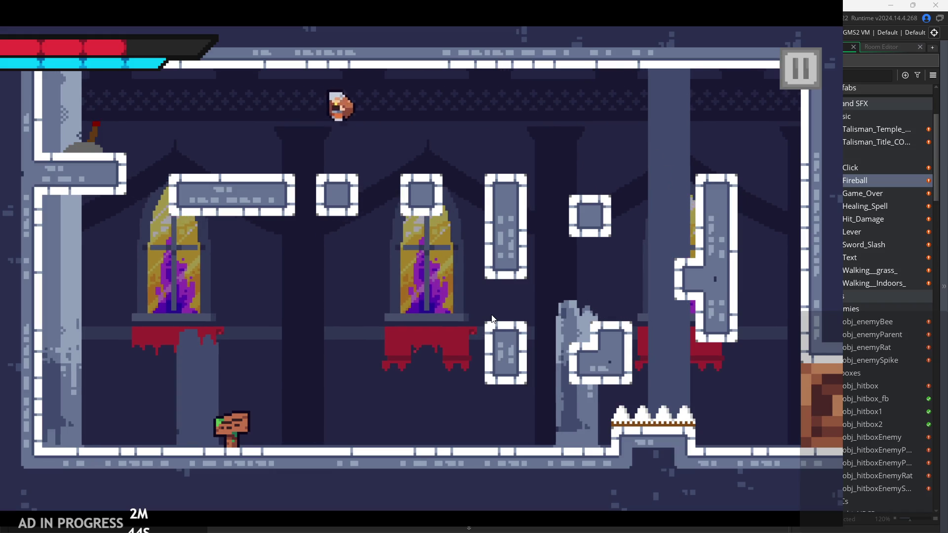
{"action": "key", "text": "Right"}
{"action": "key", "text": "Right"}
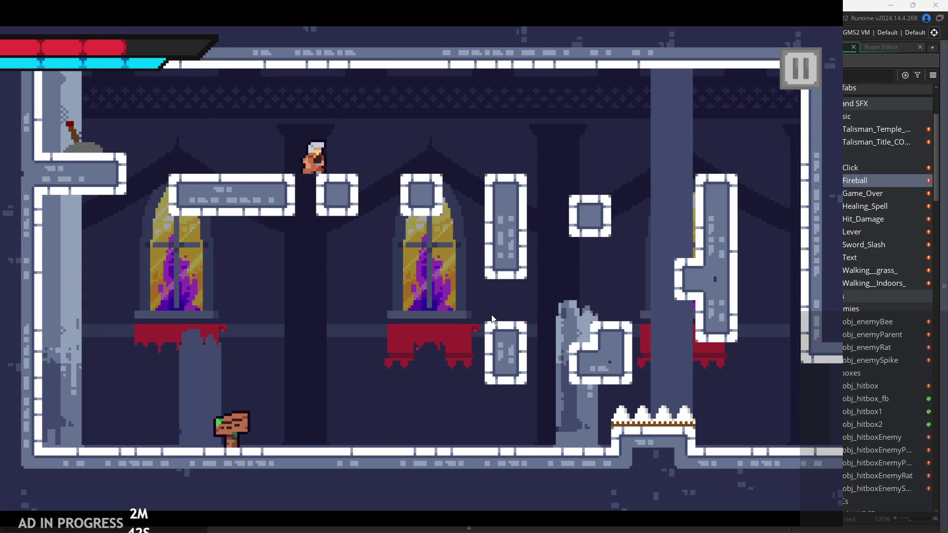
{"action": "key", "text": "Right"}
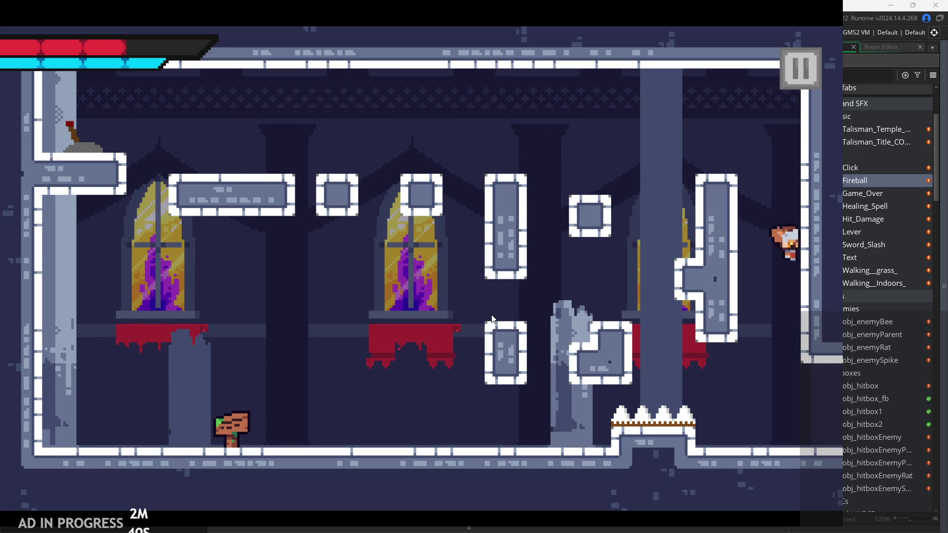
{"action": "key", "text": "Right"}
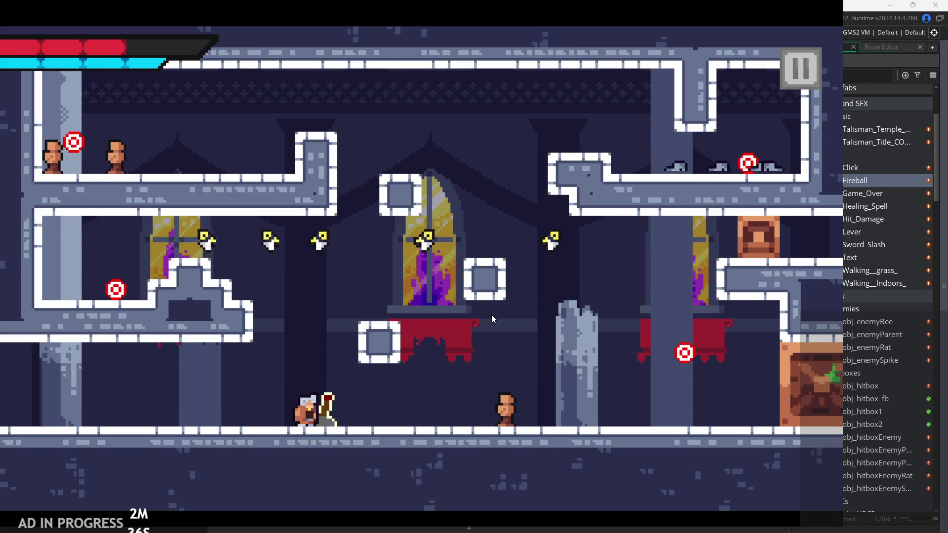
- Play through the next room, striking the enemy, then pause the game into settings
{"action": "key", "text": "space"}
{"action": "key", "text": "Right"}
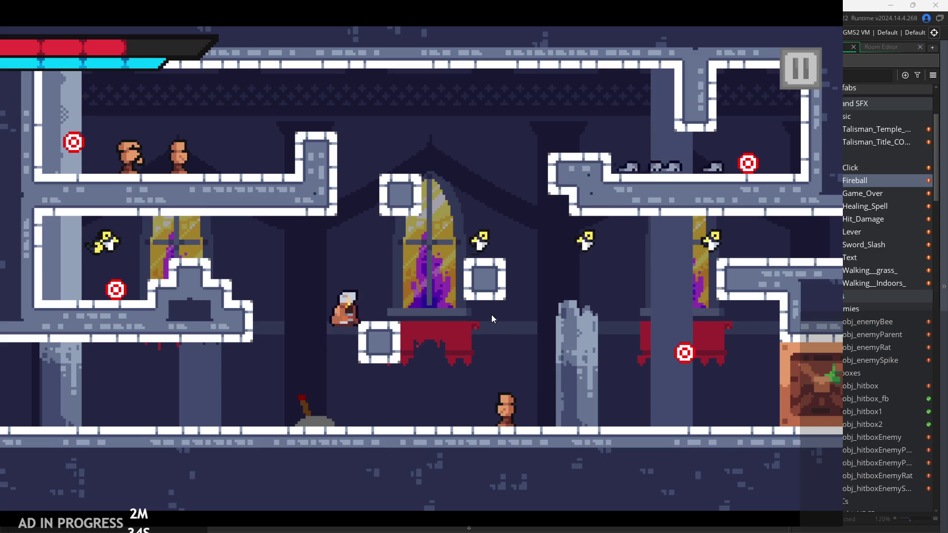
{"action": "key", "text": "Right"}
{"action": "key", "text": "space"}
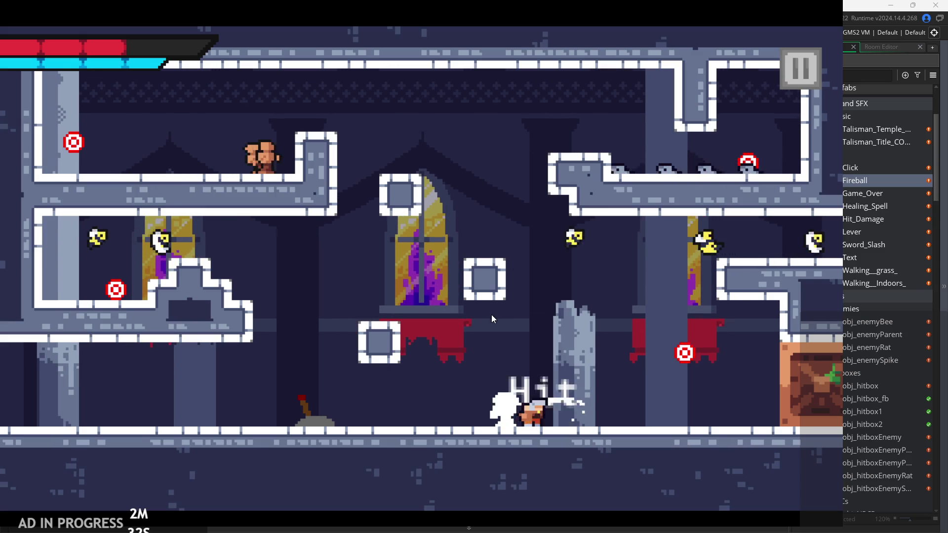
{"action": "key", "text": "Right"}
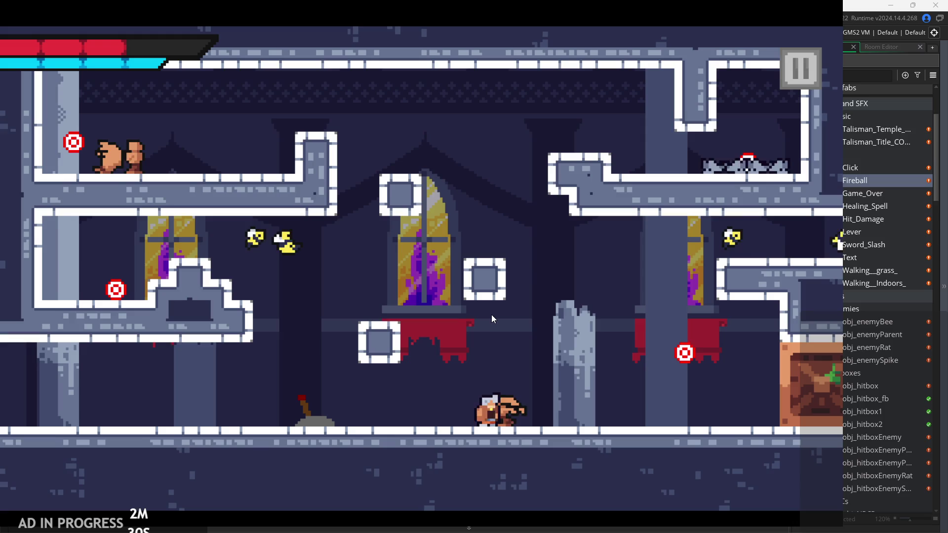
{"action": "key", "text": "space"}
{"action": "key", "text": "Right"}
{"action": "key", "text": "x"}
{"action": "key", "text": "Left"}
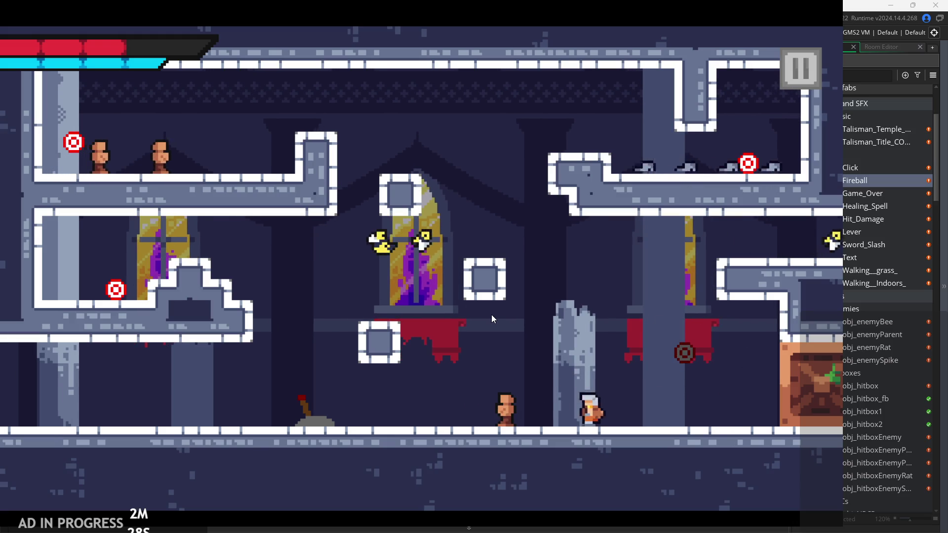
{"action": "key", "text": "space"}
{"action": "key", "text": "Right"}
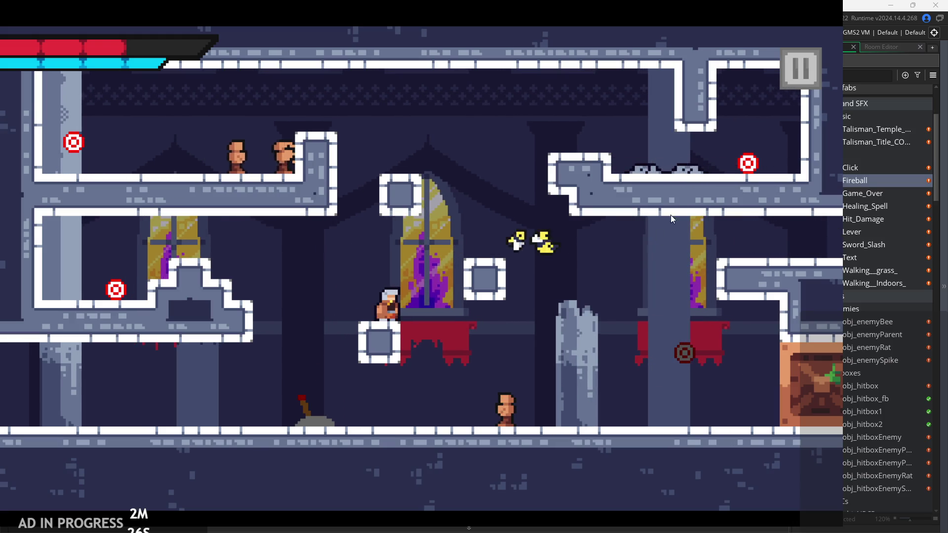
{"action": "left_click", "coordinate": [791, 78]}
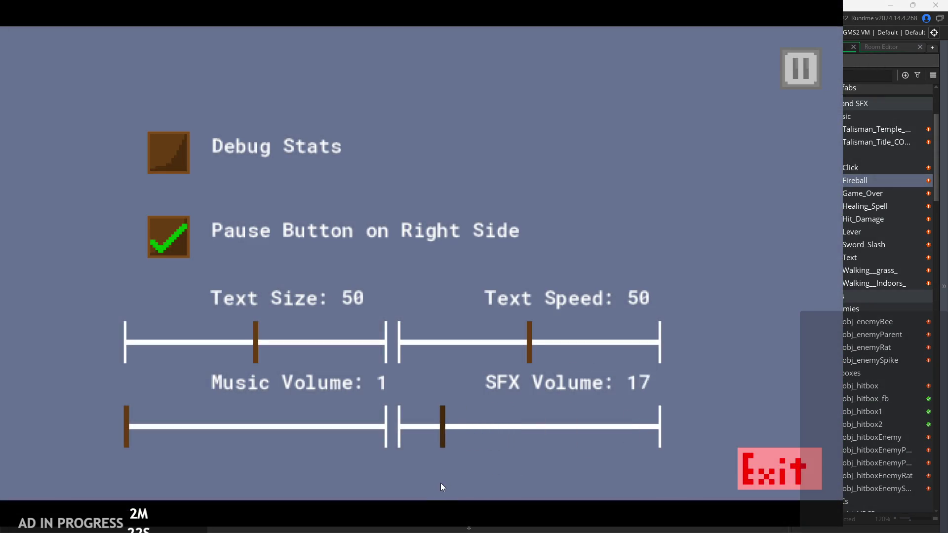
{"action": "left_click", "coordinate": [783, 73]}
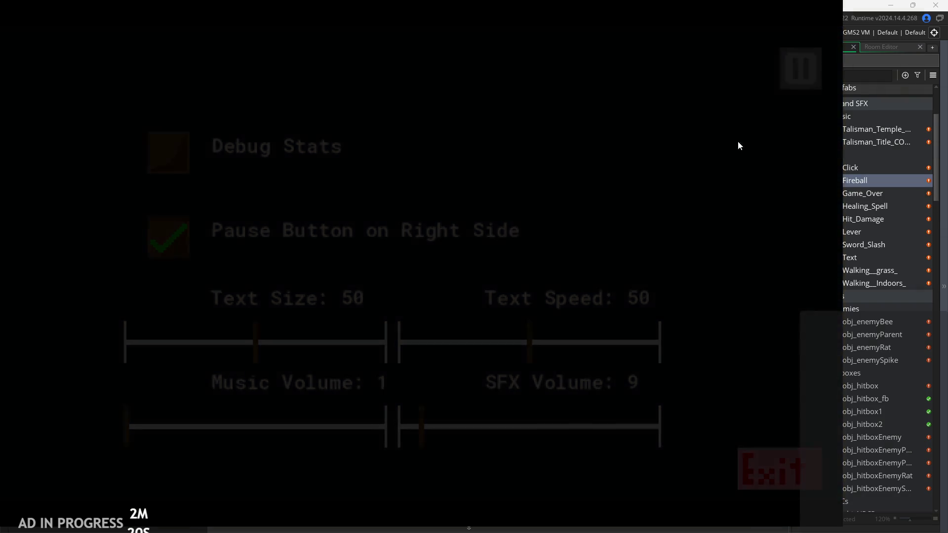
{"action": "key", "text": "Right"}
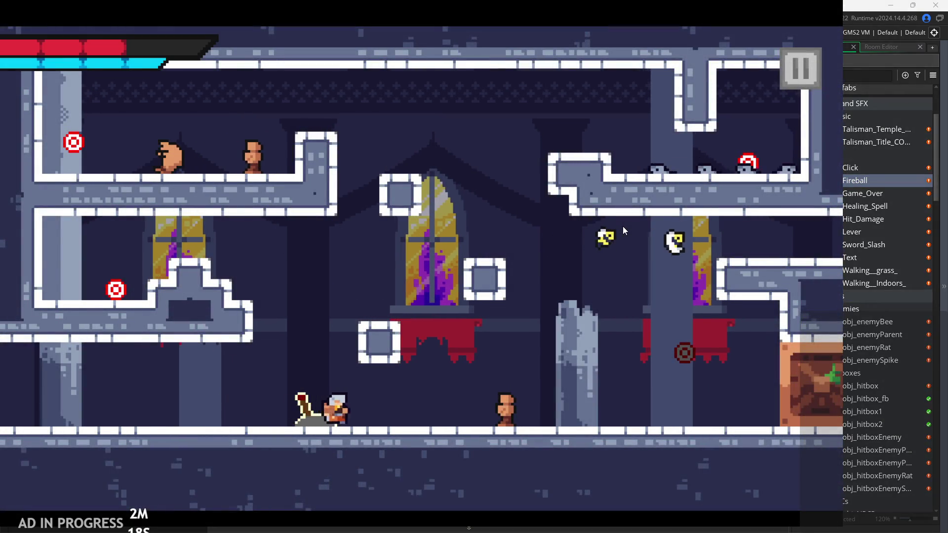
{"action": "key", "text": "Left"}
{"action": "key", "text": "space"}
{"action": "key", "text": "Right"}
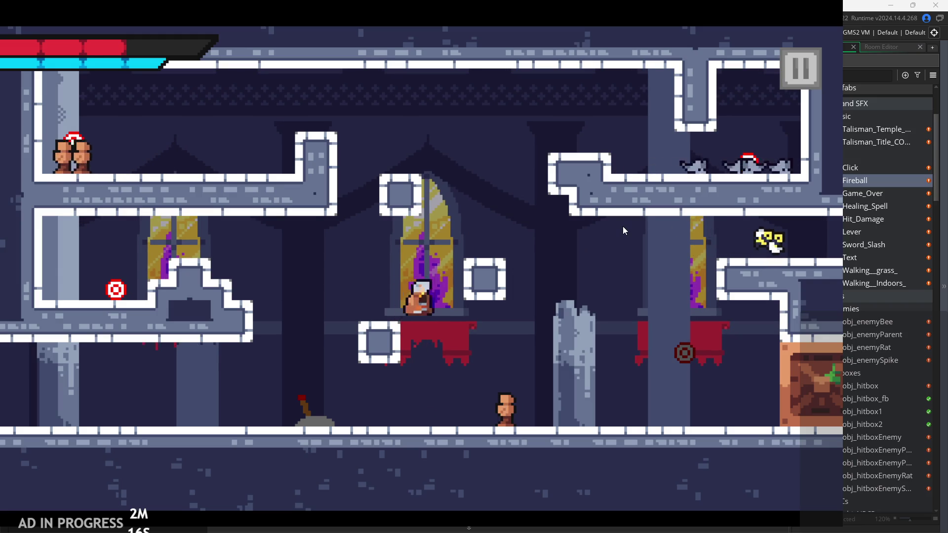
{"action": "key", "text": "space"}
{"action": "key", "text": "Left"}
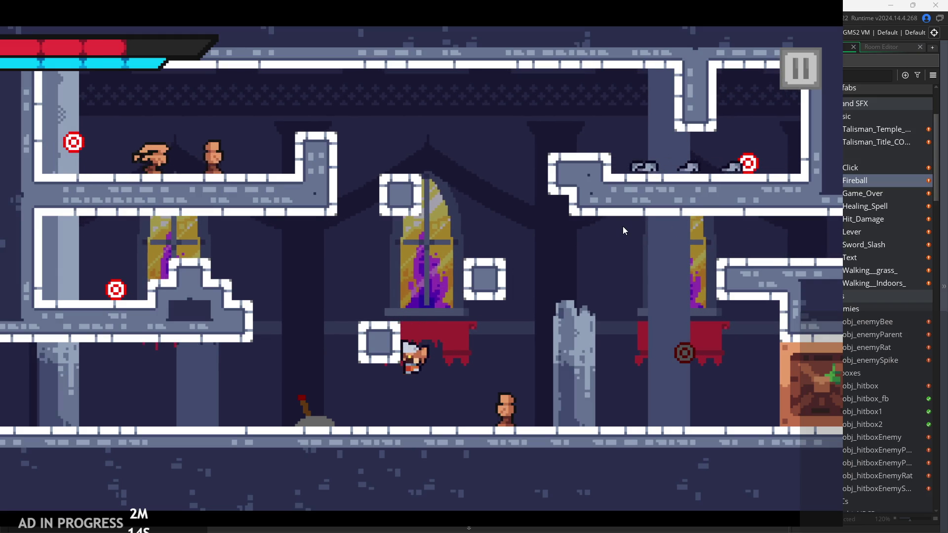
{"action": "key", "text": "Right"}
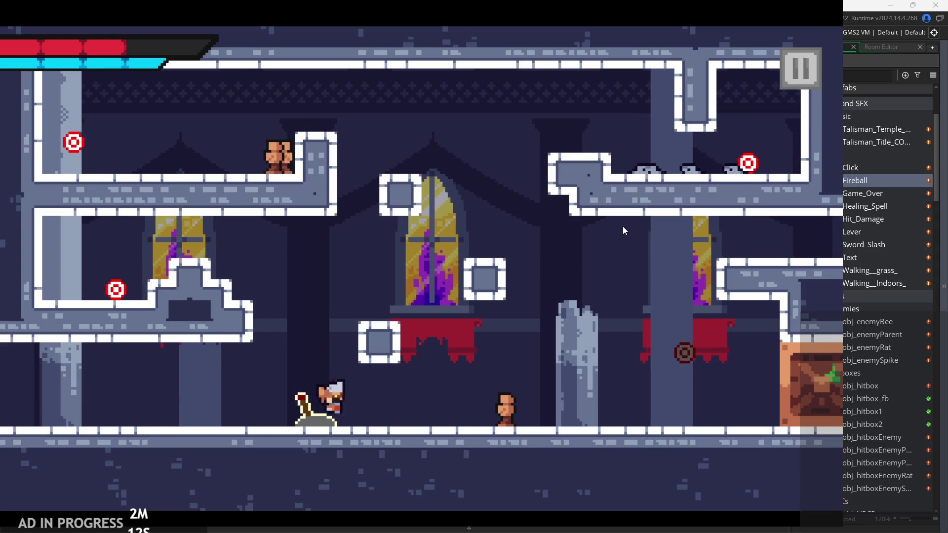
{"action": "key", "text": "Left"}
{"action": "key", "text": "space"}
{"action": "key", "text": "Right"}
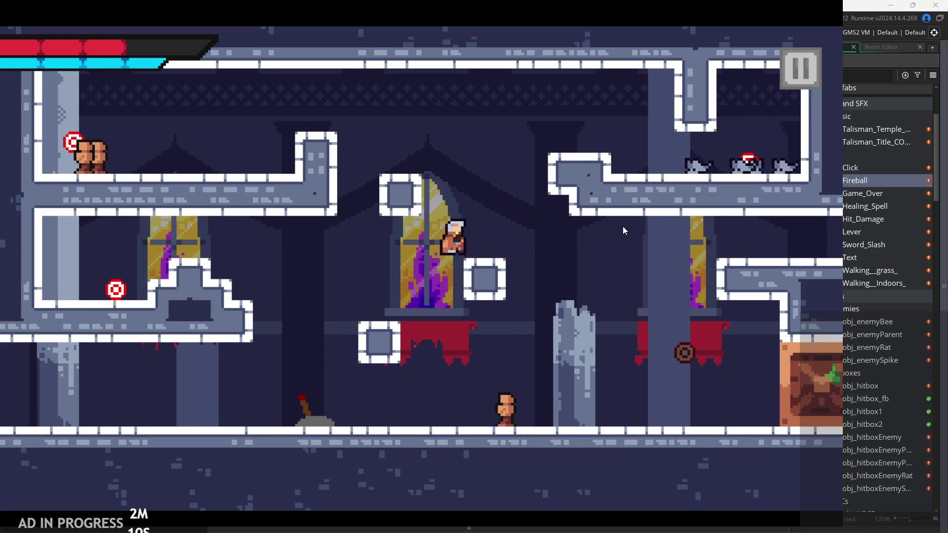
{"action": "key", "text": "Left"}
{"action": "key", "text": "space"}
{"action": "key", "text": "Right"}
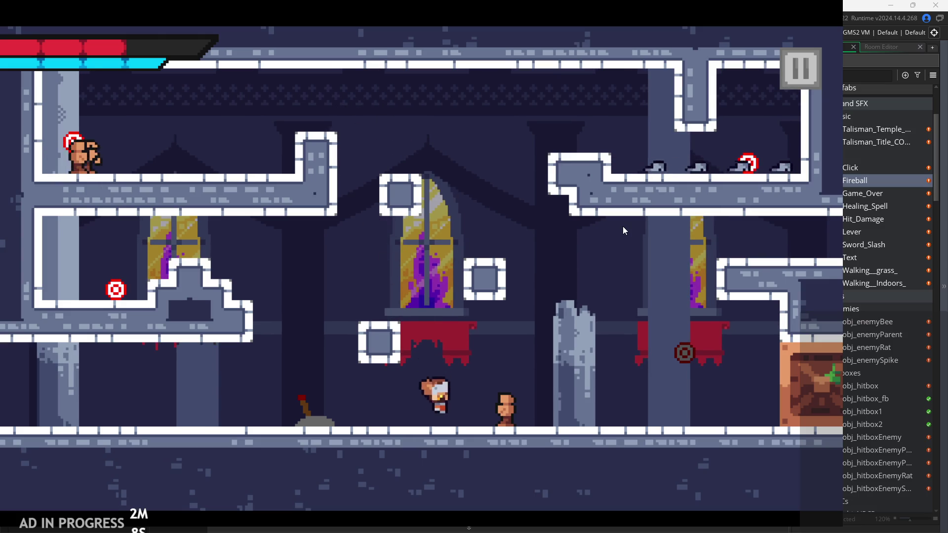
{"action": "key", "text": "space"}
{"action": "key", "text": "Left"}
{"action": "key", "text": "Right"}
{"action": "key", "text": "Right"}
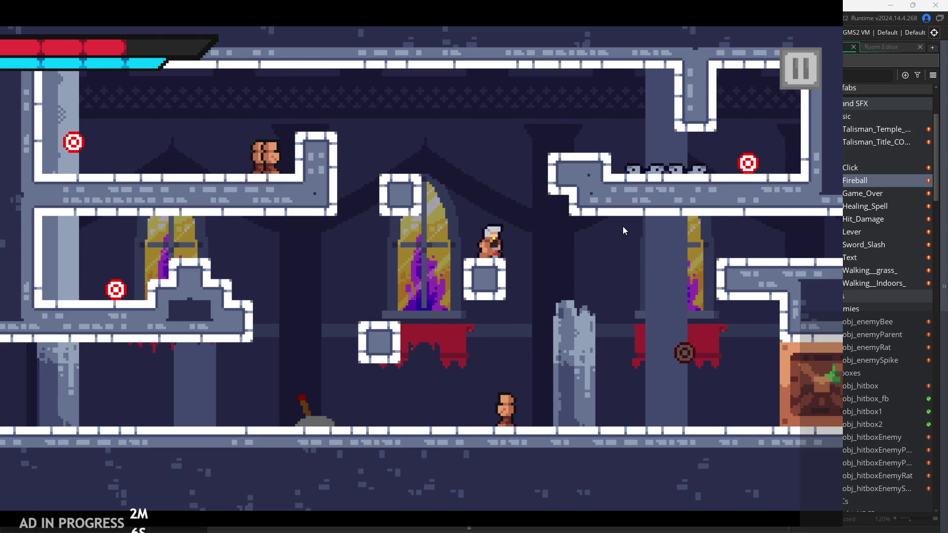
{"action": "key", "text": "space"}
{"action": "key", "text": "Left"}
{"action": "key", "text": "space"}
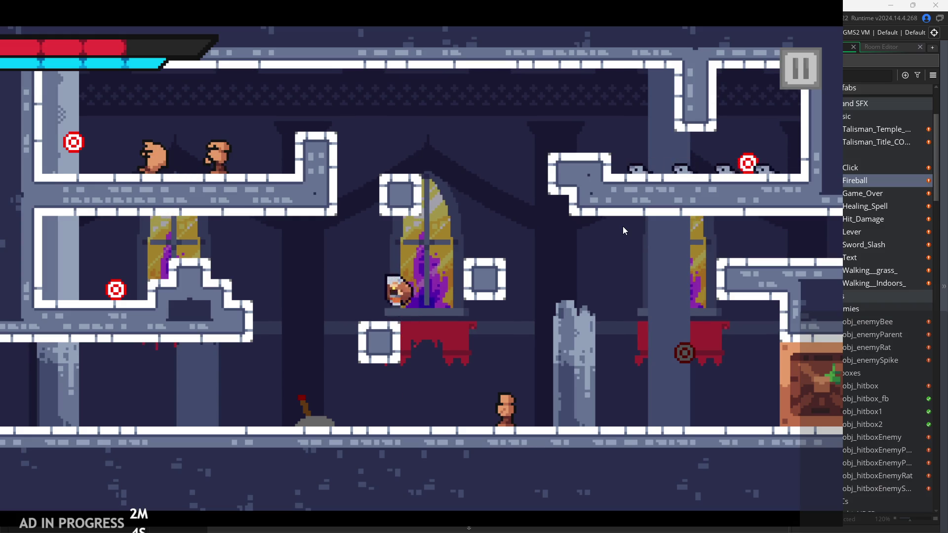
{"action": "key", "text": "Right"}
{"action": "key", "text": "Left"}
{"action": "key", "text": "Left"}
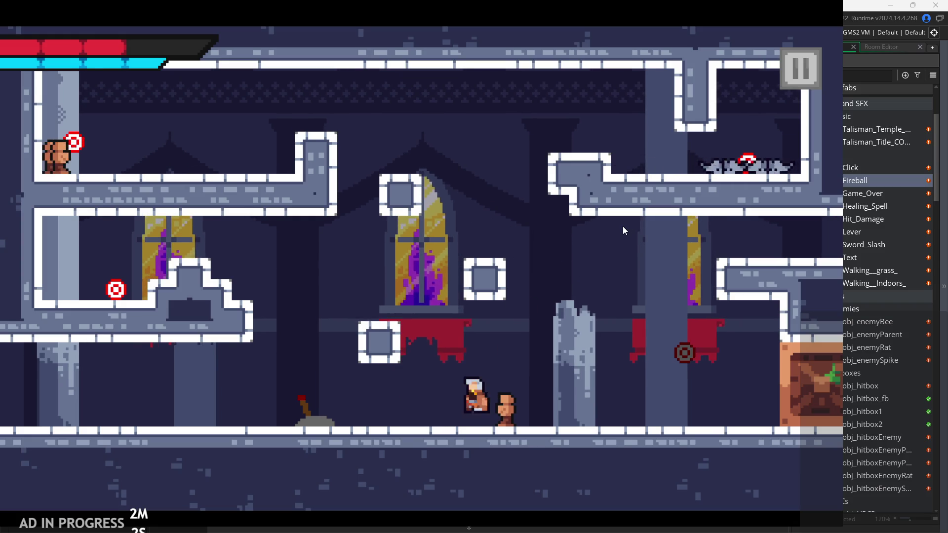
{"action": "key", "text": "space"}
{"action": "left_click", "coordinate": [800, 81]}
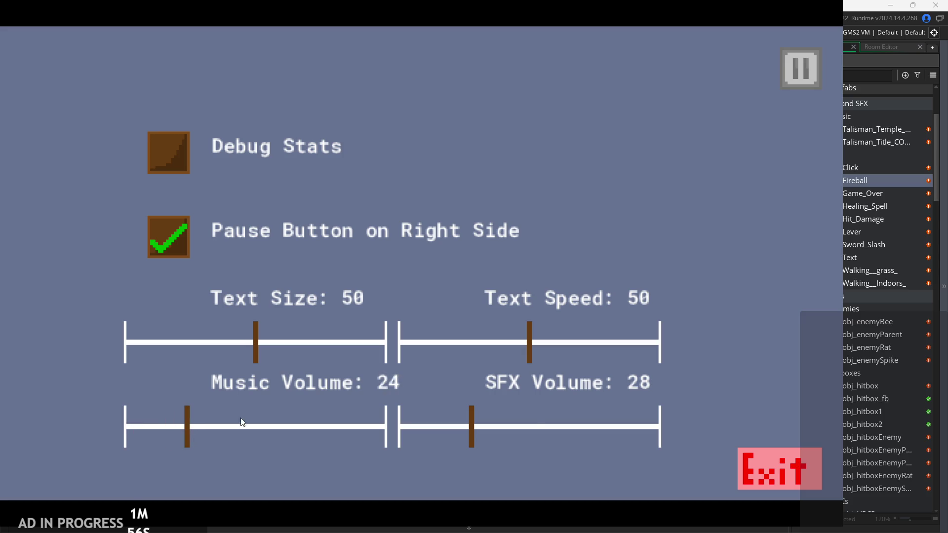
- Resume play, drop the hero to the floor and slash the enemy there with the sword
{"action": "left_click", "coordinate": [792, 79]}
{"action": "key", "text": "Right"}
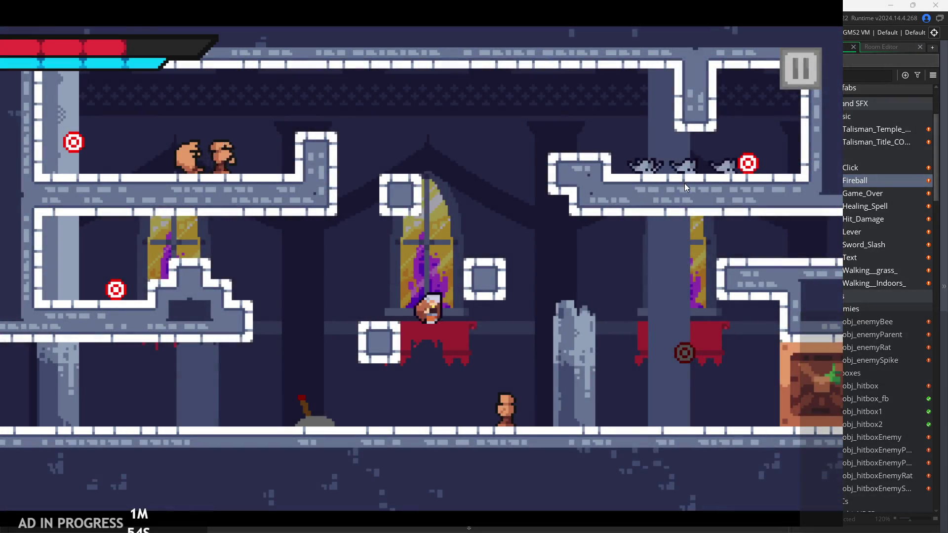
{"action": "key", "text": "Right"}
{"action": "key", "text": "Left"}
{"action": "key", "text": "x"}
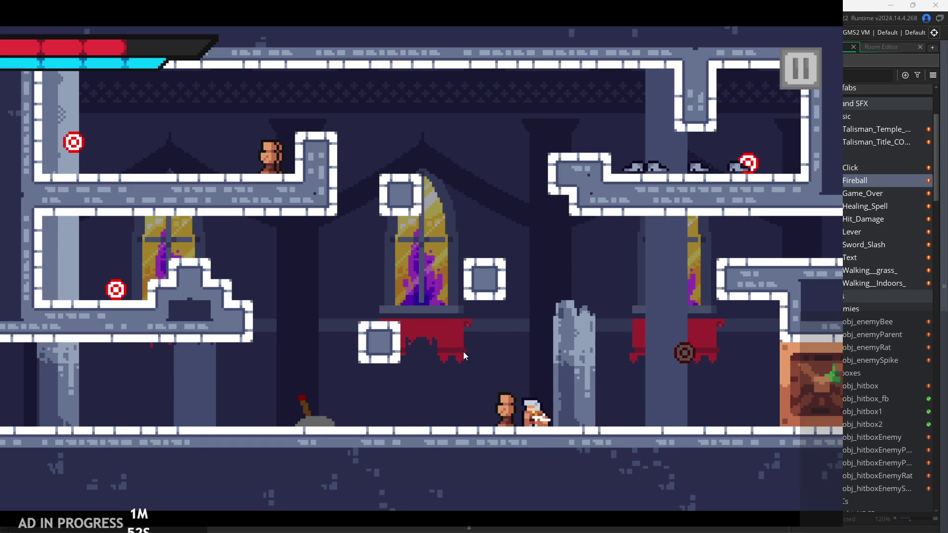
{"action": "key", "text": "x"}
{"action": "key", "text": "x"}
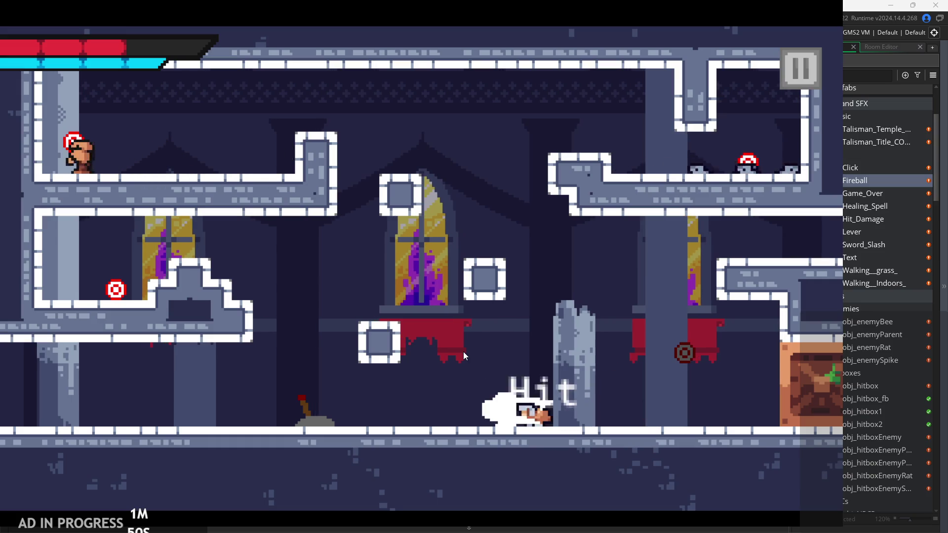
{"action": "key", "text": "x"}
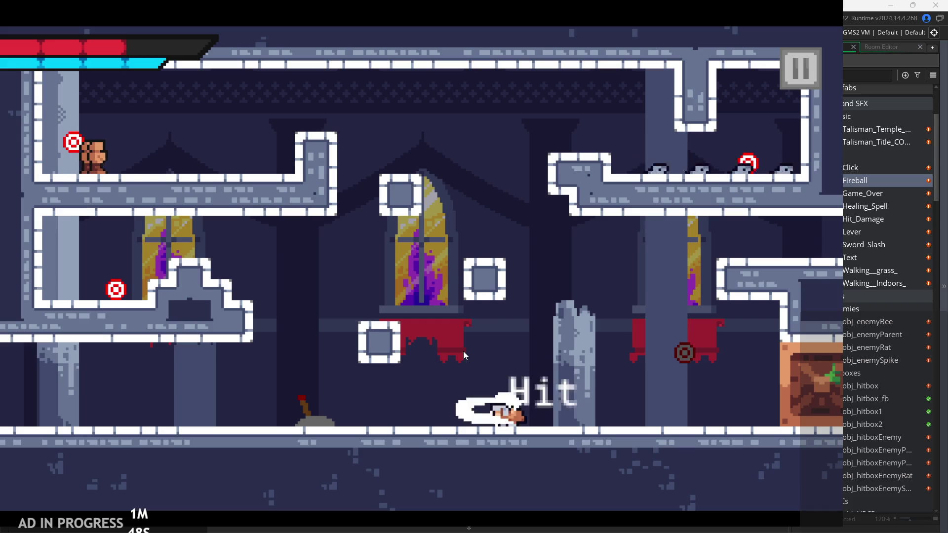
- Jump onto the left platform and slash the target on it
{"action": "key", "text": "z"}
{"action": "key", "text": "Left"}
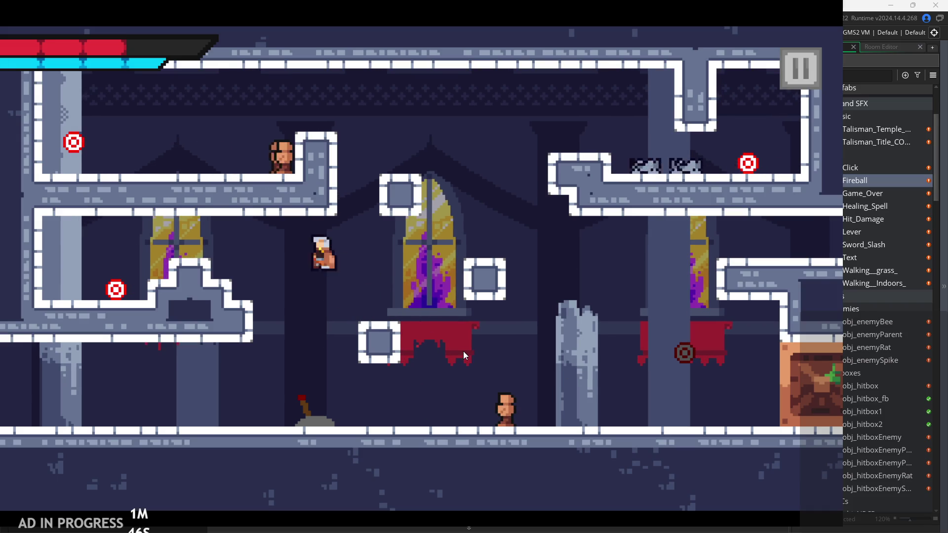
{"action": "key", "text": "Left"}
{"action": "key", "text": "x"}
{"action": "key", "text": "Right"}
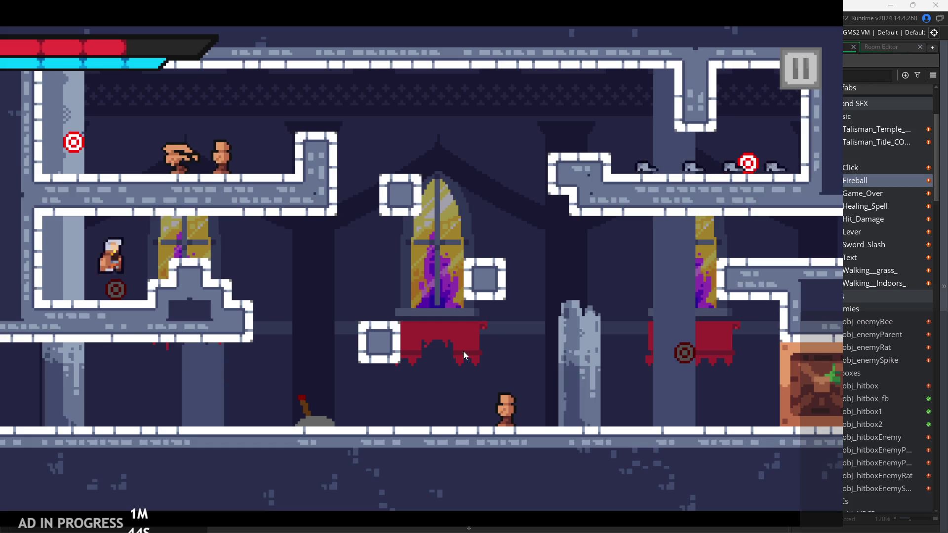
- Jump across the gap, up past the window and onto the upper-right ledge
{"action": "key", "text": "Right"}
{"action": "key", "text": "z"}
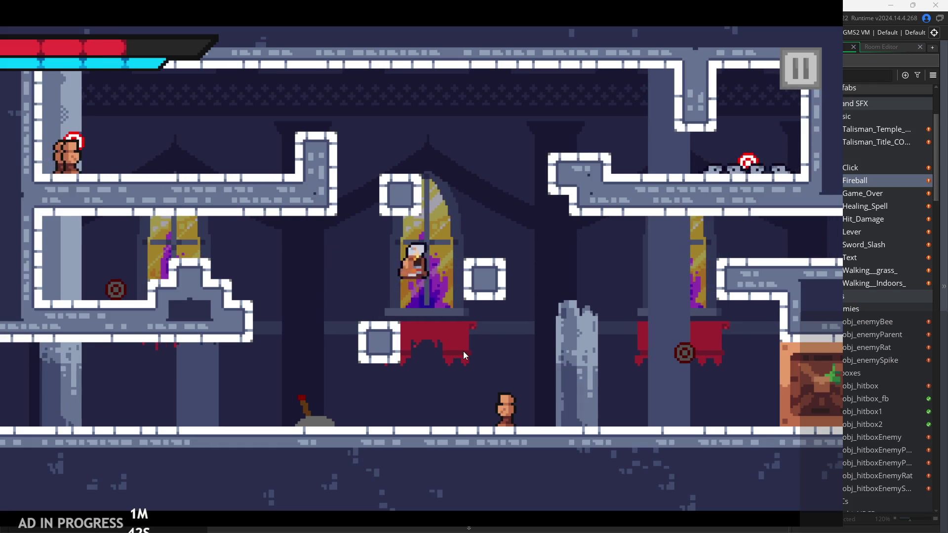
{"action": "key", "text": "Left"}
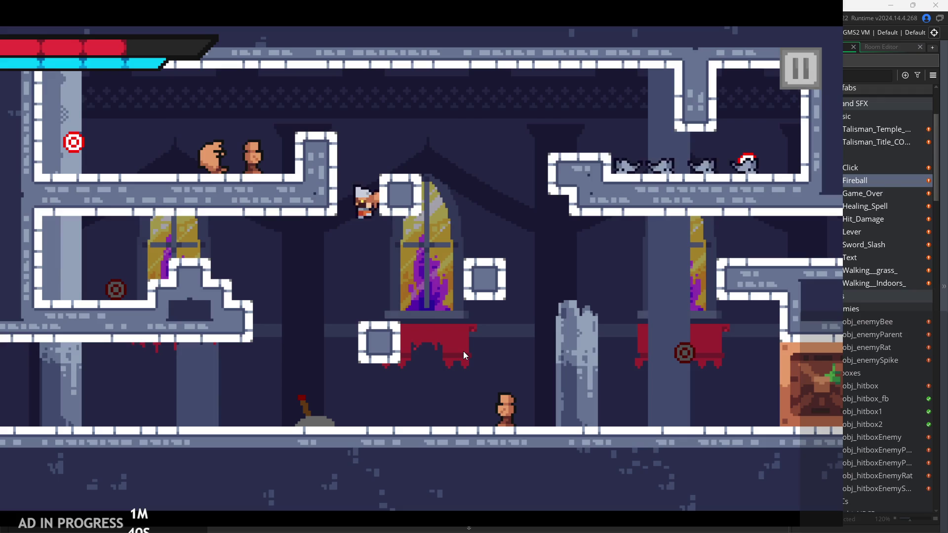
{"action": "key", "text": "Right"}
{"action": "key", "text": "Right"}
{"action": "key", "text": "z"}
{"action": "key", "text": "Left"}
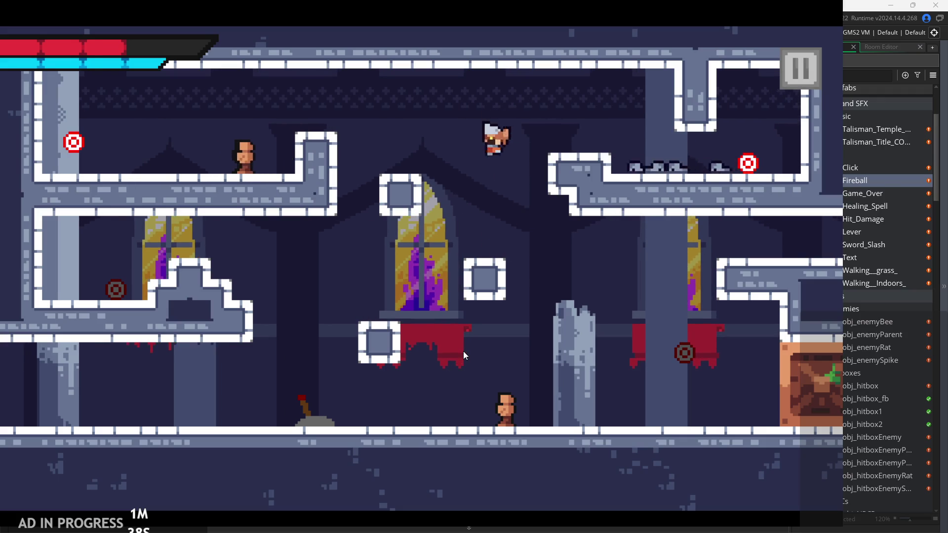
{"action": "key", "text": "Right"}
{"action": "key", "text": "z"}
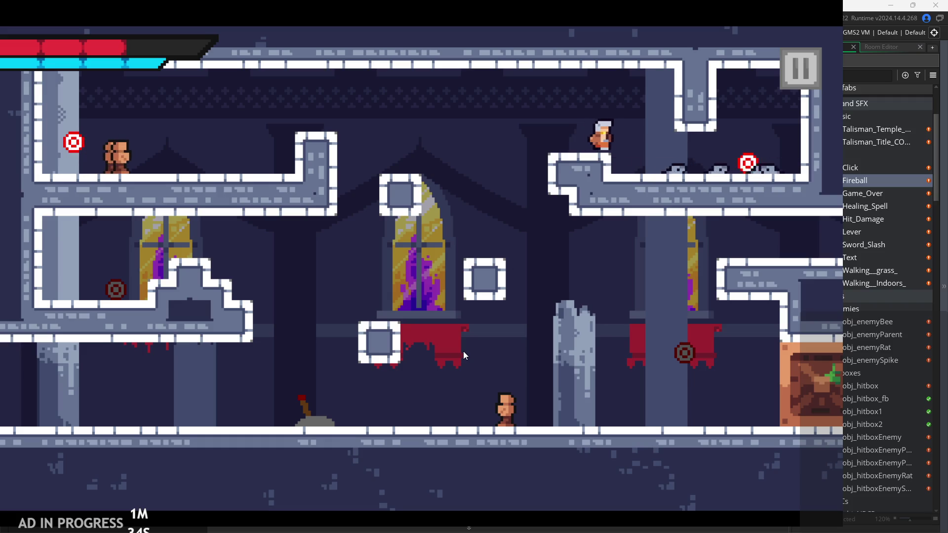
- Fight the rats along the upper-right ledge and hit the far-right target
{"action": "key", "text": "Right"}
{"action": "key", "text": "z"}
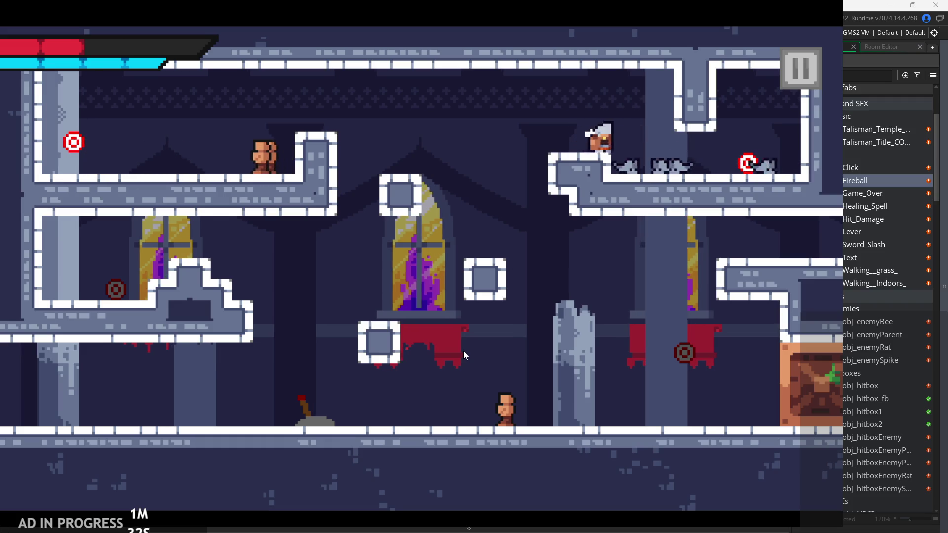
{"action": "key", "text": "Right"}
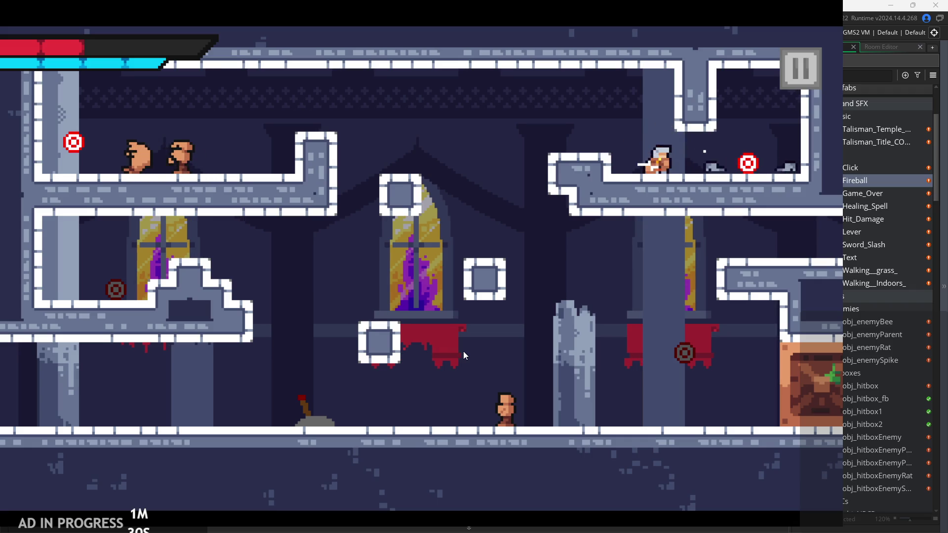
{"action": "key", "text": "x"}
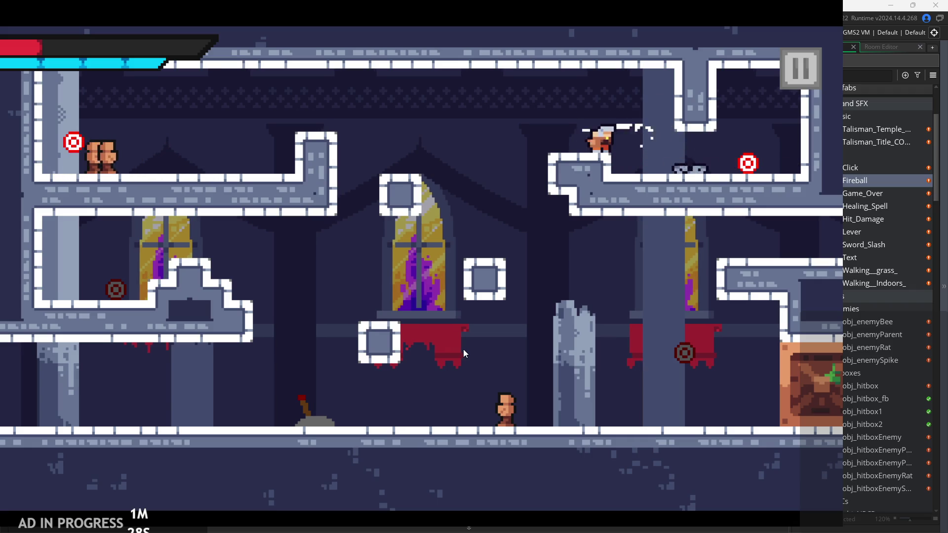
{"action": "key", "text": "Right"}
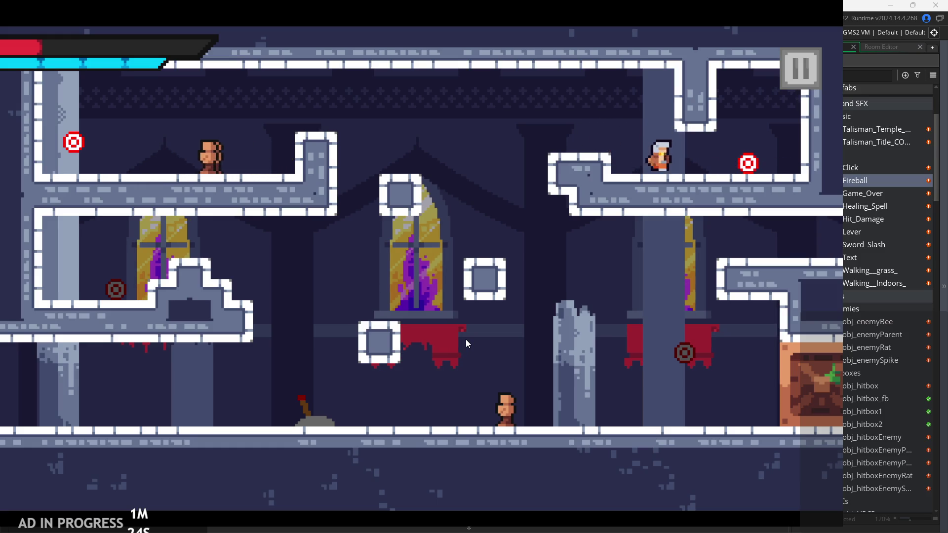
{"action": "key", "text": "Right"}
{"action": "key", "text": "x"}
{"action": "key", "text": "Left"}
{"action": "key", "text": "z"}
- Land on the upper-left ledge, hit its target, then run right into the next room
{"action": "key", "text": "Left"}
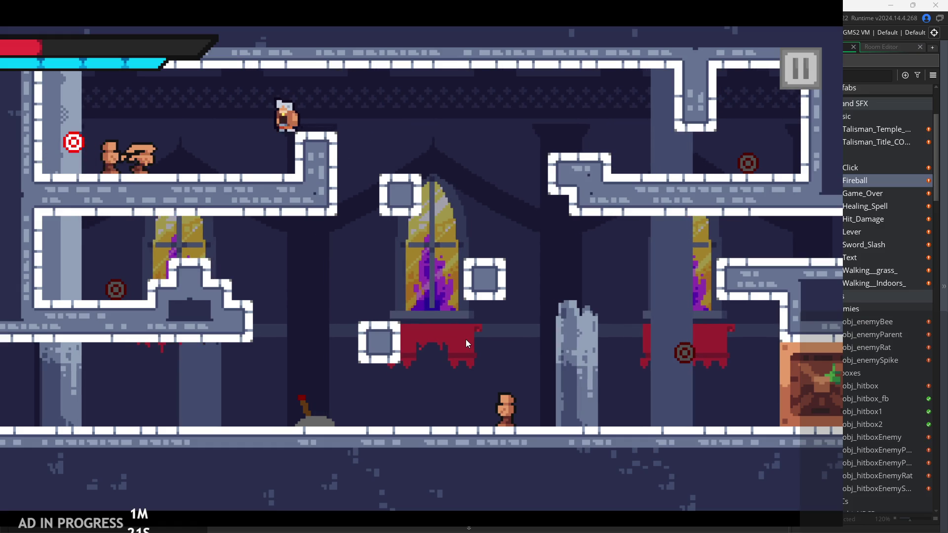
{"action": "key", "text": "Left"}
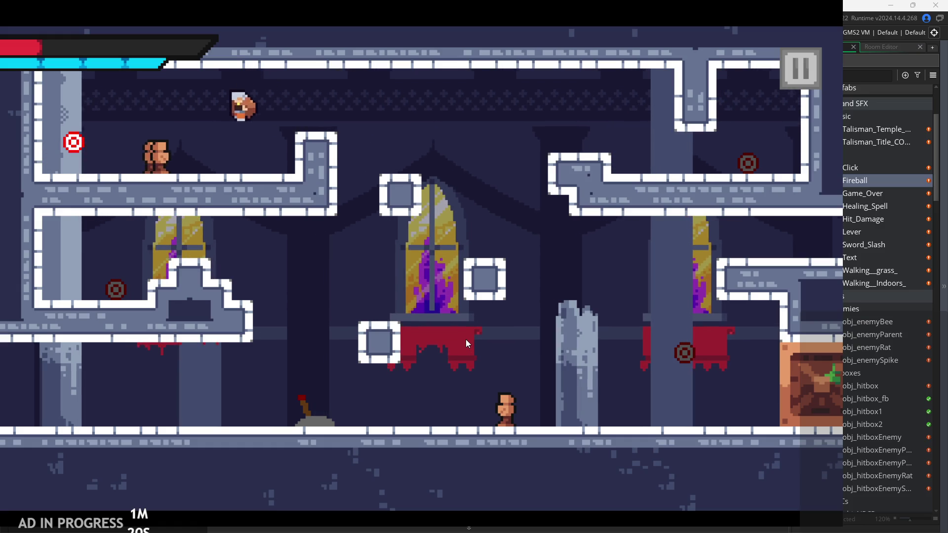
{"action": "key", "text": "x"}
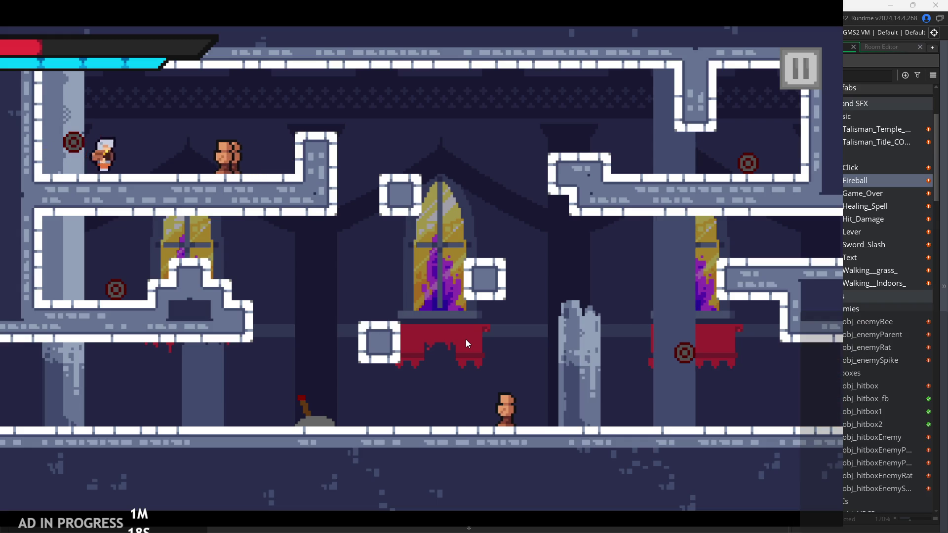
{"action": "key", "text": "Right"}
{"action": "key", "text": "z"}
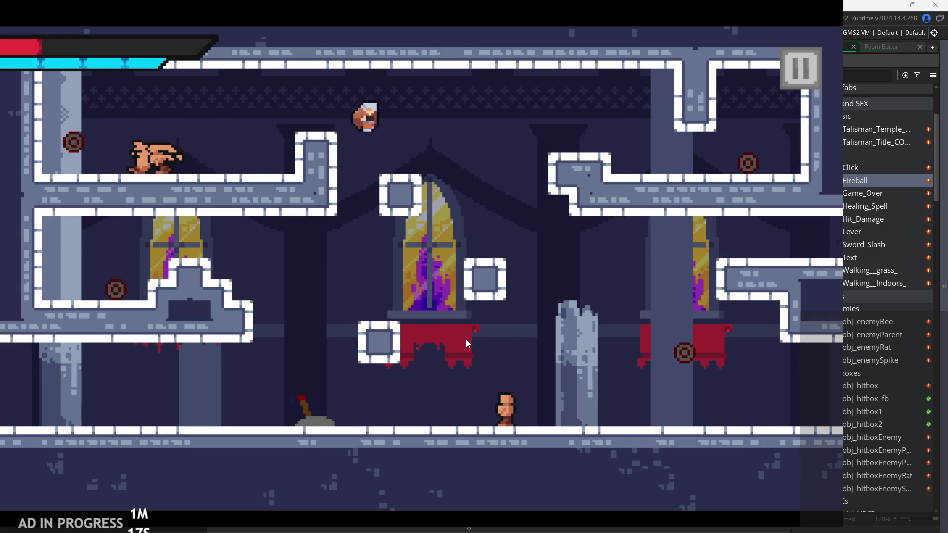
{"action": "key", "text": "Right"}
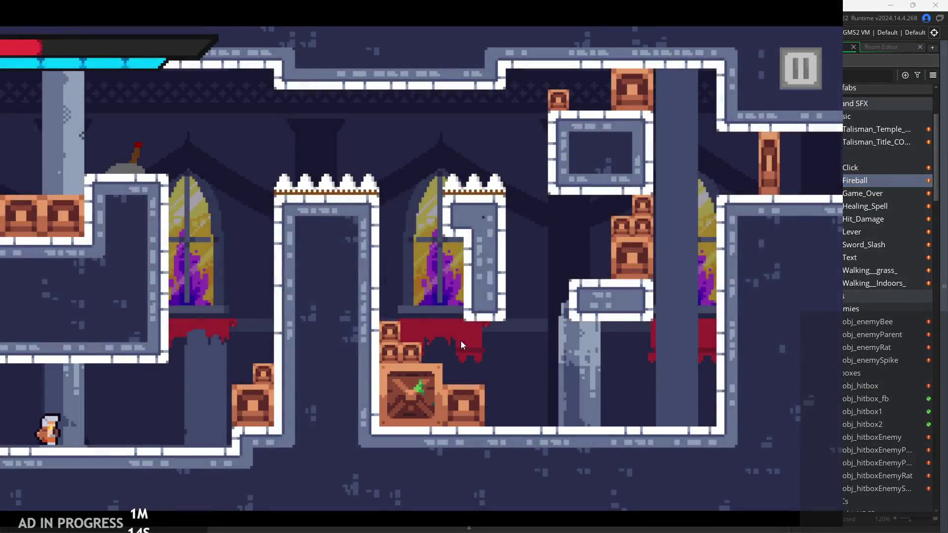
- Climb the crates, reach the top-left ledge and leap across to the spiked ledge
{"action": "key", "text": "Right"}
{"action": "key", "text": "z"}
{"action": "key", "text": "Left"}
{"action": "key", "text": "Right"}
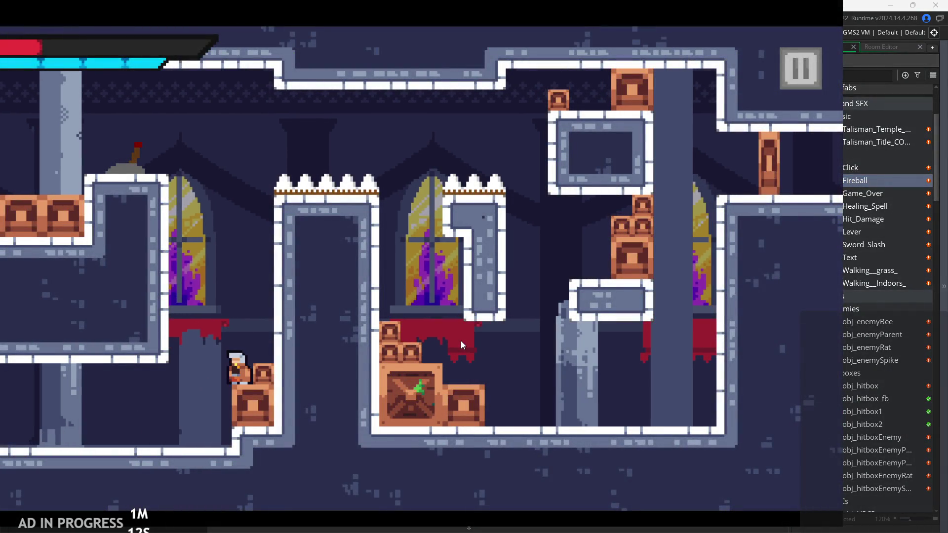
{"action": "key", "text": "z"}
{"action": "key", "text": "Left"}
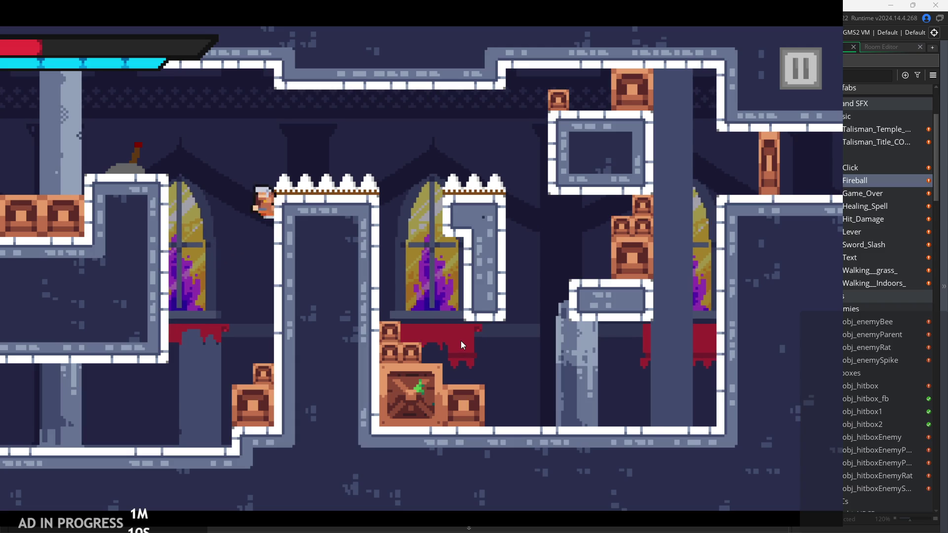
{"action": "key", "text": "Right"}
{"action": "key", "text": "z"}
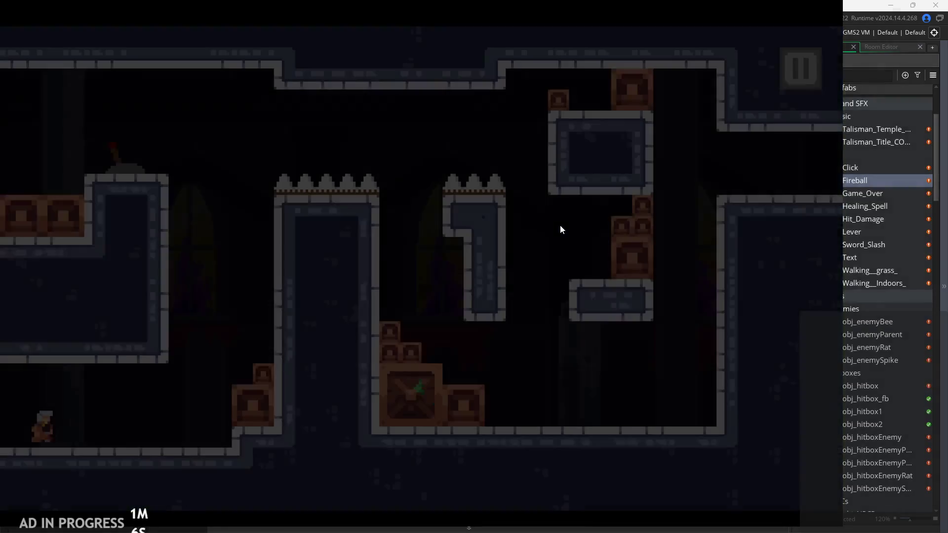
- Jump between the window and the upper ledge, then land the hero on the spikes to die
{"action": "key", "text": "Right"}
{"action": "key", "text": "z"}
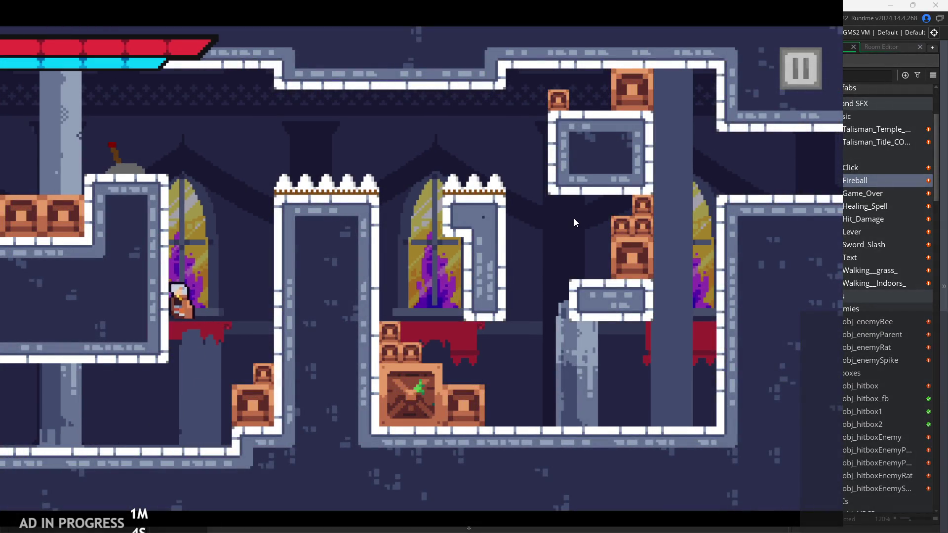
{"action": "key", "text": "Left"}
{"action": "key", "text": "z"}
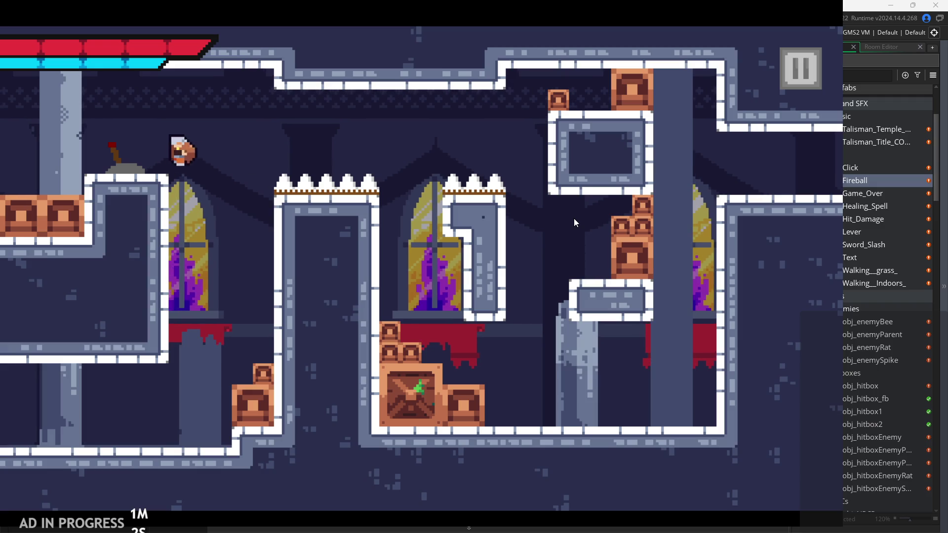
{"action": "key", "text": "Right"}
{"action": "key", "text": "z"}
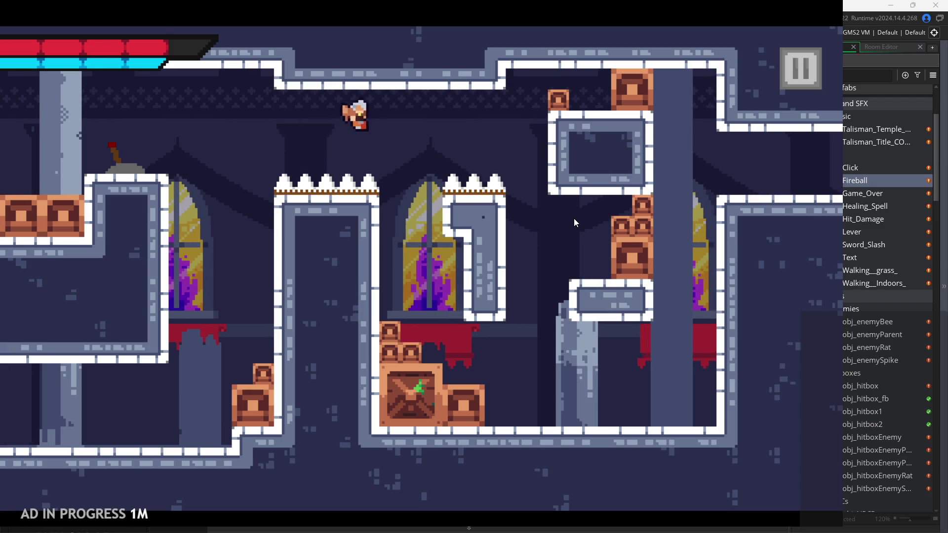
{"action": "key", "text": "Left"}
{"action": "key", "text": "z"}
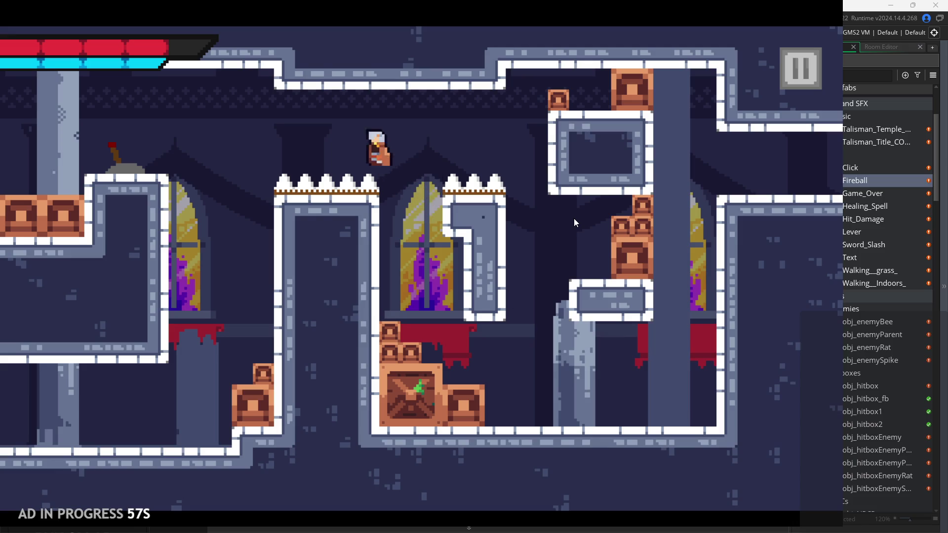
{"action": "key", "text": "Right"}
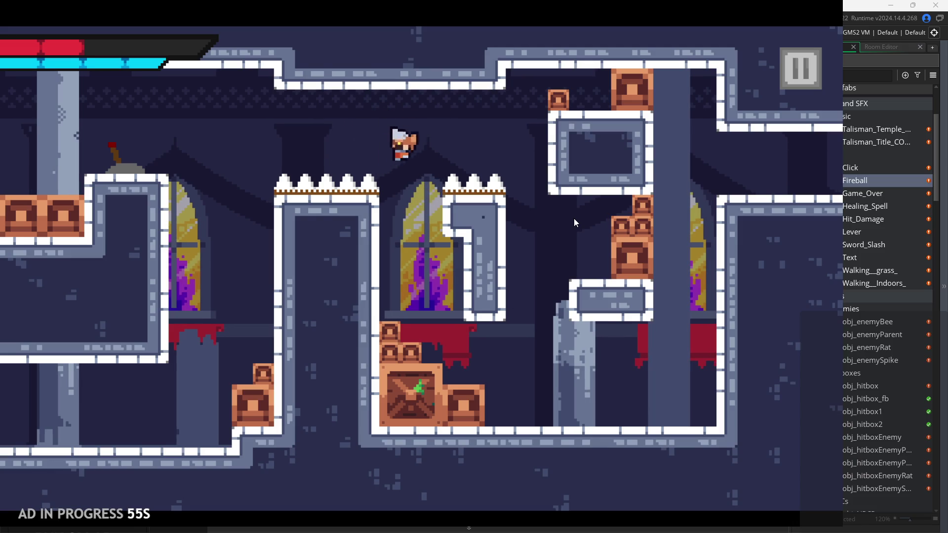
{"action": "key", "text": "Right"}
{"action": "key", "text": "Left"}
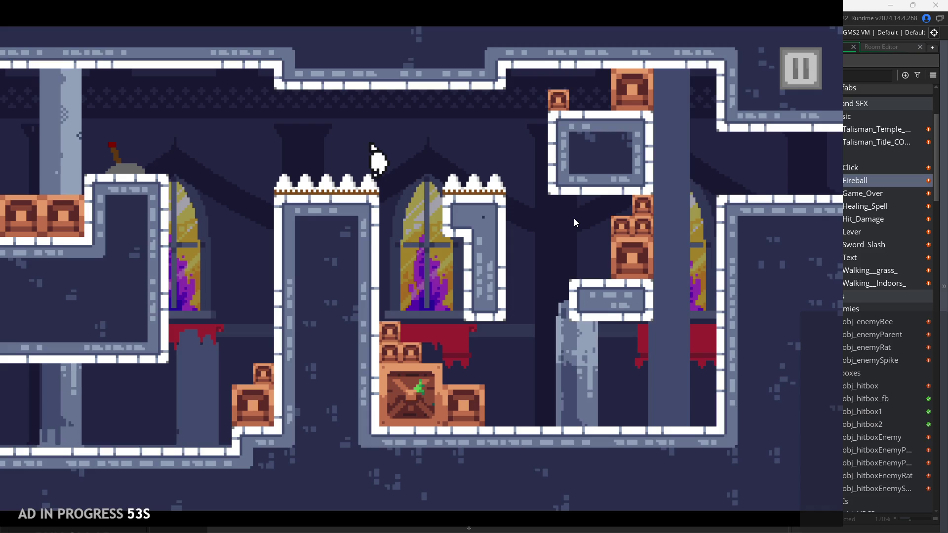
- After respawning, jump onto the crate, drop to the floor and walk left into the next room
{"action": "key", "text": "Right"}
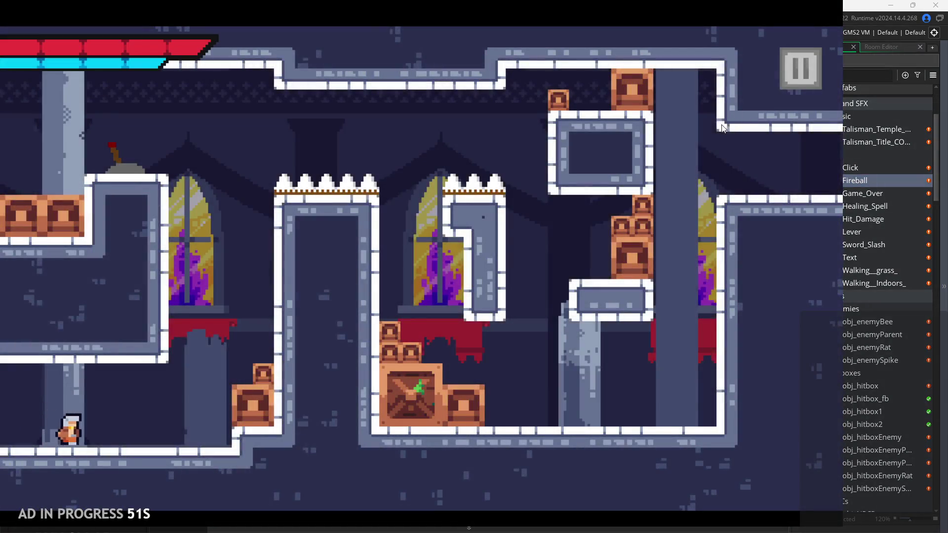
{"action": "key", "text": "space"}
{"action": "key", "text": "Right"}
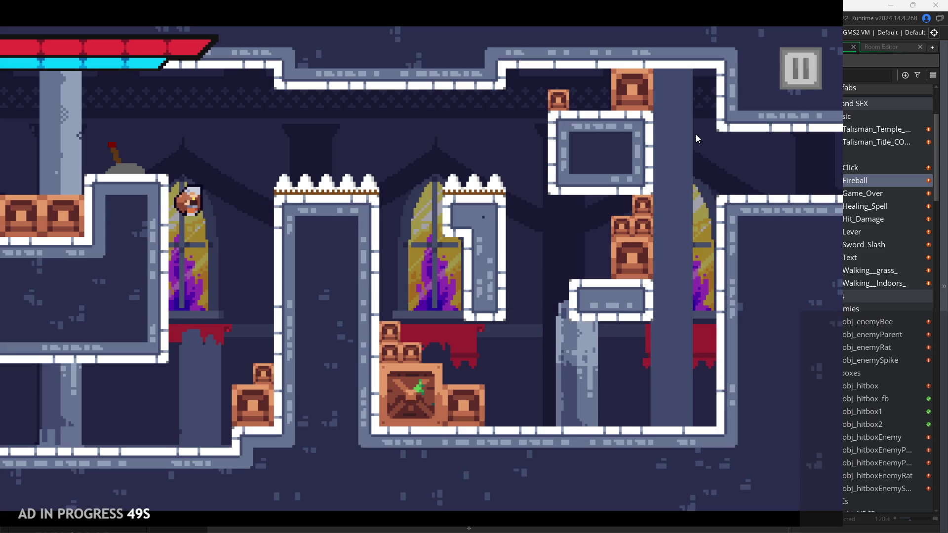
{"action": "key", "text": "Left"}
{"action": "key", "text": "space"}
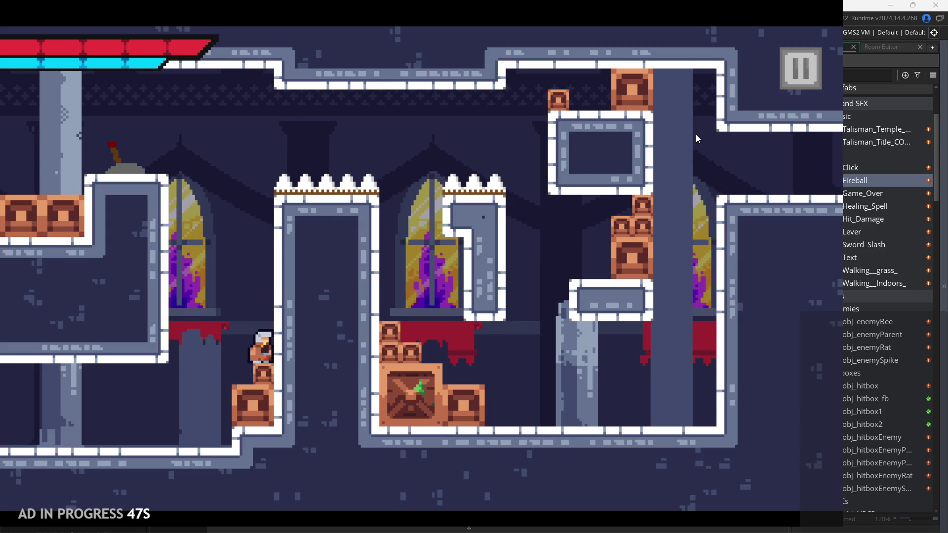
{"action": "key", "text": "space"}
{"action": "key", "text": "space"}
{"action": "key", "text": "Left"}
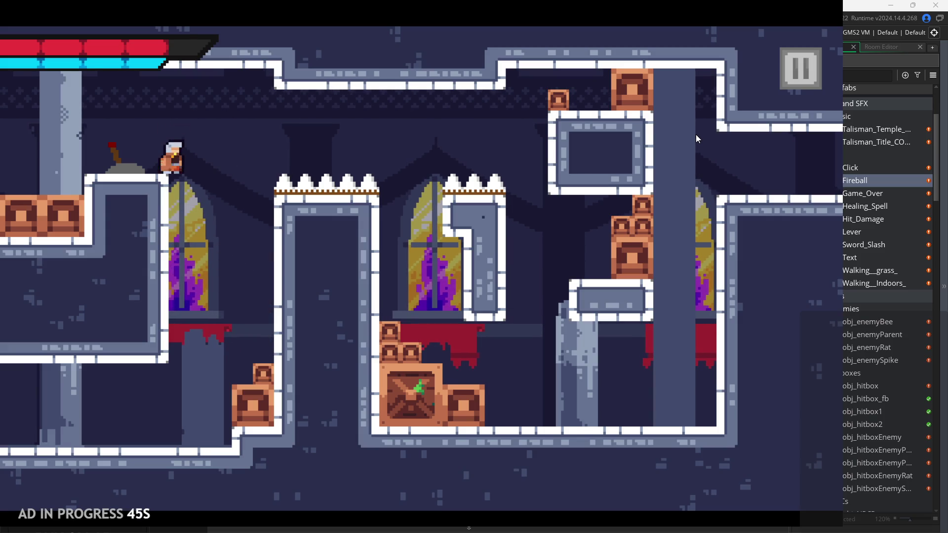
{"action": "key", "text": "Left"}
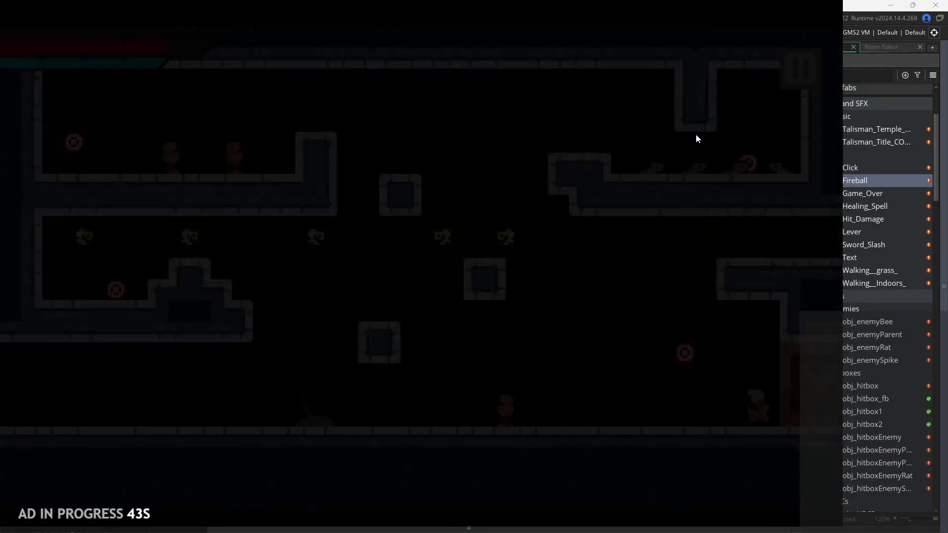
- Jump onto the floating platform, drop off and continue into the following room
{"action": "key", "text": "Left"}
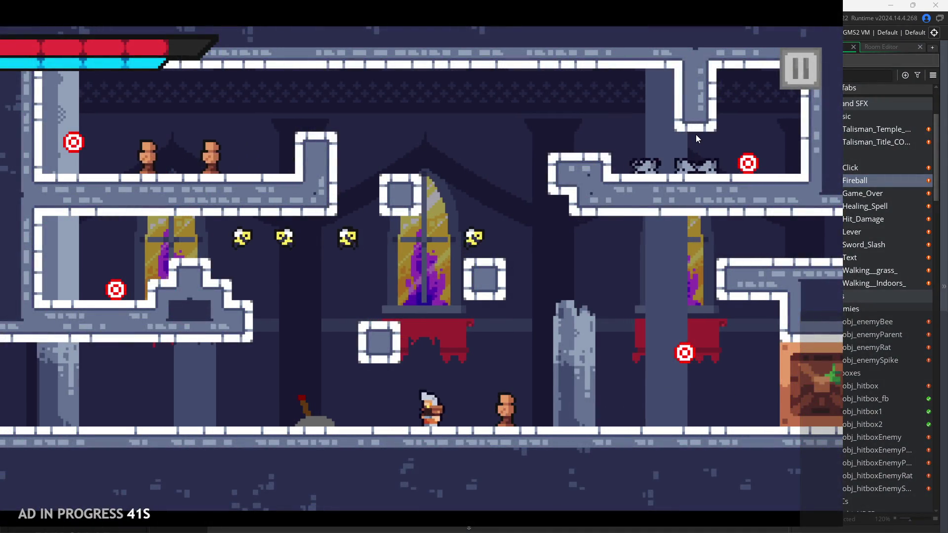
{"action": "key", "text": "Right"}
{"action": "key", "text": "space"}
{"action": "key", "text": "Right"}
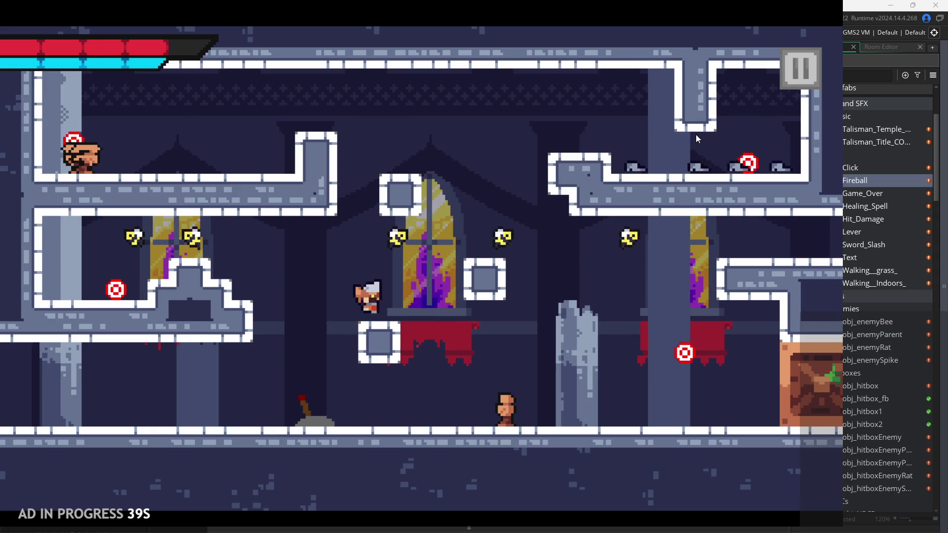
{"action": "key", "text": "Left"}
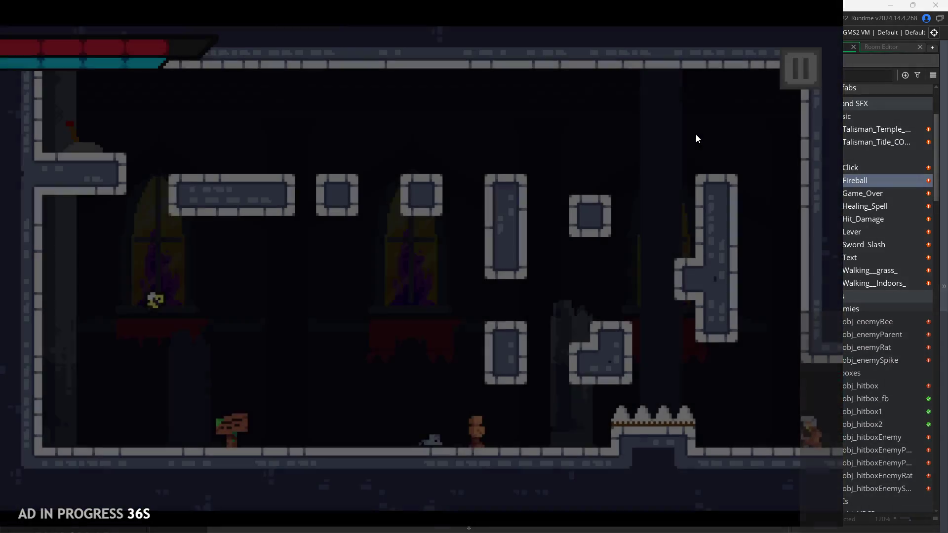
{"action": "key", "text": "Right"}
- Run the hero right onto the broken pillar, back left, then right again across the castle room
{"action": "key", "text": "Right"}
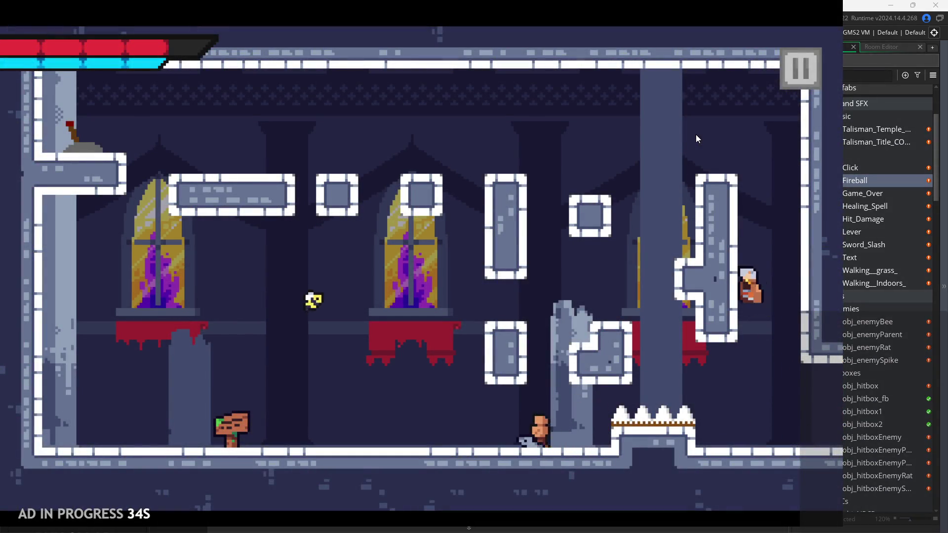
{"action": "key", "text": "Right"}
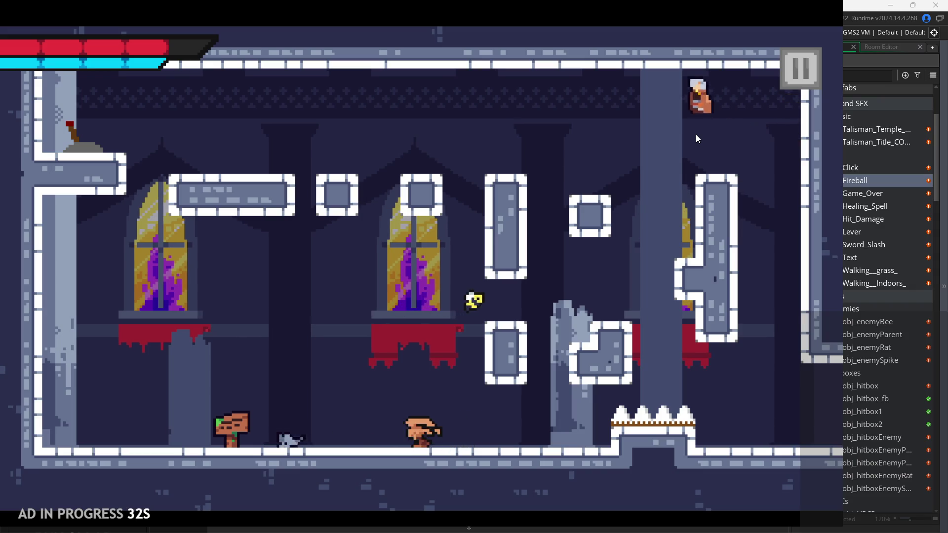
{"action": "key", "text": "Right"}
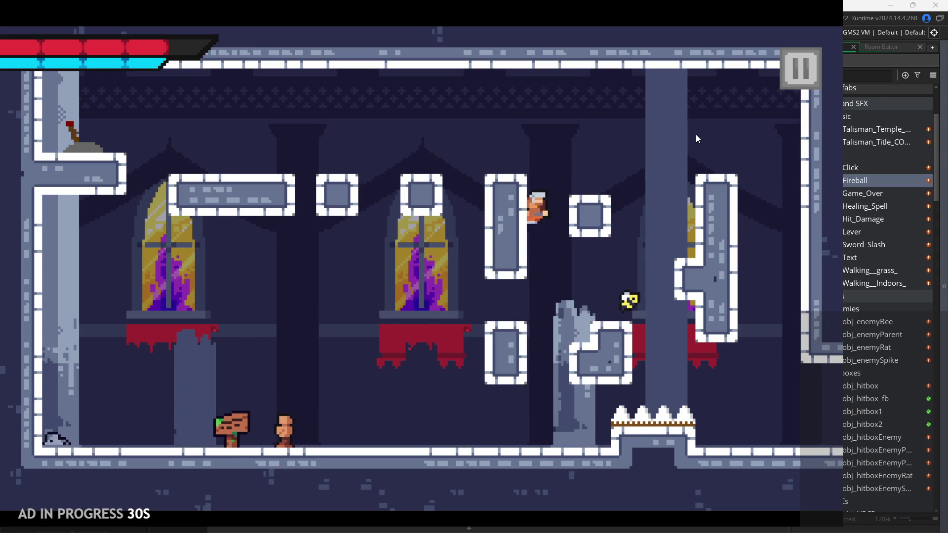
{"action": "key", "text": "Left"}
{"action": "key", "text": "Left"}
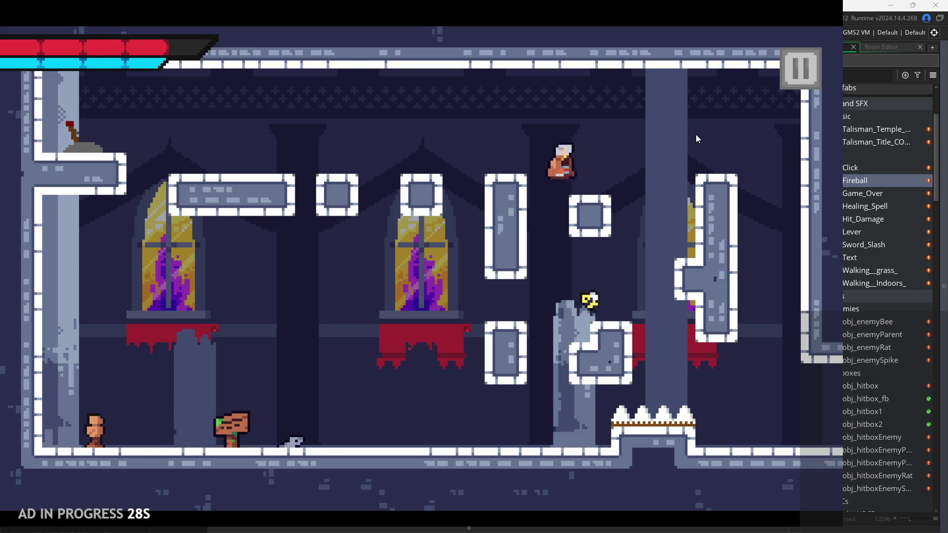
{"action": "key", "text": "Left"}
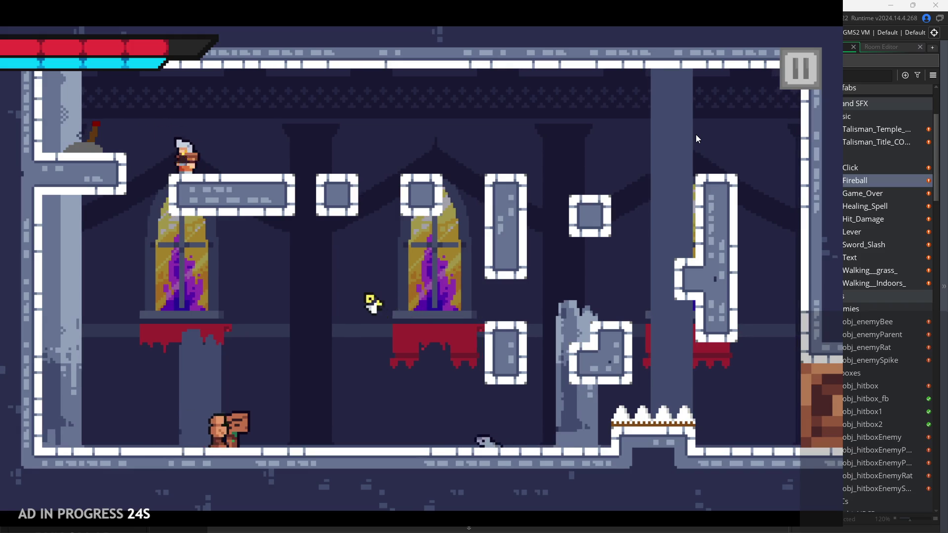
{"action": "key", "text": "Left"}
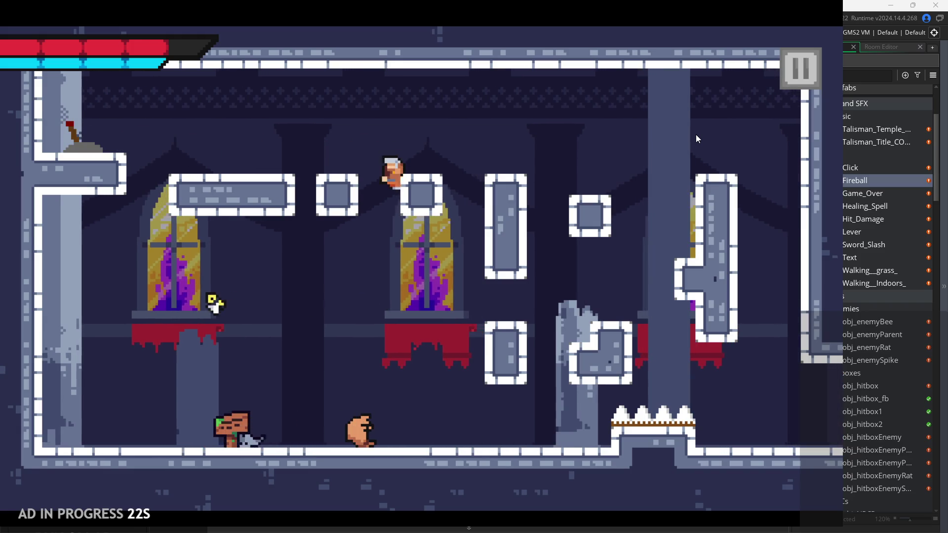
{"action": "key", "text": "Left"}
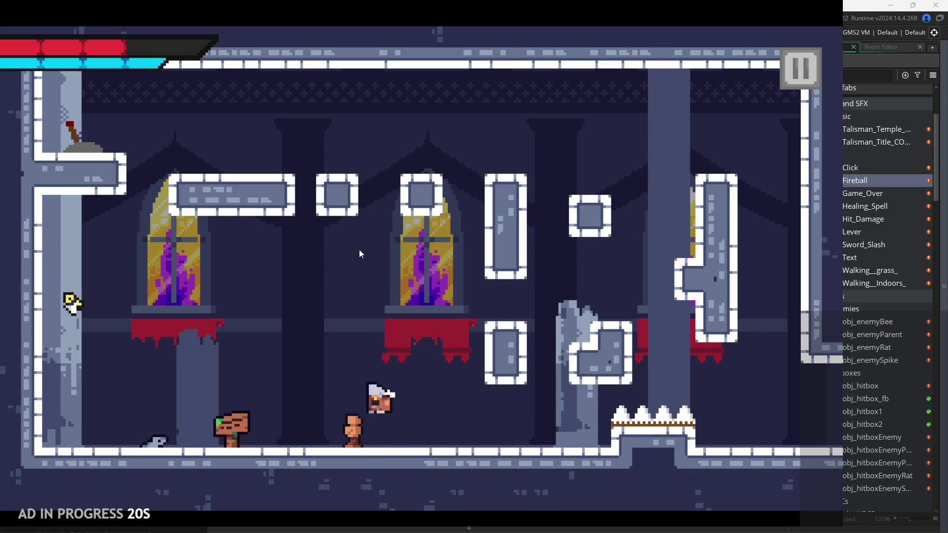
{"action": "key", "text": "Right"}
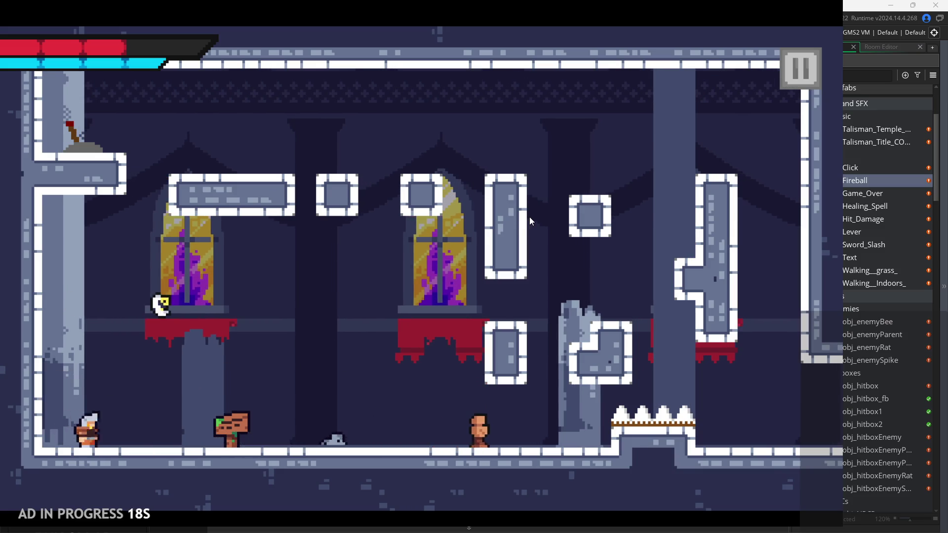
{"action": "key", "text": "Right"}
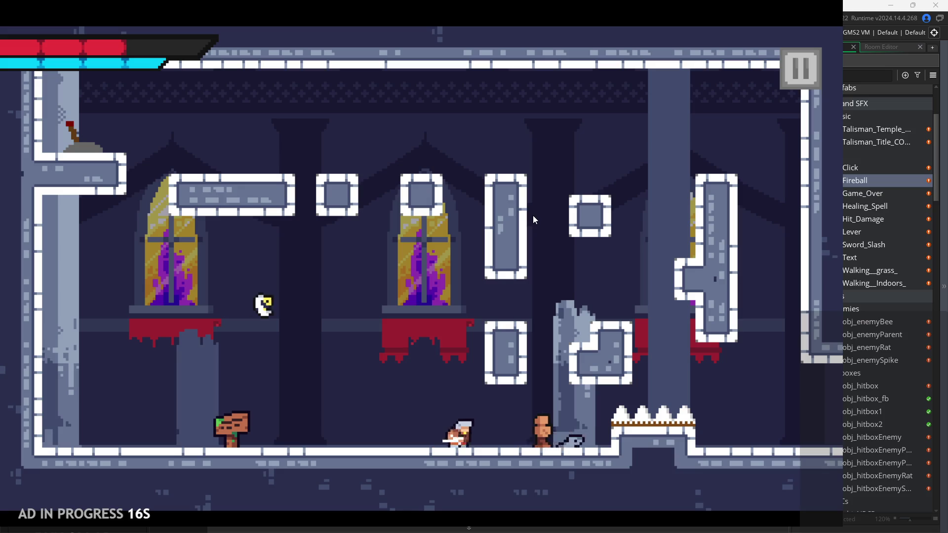
{"action": "key", "text": "Right"}
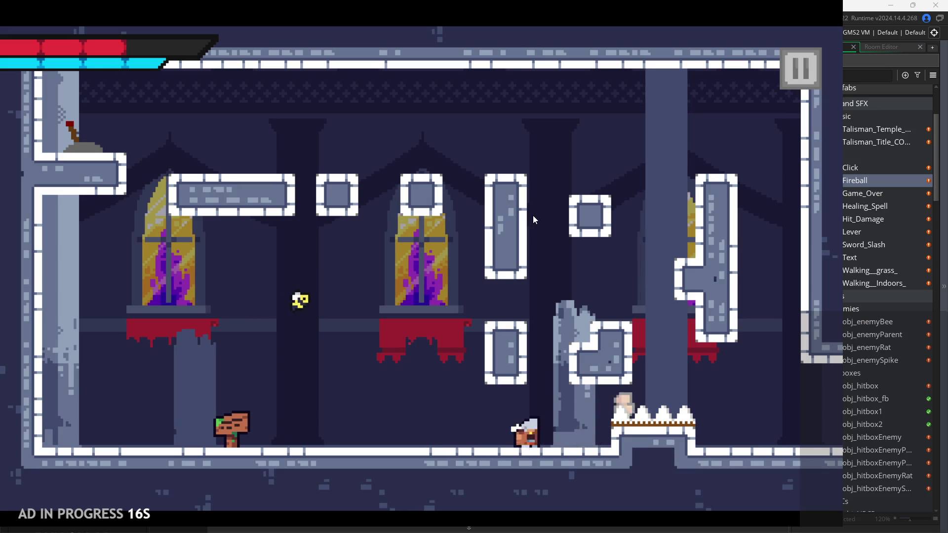
{"action": "key", "text": "Right"}
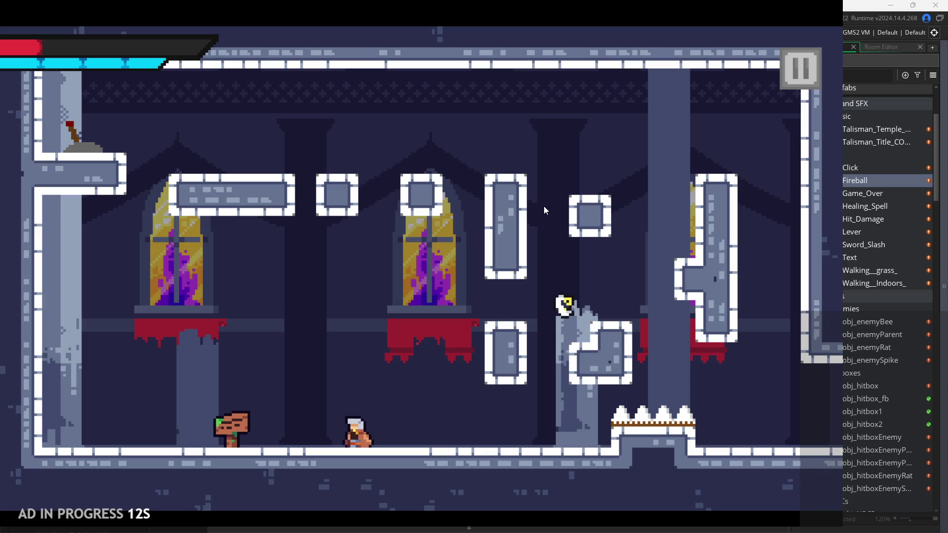
- Pause the game, drag the SFX Volume slider from 28 to 0, and exit the game
{"action": "left_click", "coordinate": [801, 72]}
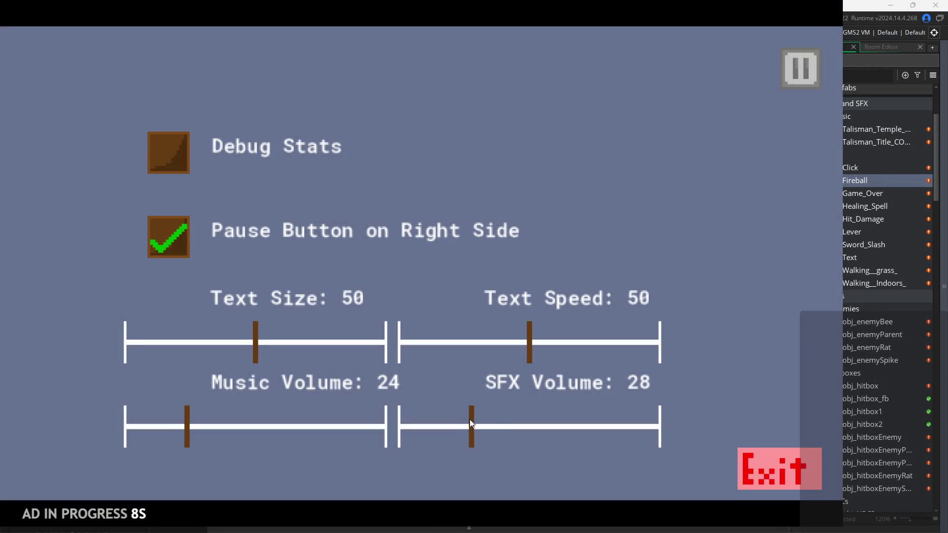
{"action": "left_click_drag", "start_coordinate": [470, 418], "coordinate": [394, 440]}
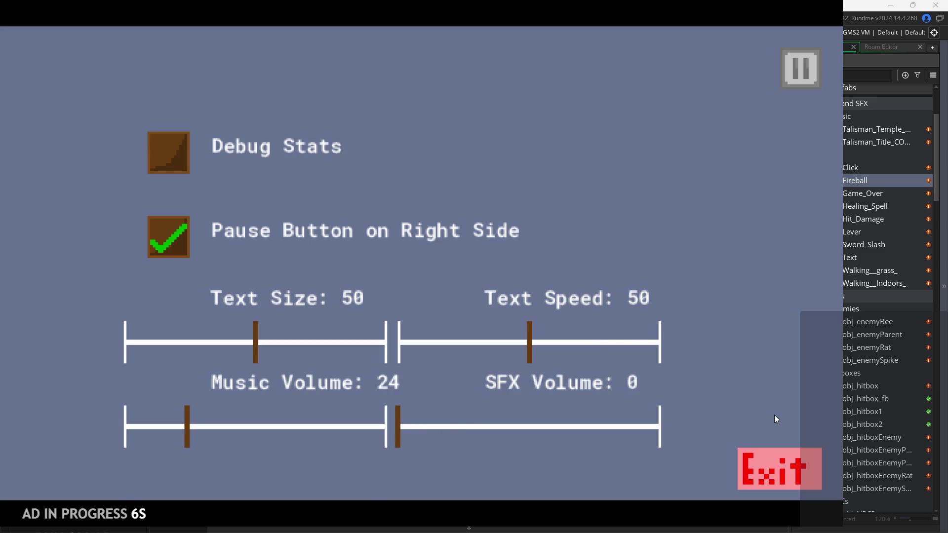
{"action": "left_click", "coordinate": [771, 469]}
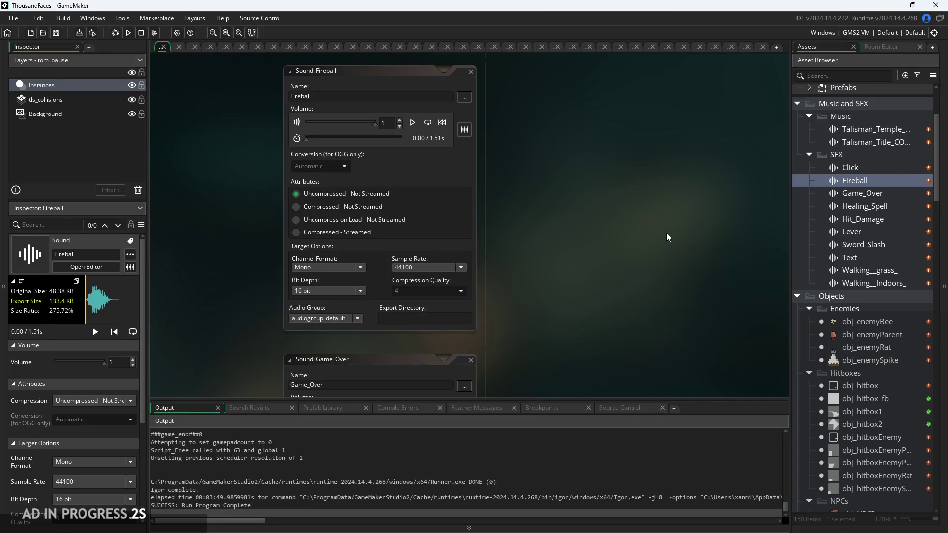
- Select the Click sound under Music and SFX > SFX so its properties appear in the Inspector
{"action": "scroll", "coordinate": [841, 220], "scroll_direction": "up", "scroll_amount": 4}
{"action": "left_click_drag", "start_coordinate": [583, 225], "coordinate": [618, 220]}
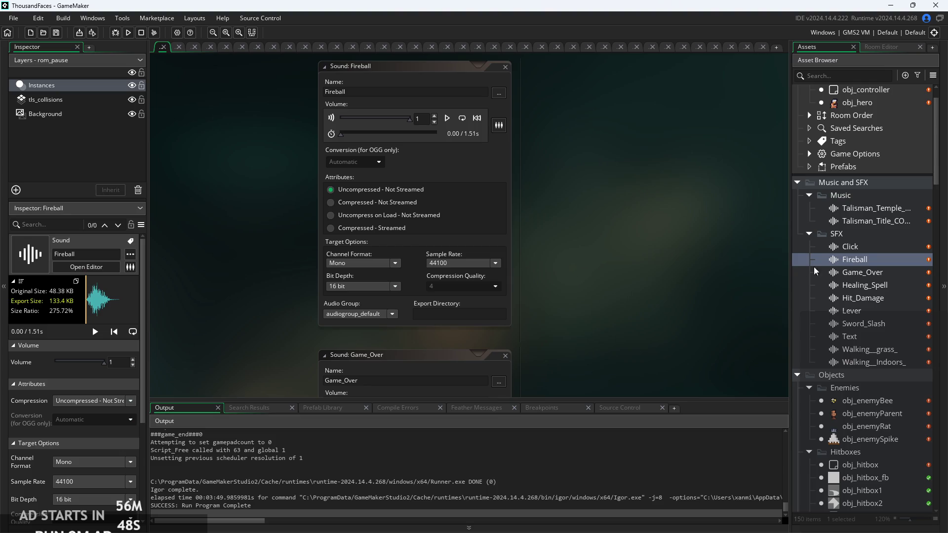
{"action": "left_click", "coordinate": [884, 248]}
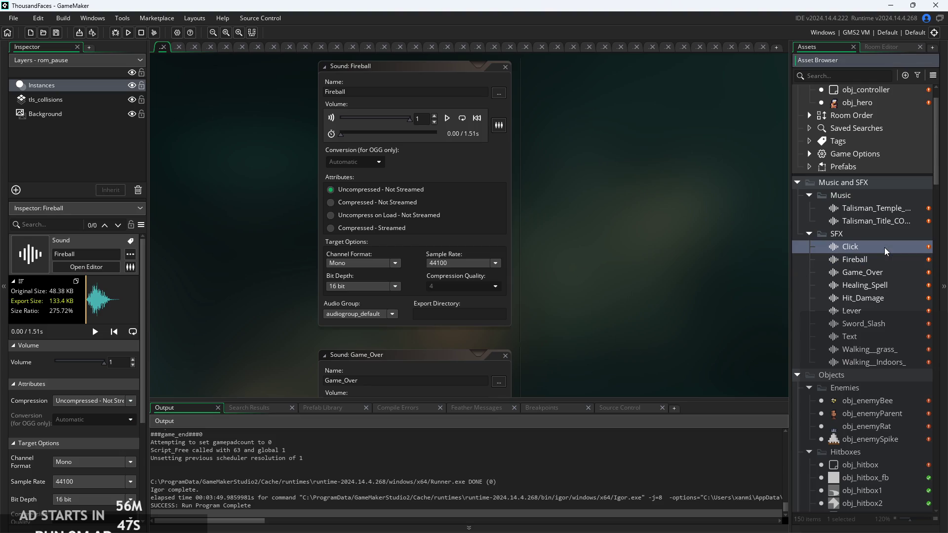
{"action": "left_click", "coordinate": [866, 363]}
{"action": "left_click", "coordinate": [870, 249]}
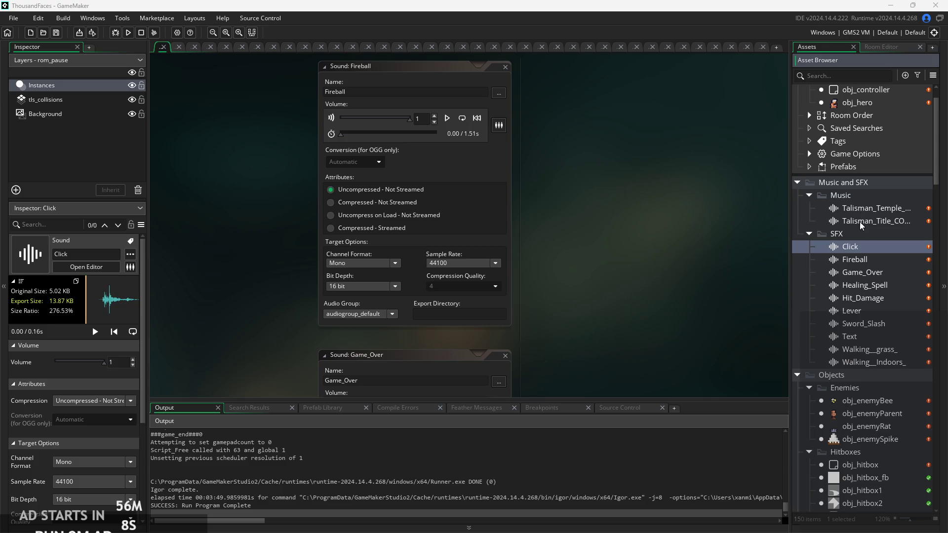
{"action": "right_click", "coordinate": [865, 239]}
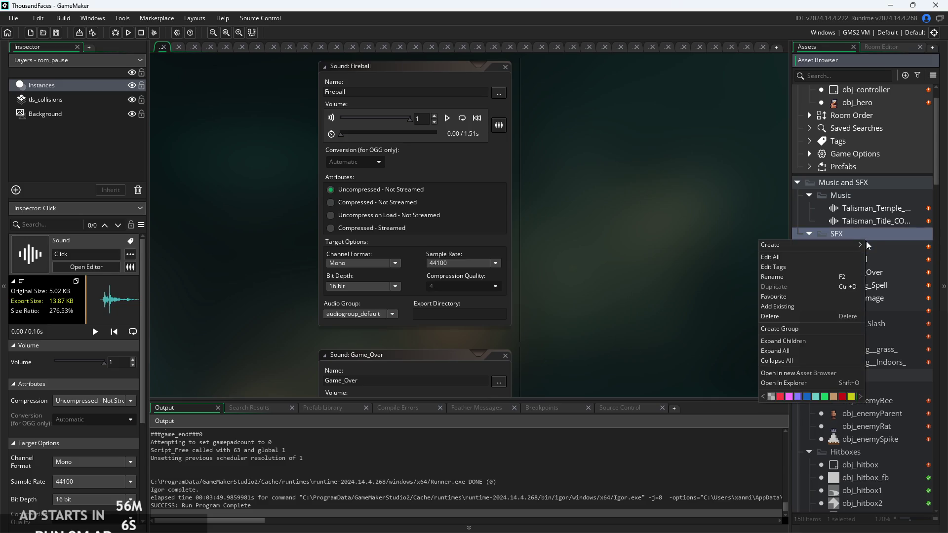
- Assign Talisman_Temple_CONVERTED to a newly created audio group
{"action": "double_click", "coordinate": [850, 246]}
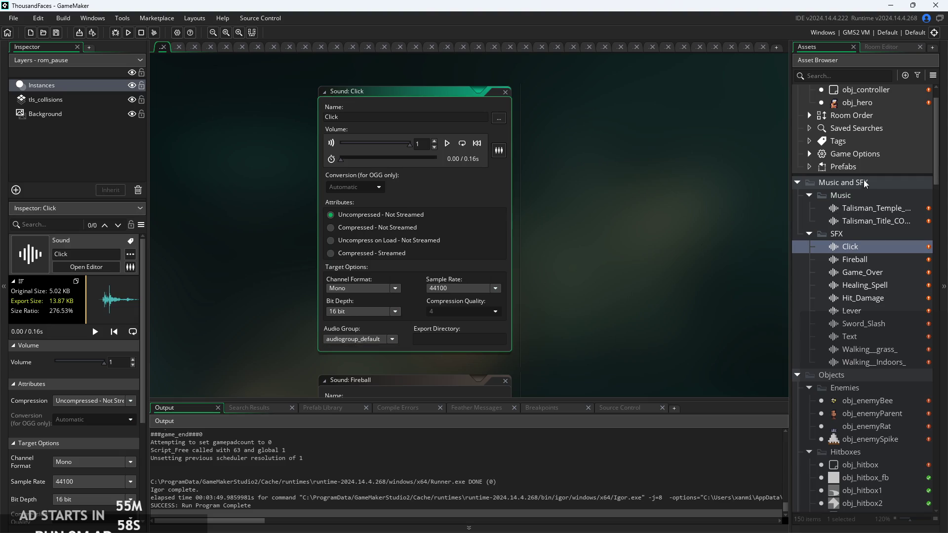
{"action": "scroll", "coordinate": [865, 182], "scroll_direction": "up", "scroll_amount": 1}
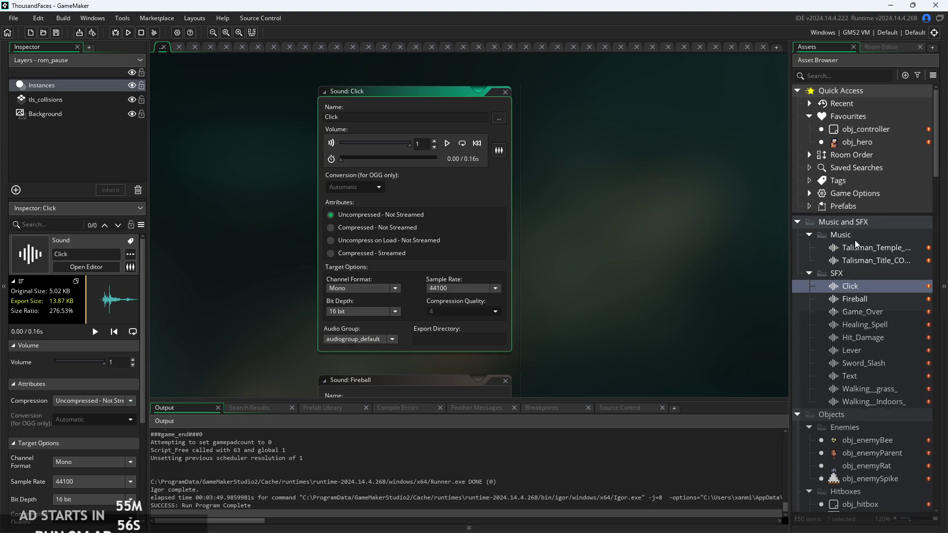
{"action": "right_click", "coordinate": [856, 247]}
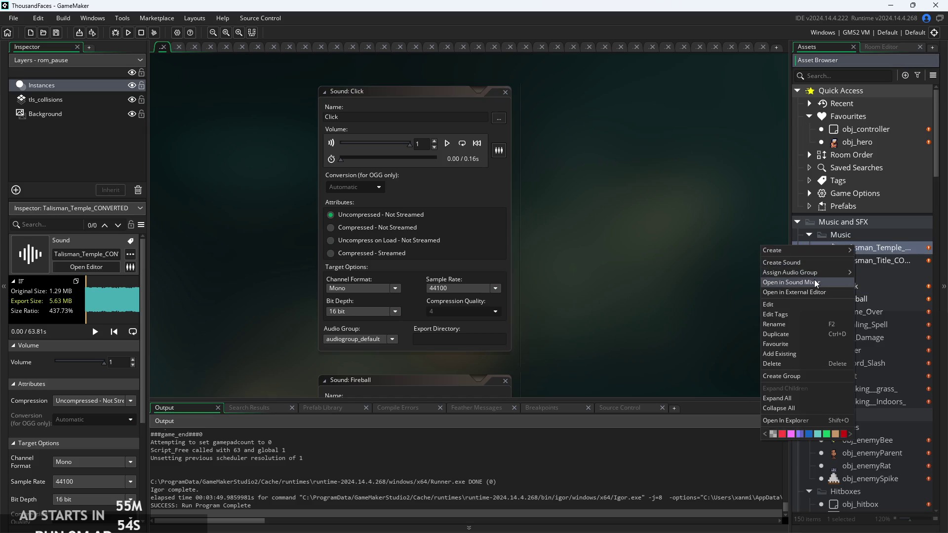
{"action": "mouse_move", "coordinate": [813, 274]}
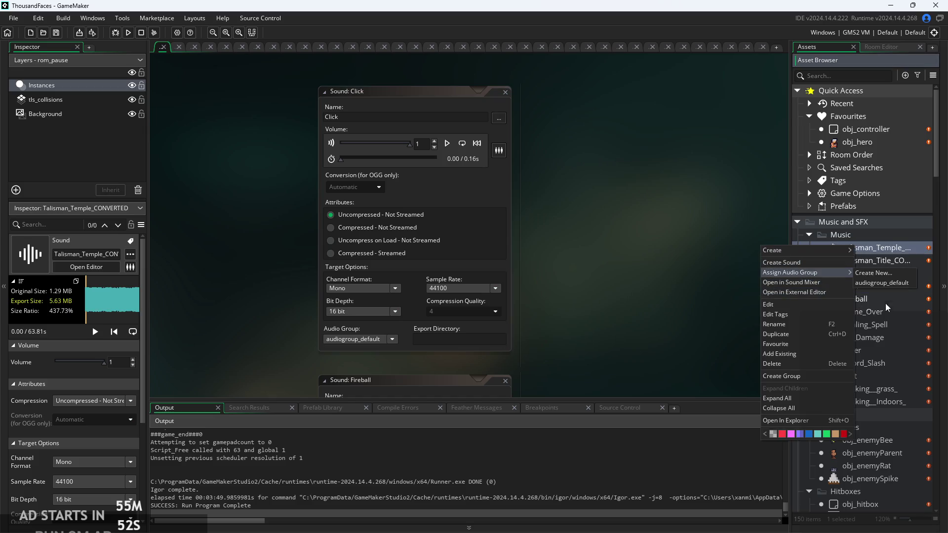
{"action": "left_click", "coordinate": [872, 273]}
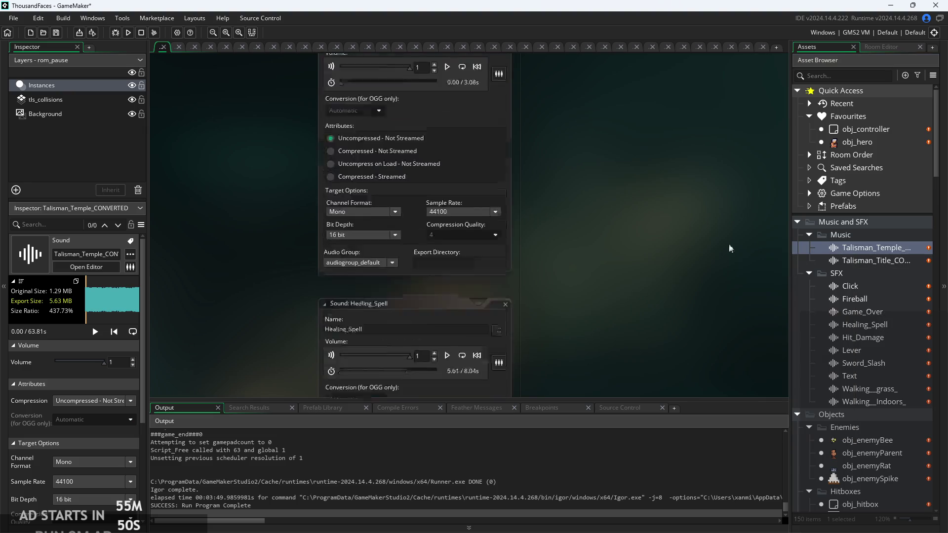
- Rename the new audiogroup1 to MusicGroup
{"action": "scroll", "coordinate": [395, 175], "scroll_direction": "up", "scroll_amount": 5}
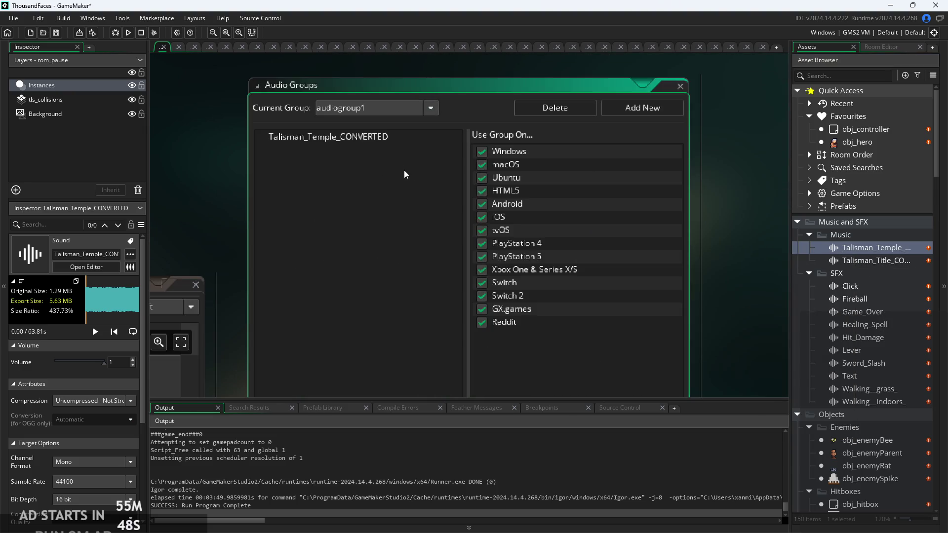
{"action": "scroll", "coordinate": [409, 174], "scroll_direction": "down", "scroll_amount": 3}
{"action": "left_click", "coordinate": [319, 103]}
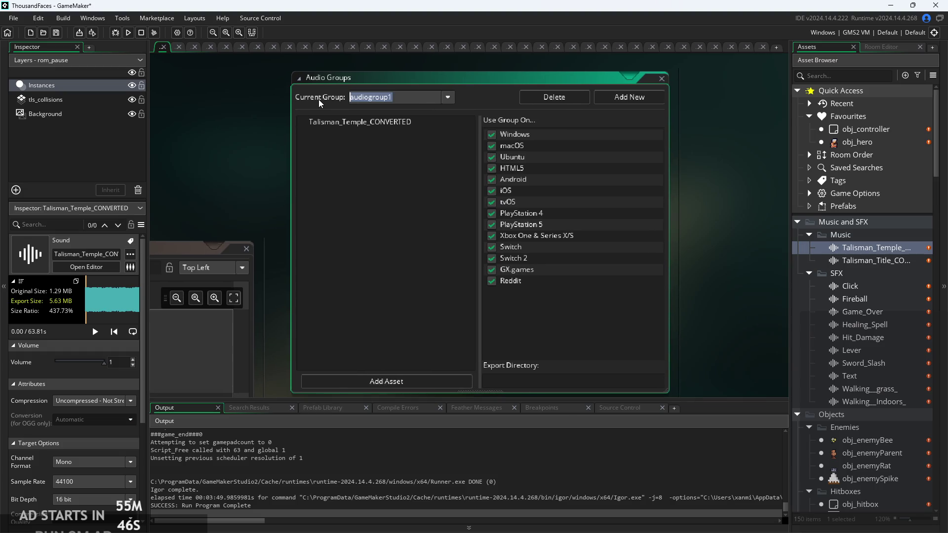
{"action": "key", "text": "BackSpace"}
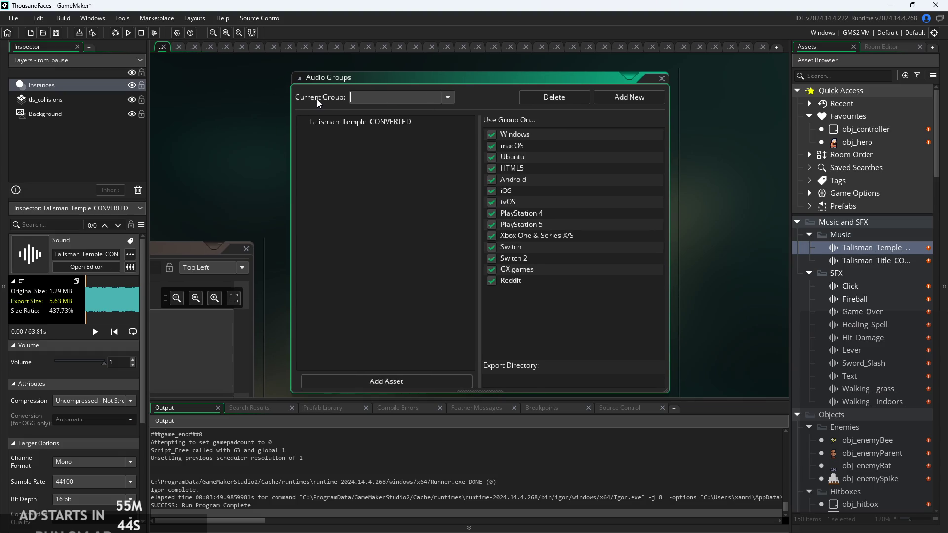
{"action": "type", "text": "M"}
{"action": "key", "text": "BackSpace"}
{"action": "key", "text": "BackSpace"}
{"action": "key", "text": "BackSpace"}
{"action": "type", "text": "Group"}
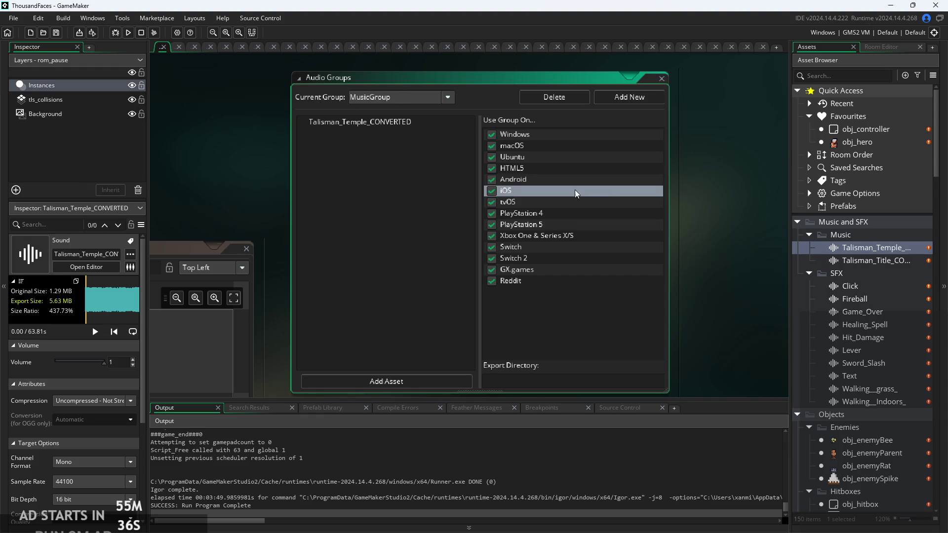
{"action": "left_click", "coordinate": [740, 183]}
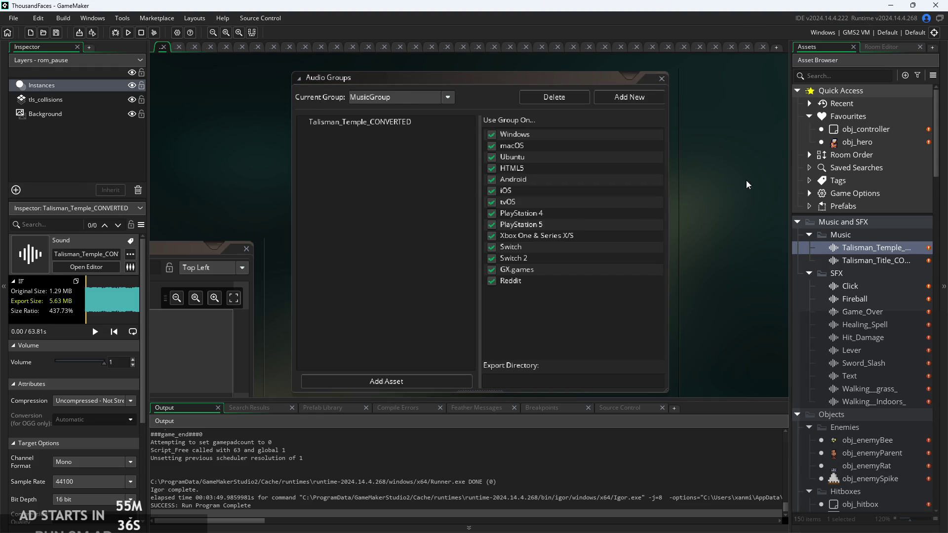
{"action": "double_click", "coordinate": [870, 262]}
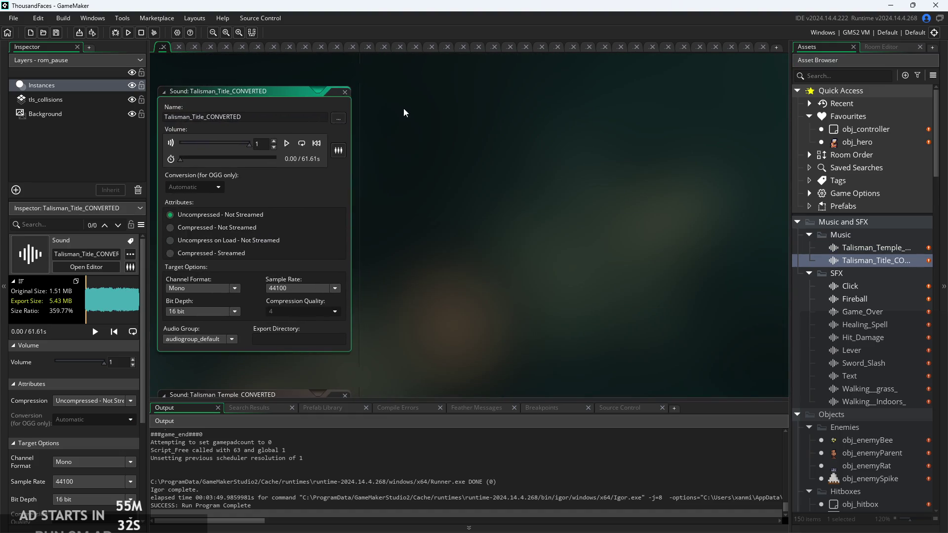
- Set Talisman_Title_CONVERTED's Audio Group to MusicGroup
{"action": "left_click", "coordinate": [257, 367]}
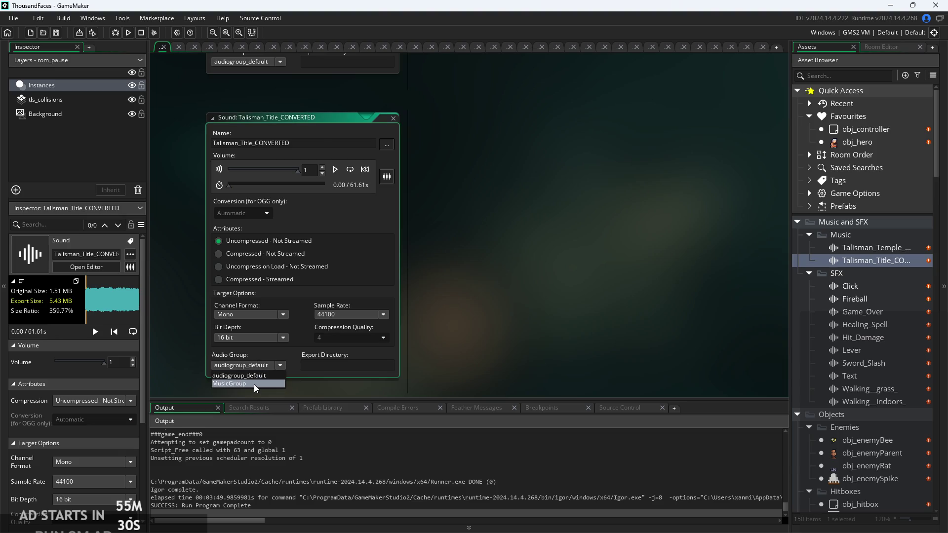
{"action": "left_click", "coordinate": [257, 389]}
{"action": "double_click", "coordinate": [850, 286]}
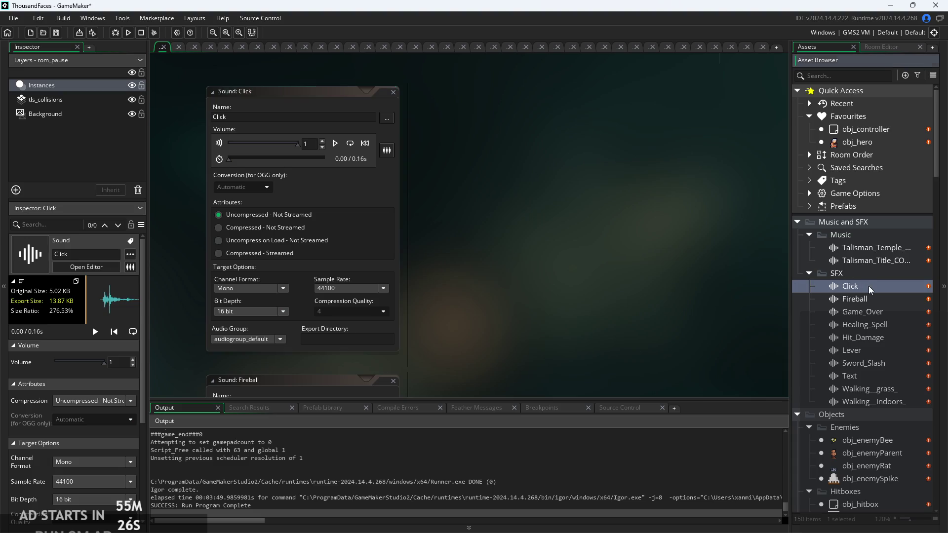
- In the Audio Groups editor, add a new group and name it SFXgroup
{"action": "right_click", "coordinate": [862, 286]}
{"action": "mouse_move", "coordinate": [820, 291]}
{"action": "mouse_move", "coordinate": [844, 314]}
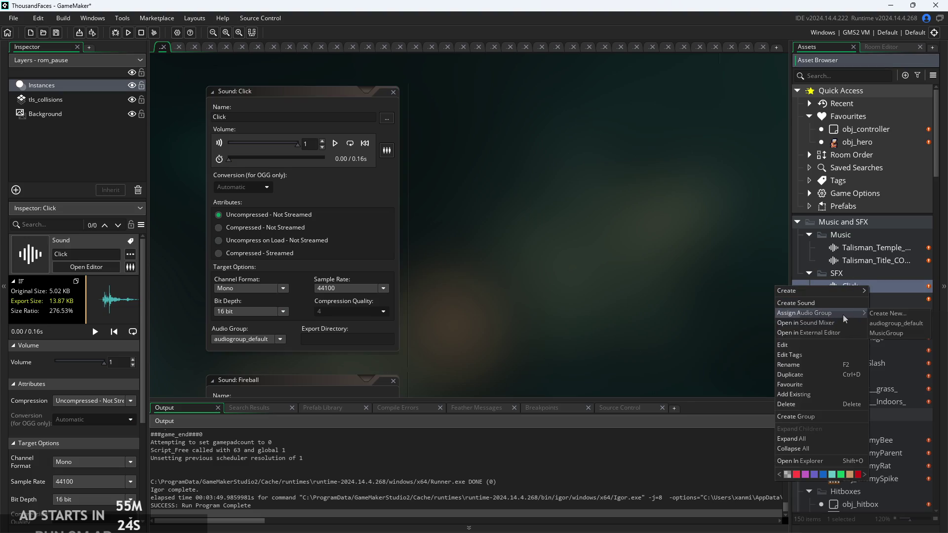
{"action": "left_click", "coordinate": [888, 314]}
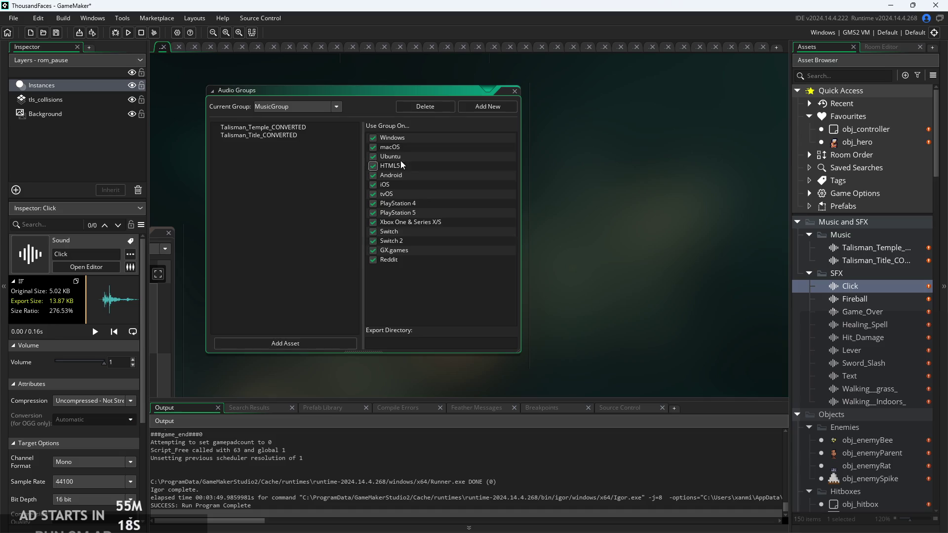
{"action": "left_click", "coordinate": [474, 106]}
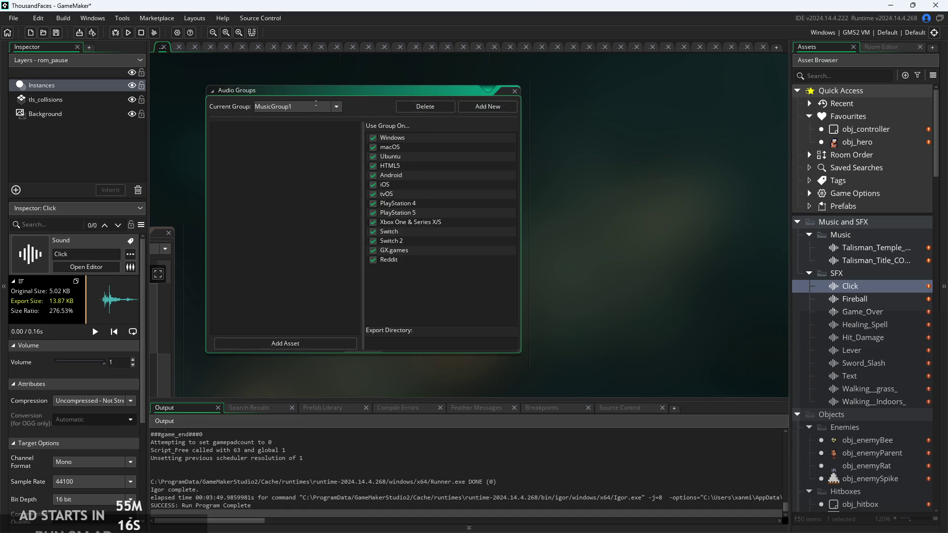
{"action": "key", "text": "BackSpace"}
{"action": "type", "text": "GX"}
{"action": "type", "text": "group"}
{"action": "right_click", "coordinate": [864, 291]}
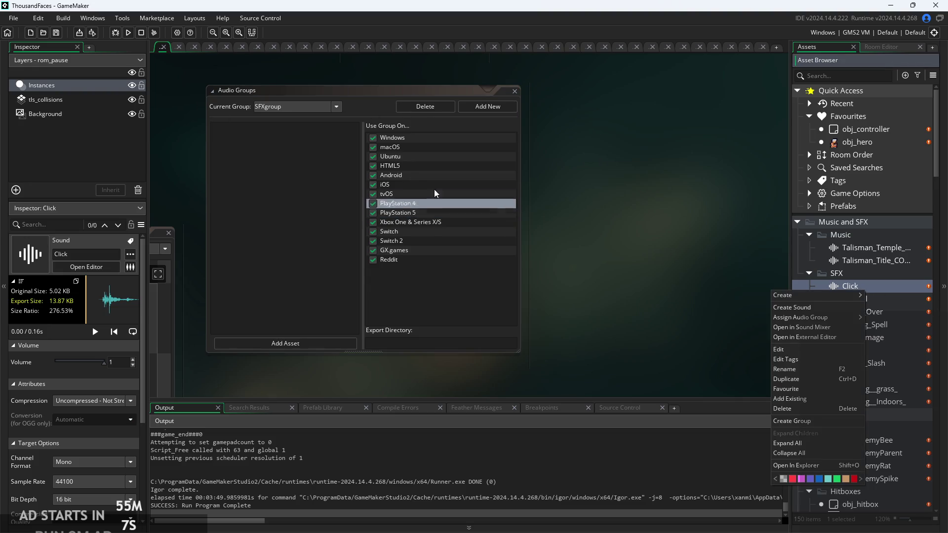
- Keep SFXgroup as the current group and assign the Click and Fireball sounds to SFXgroup
{"action": "left_click", "coordinate": [336, 107]}
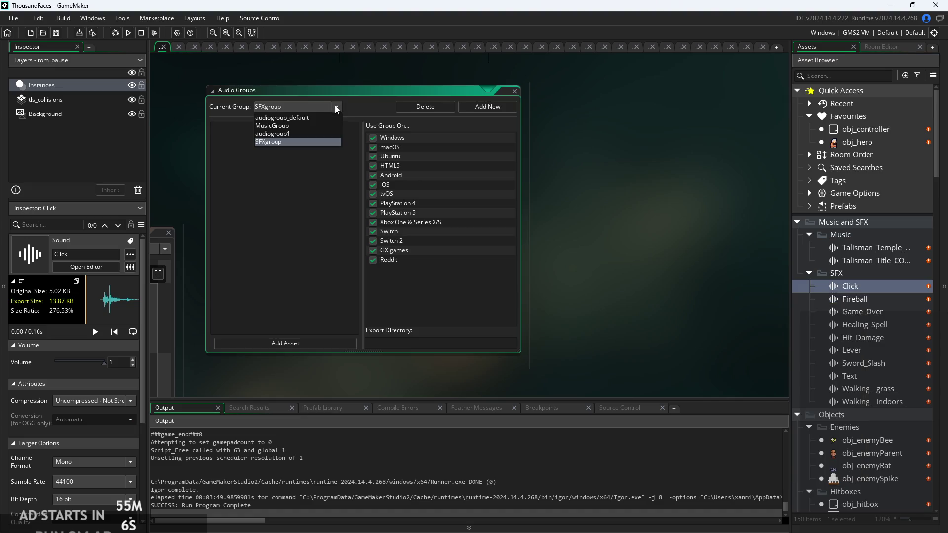
{"action": "left_click", "coordinate": [312, 142]}
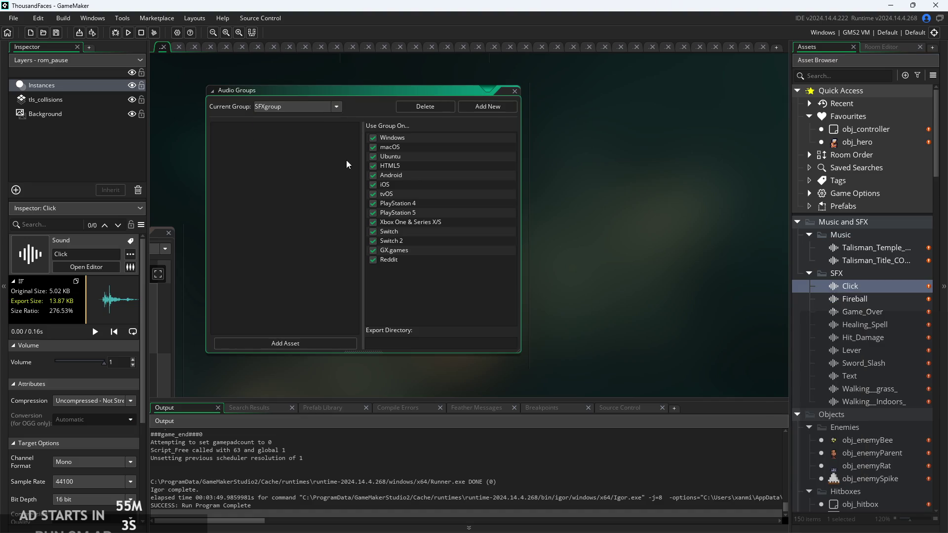
{"action": "double_click", "coordinate": [832, 289]}
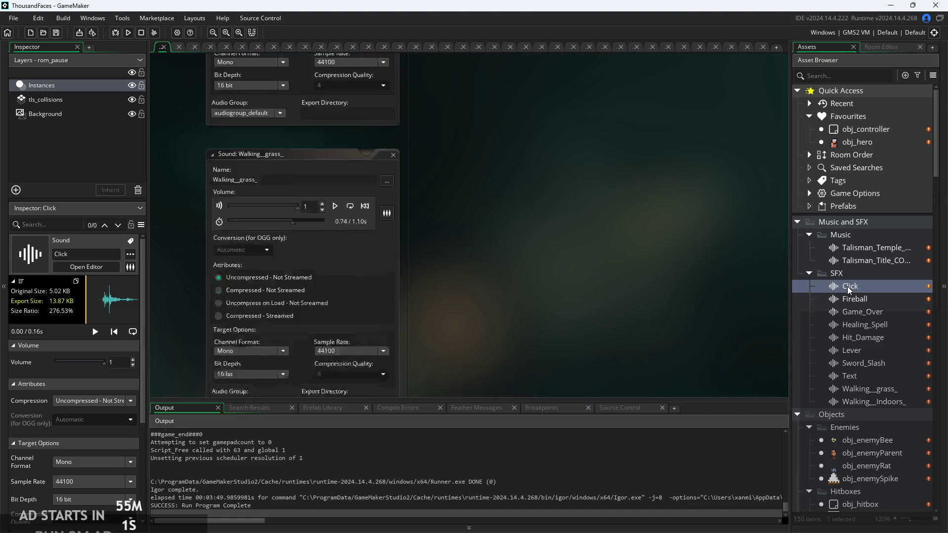
{"action": "left_click", "coordinate": [278, 338]}
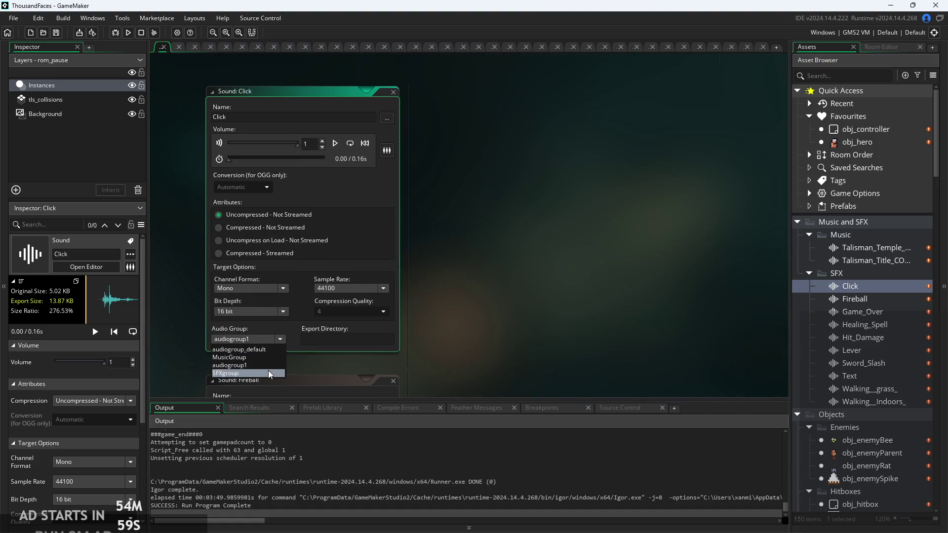
{"action": "left_click", "coordinate": [232, 374]}
{"action": "left_click", "coordinate": [862, 301]}
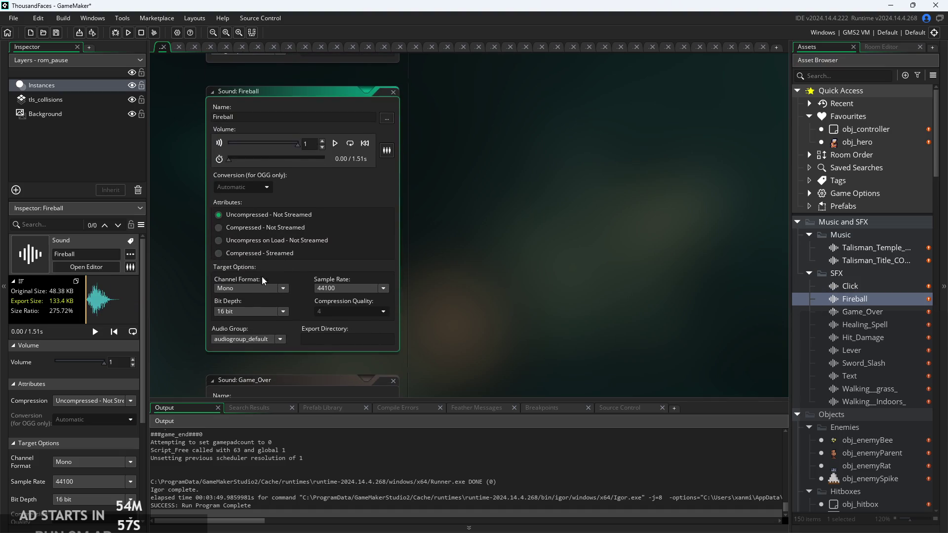
{"action": "left_click", "coordinate": [261, 340]}
{"action": "left_click", "coordinate": [262, 373]}
- Assign the Game_Over and Healing_Spell sounds to SFXgroup
{"action": "scroll", "coordinate": [252, 336], "scroll_direction": "down", "scroll_amount": 5}
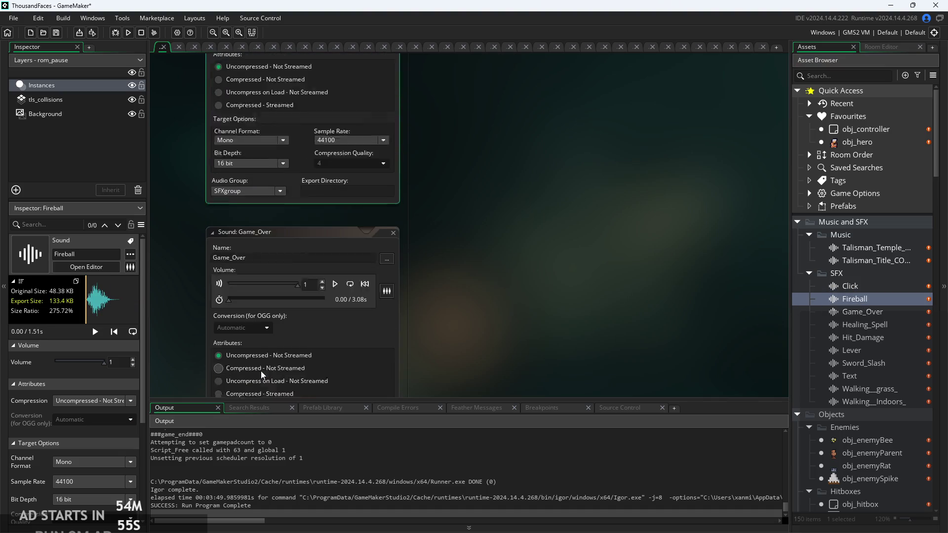
{"action": "left_click", "coordinate": [254, 311]}
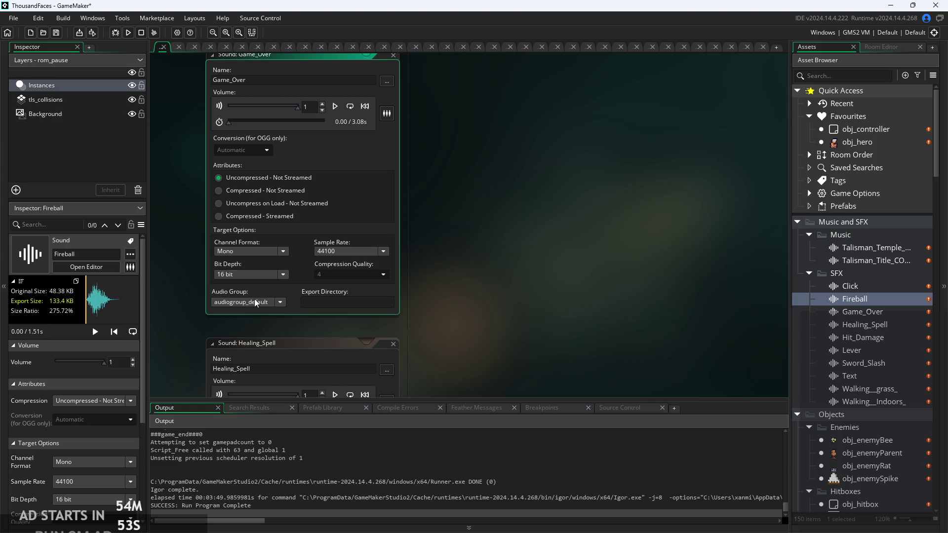
{"action": "left_click", "coordinate": [255, 303]}
{"action": "left_click", "coordinate": [258, 337]}
{"action": "scroll", "coordinate": [265, 323], "scroll_direction": "down", "scroll_amount": 4}
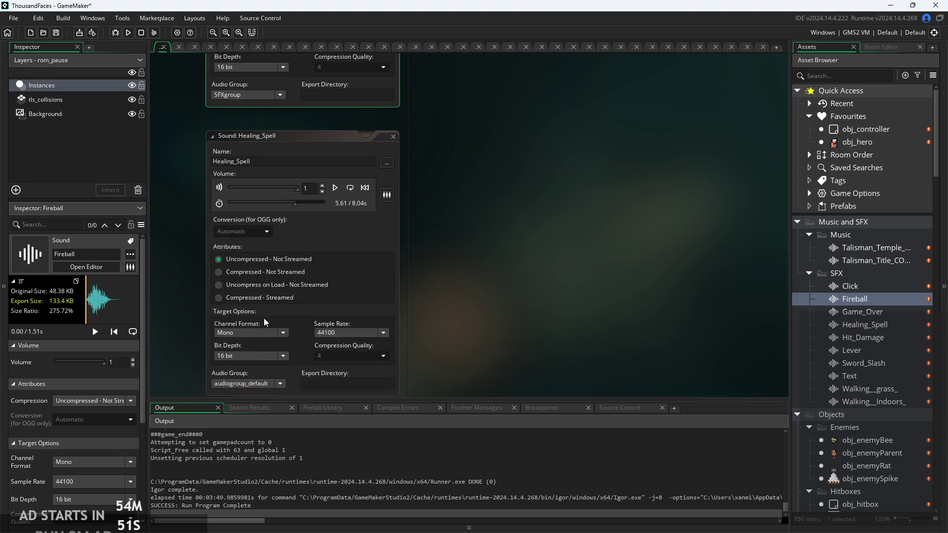
{"action": "scroll", "coordinate": [265, 321], "scroll_direction": "down", "scroll_amount": 3}
{"action": "left_click", "coordinate": [260, 236]}
{"action": "left_click", "coordinate": [261, 273]}
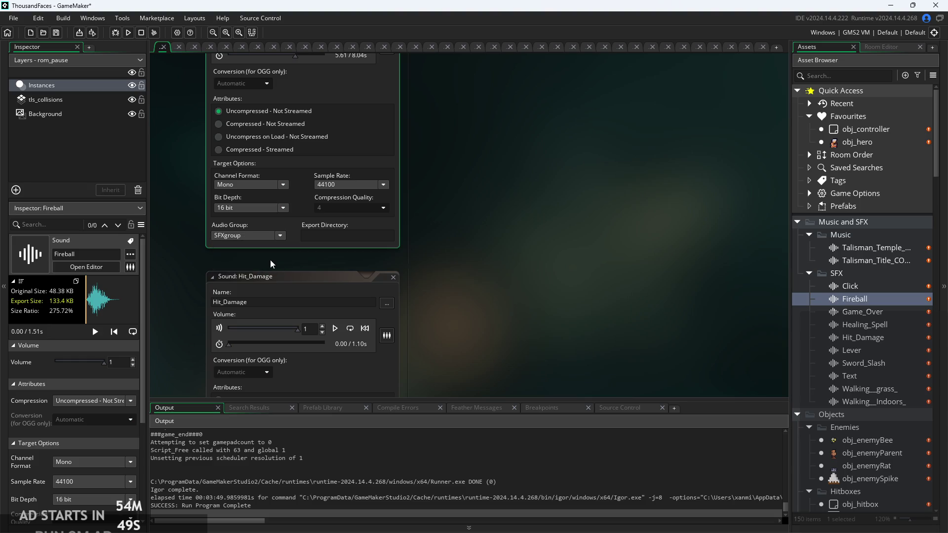
- Assign the Hit_Damage, Lever and Sword_Slash sounds to SFXgroup
{"action": "scroll", "coordinate": [270, 263], "scroll_direction": "down", "scroll_amount": 3}
{"action": "left_click", "coordinate": [258, 320]}
{"action": "left_click", "coordinate": [254, 354]}
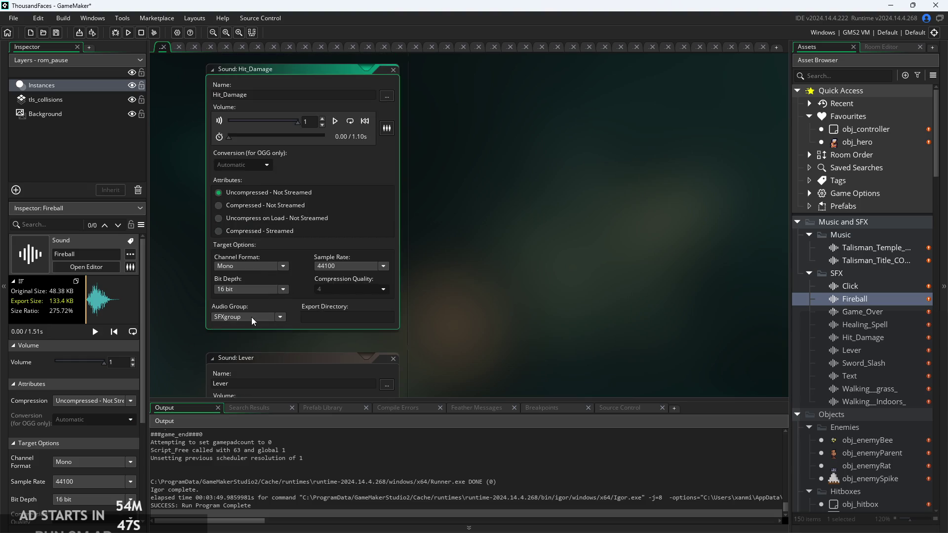
{"action": "scroll", "coordinate": [254, 319], "scroll_direction": "down", "scroll_amount": 5}
{"action": "left_click", "coordinate": [262, 250]}
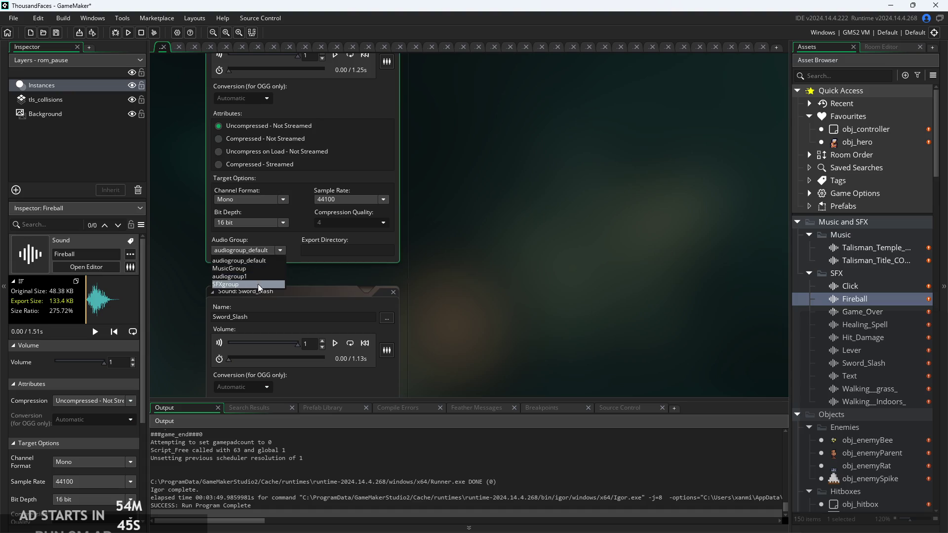
{"action": "left_click", "coordinate": [259, 285]}
{"action": "scroll", "coordinate": [261, 291], "scroll_direction": "down", "scroll_amount": 4}
{"action": "left_click", "coordinate": [257, 331]}
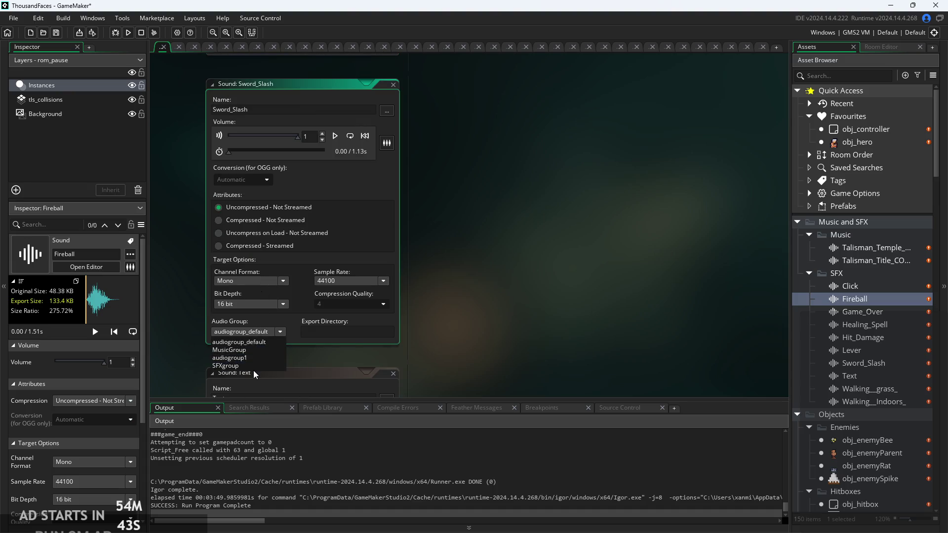
{"action": "left_click", "coordinate": [253, 366]}
- Assign the Text, Walking__grass_ and Walking__Indoors_ sounds to SFXgroup
{"action": "scroll", "coordinate": [260, 311], "scroll_direction": "down", "scroll_amount": 3}
{"action": "scroll", "coordinate": [261, 305], "scroll_direction": "down", "scroll_amount": 3}
{"action": "left_click", "coordinate": [262, 267]}
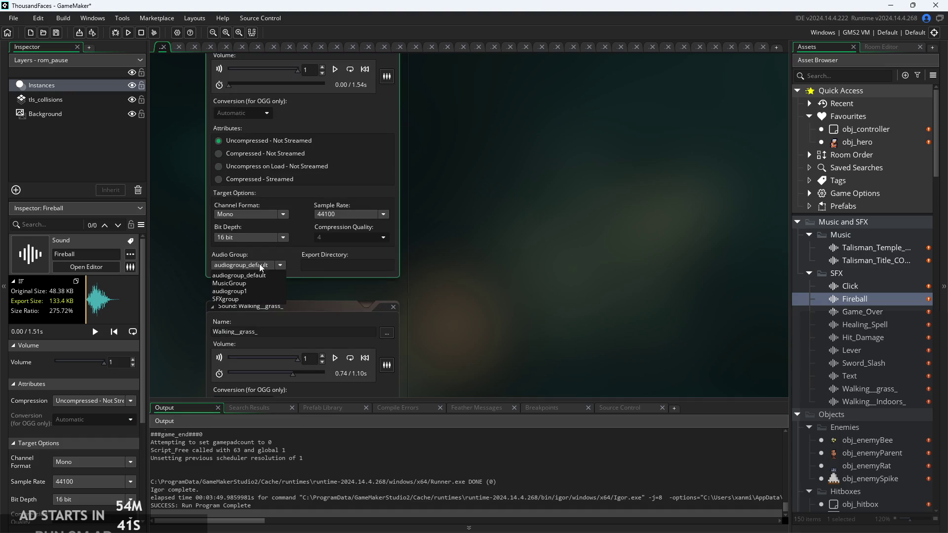
{"action": "left_click", "coordinate": [257, 299]}
{"action": "scroll", "coordinate": [262, 296], "scroll_direction": "down", "scroll_amount": 4}
{"action": "left_click", "coordinate": [261, 347]}
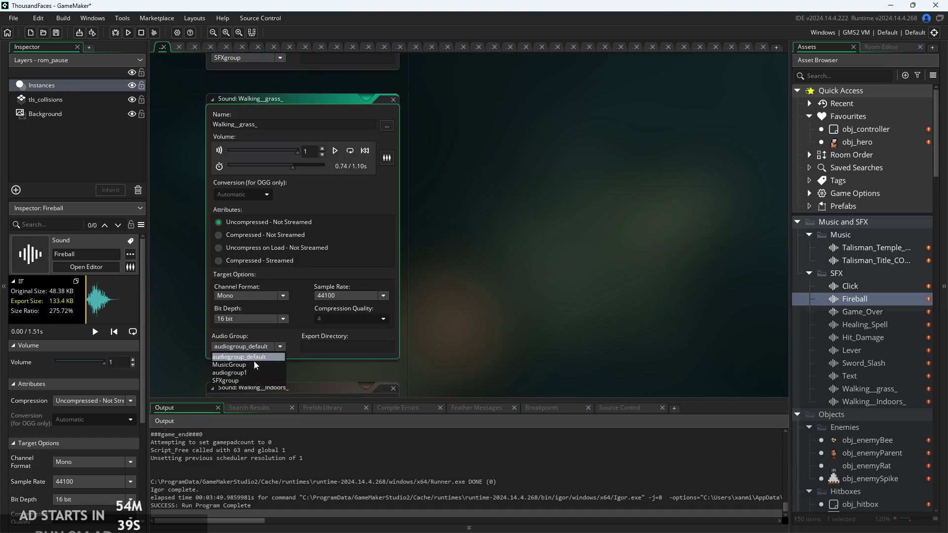
{"action": "left_click", "coordinate": [255, 380]}
{"action": "scroll", "coordinate": [251, 296], "scroll_direction": "down", "scroll_amount": 5}
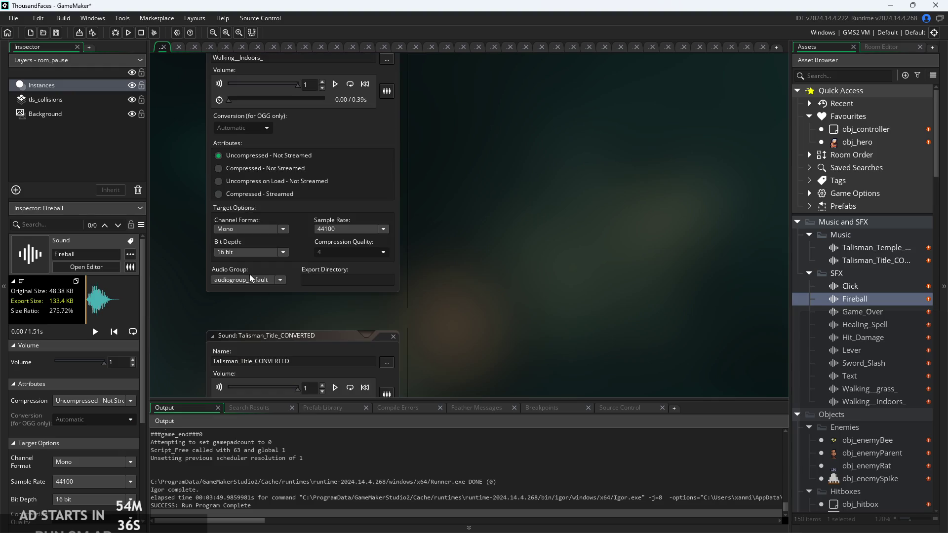
{"action": "left_click", "coordinate": [251, 278]}
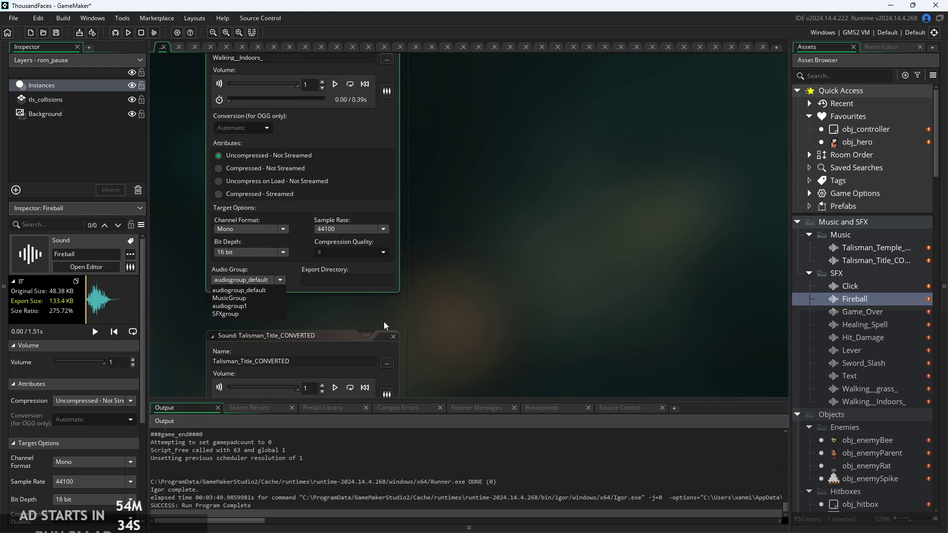
{"action": "scroll", "coordinate": [384, 326], "scroll_direction": "up", "scroll_amount": 2}
{"action": "left_click", "coordinate": [280, 340]}
{"action": "left_click", "coordinate": [259, 374]}
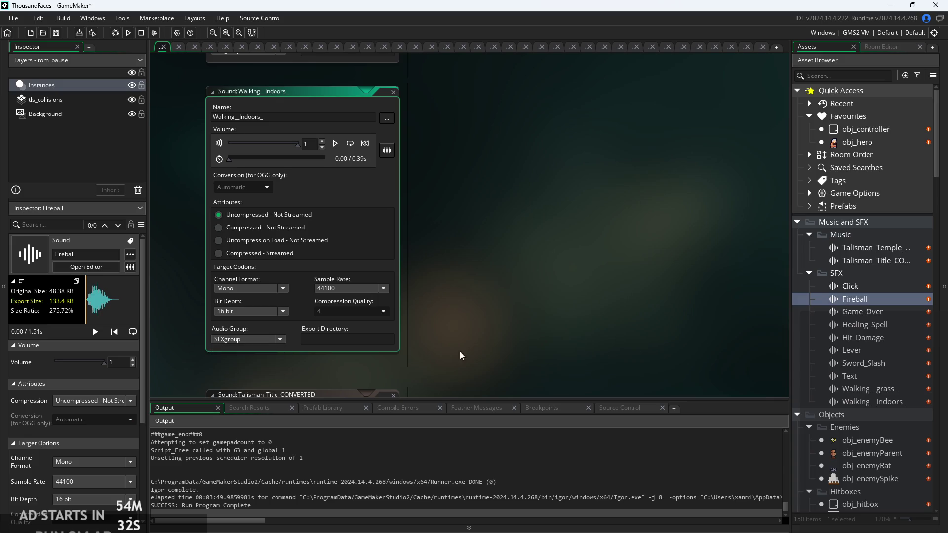
- Check that Walking__grass_, Text, Sword_Slash, Lever and Hit_Damage now use SFXgroup
{"action": "double_click", "coordinate": [861, 389]}
{"action": "double_click", "coordinate": [861, 377]}
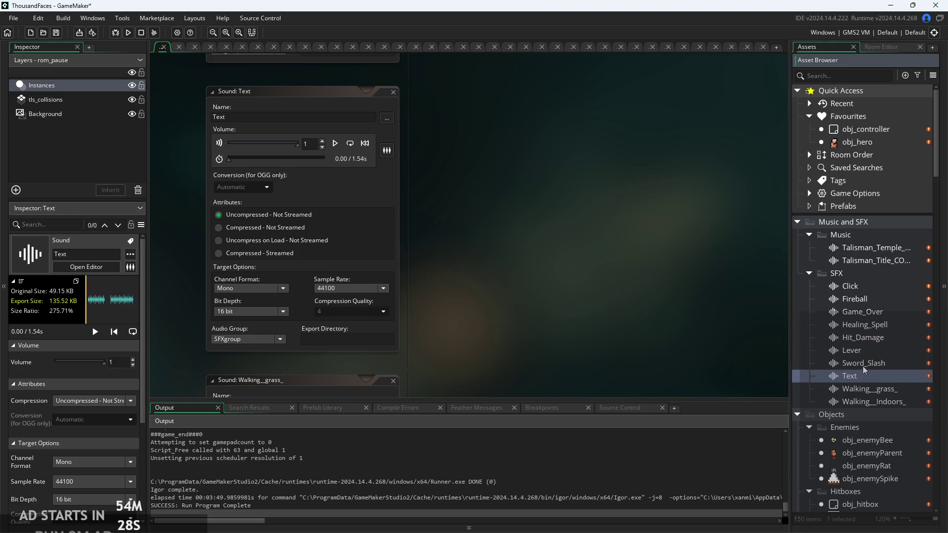
{"action": "double_click", "coordinate": [861, 363]}
{"action": "double_click", "coordinate": [862, 351]}
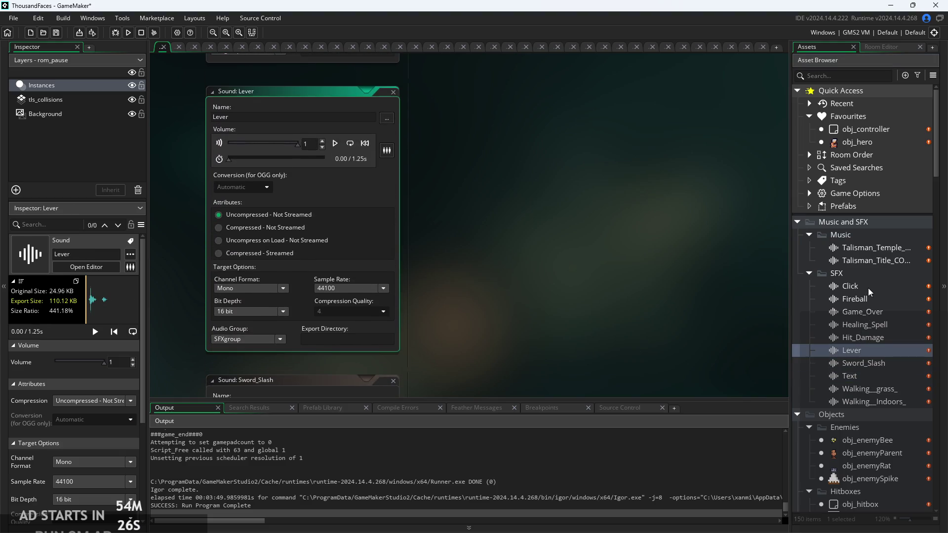
{"action": "left_click", "coordinate": [869, 340]}
{"action": "double_click", "coordinate": [868, 341]}
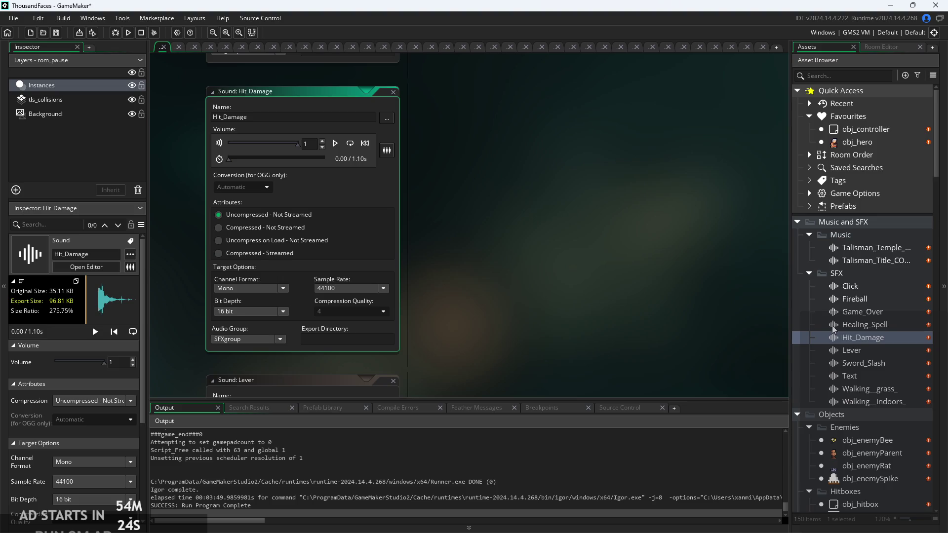
{"action": "scroll", "coordinate": [541, 279], "scroll_direction": "down", "scroll_amount": 5}
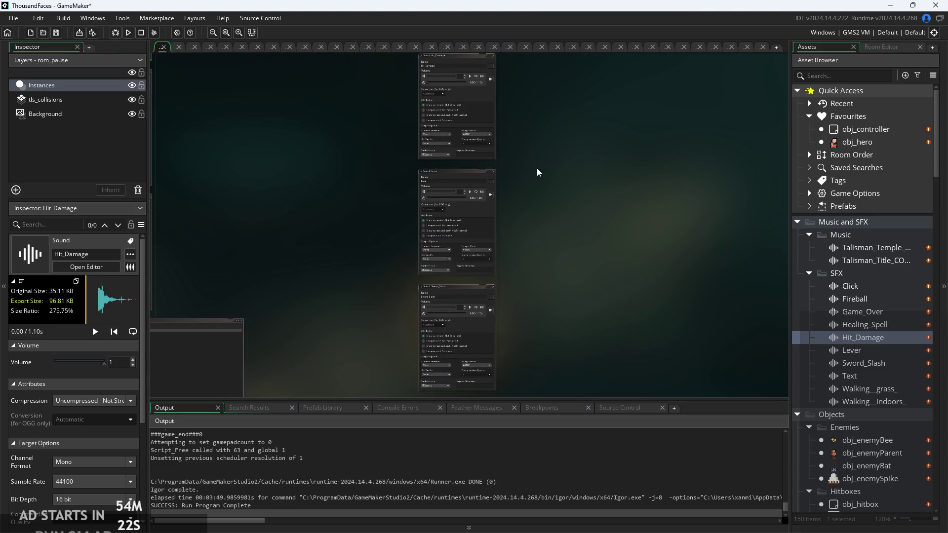
- Bring up the Audio Groups window and view MusicGroup holding the Talisman tracks
{"action": "scroll", "coordinate": [378, 108], "scroll_direction": "down", "scroll_amount": 5}
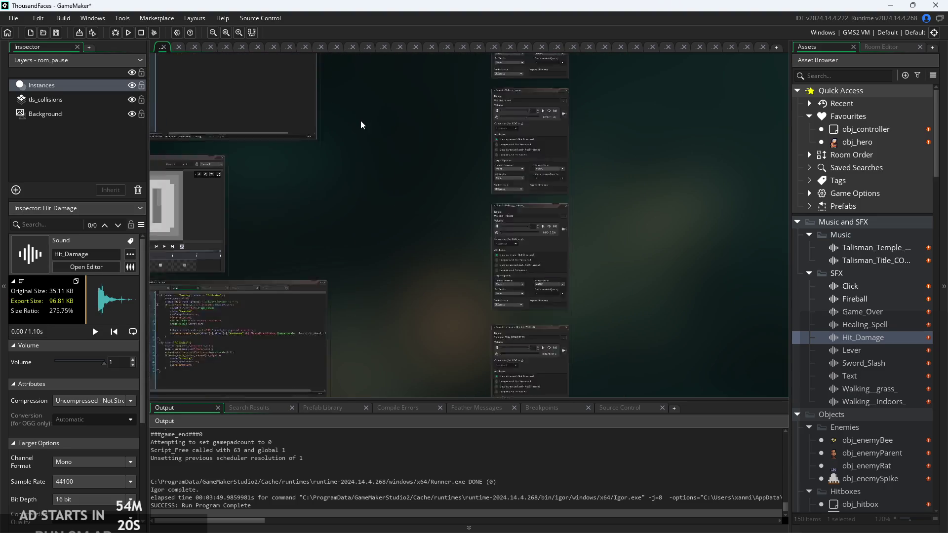
{"action": "scroll", "coordinate": [422, 222], "scroll_direction": "up", "scroll_amount": 5}
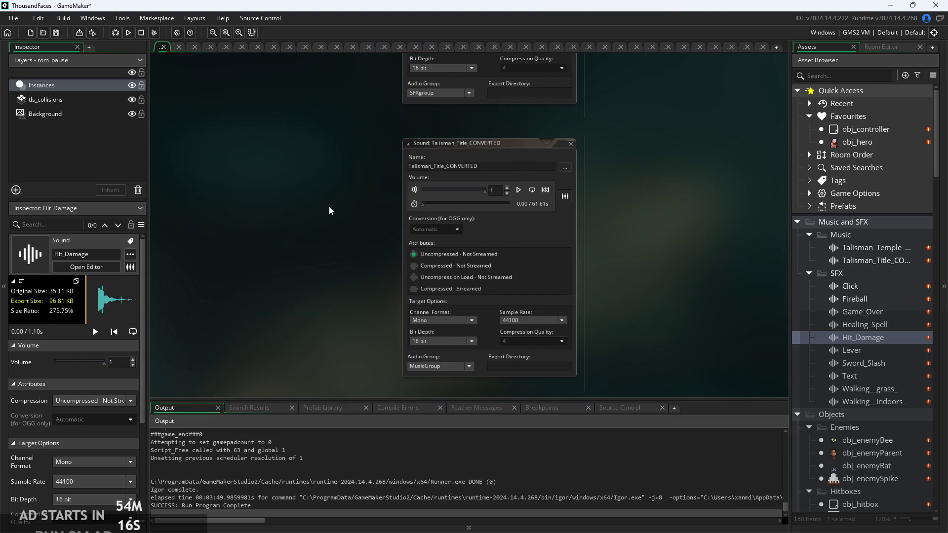
{"action": "scroll", "coordinate": [329, 210], "scroll_direction": "down", "scroll_amount": 5}
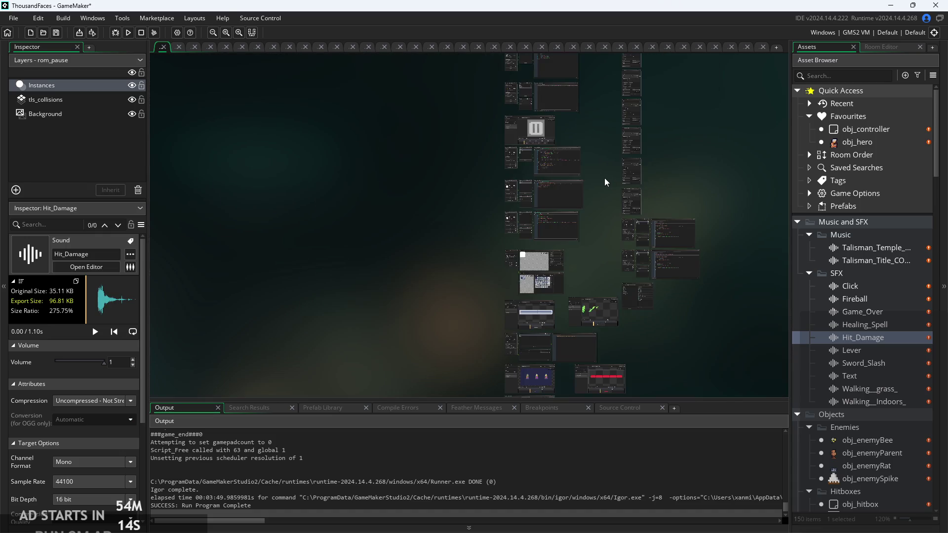
{"action": "scroll", "coordinate": [588, 176], "scroll_direction": "up", "scroll_amount": 5}
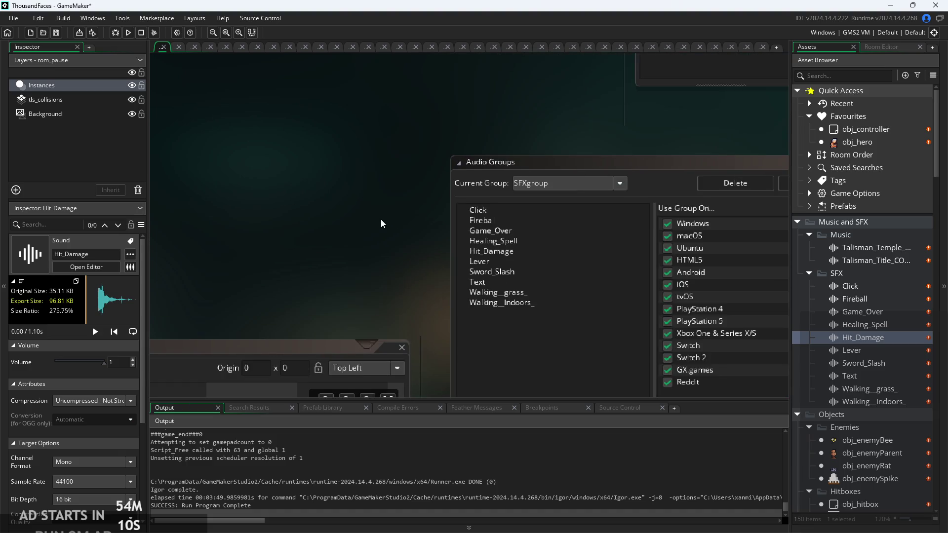
{"action": "scroll", "coordinate": [380, 219], "scroll_direction": "up", "scroll_amount": 3}
{"action": "scroll", "coordinate": [200, 130], "scroll_direction": "down", "scroll_amount": 2}
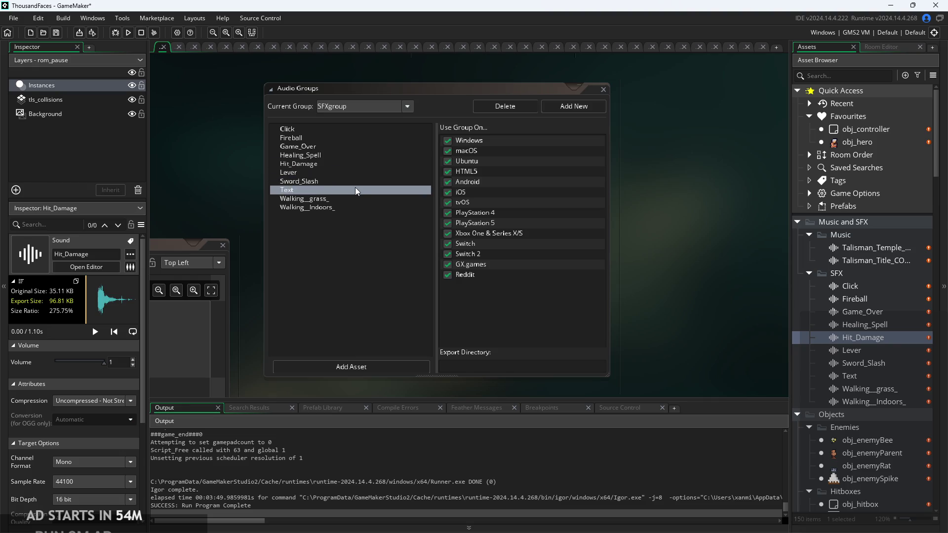
{"action": "left_click", "coordinate": [370, 107]}
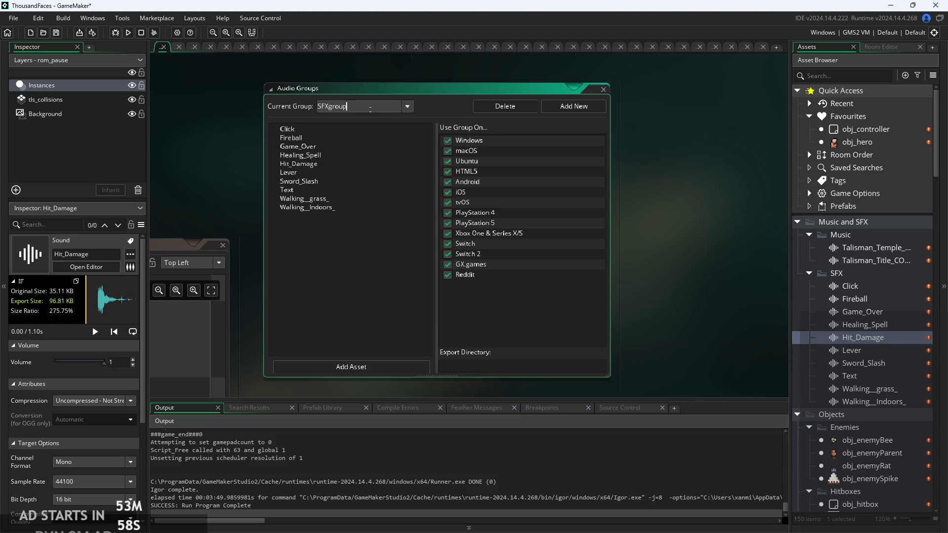
{"action": "left_click", "coordinate": [412, 107]}
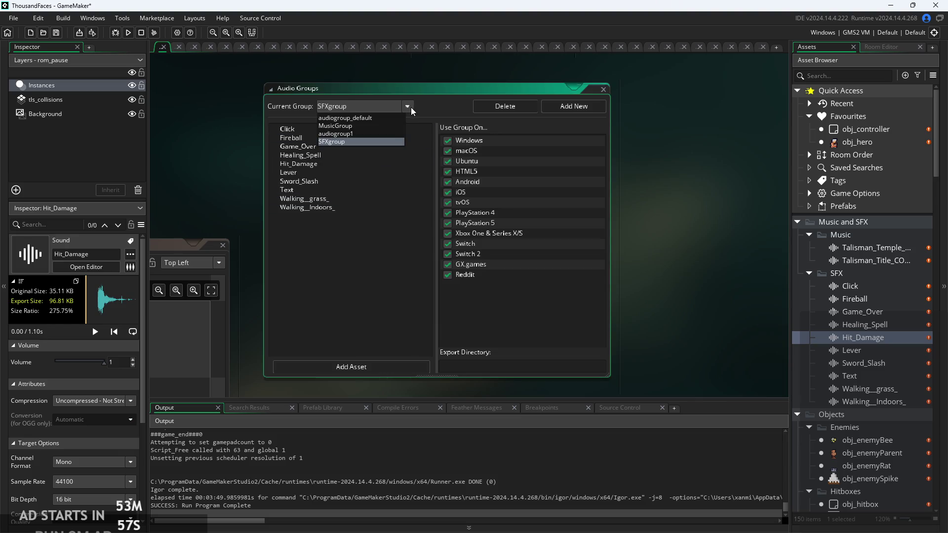
{"action": "left_click", "coordinate": [395, 127]}
- Switch back to SFXgroup to confirm all ten sound effects, Click through Walking__Indoors_
{"action": "left_click", "coordinate": [407, 107]}
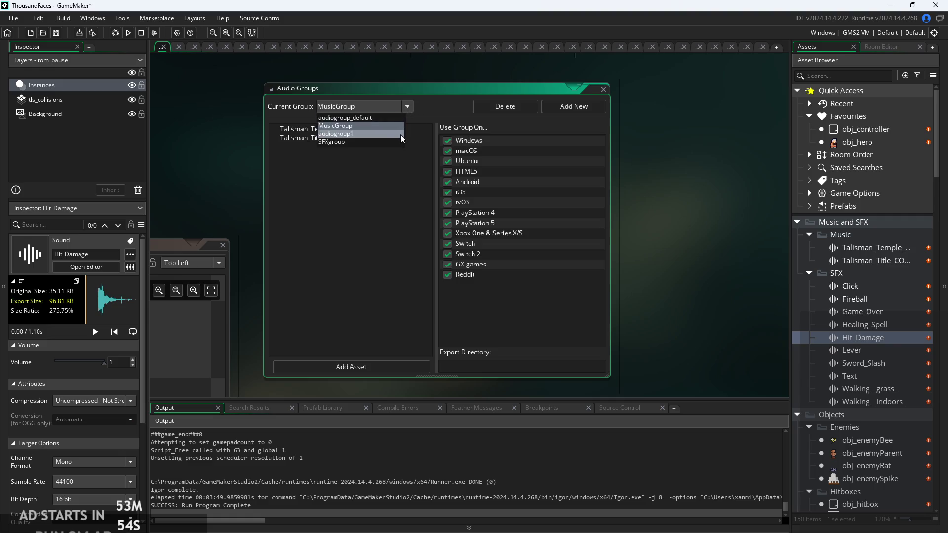
{"action": "left_click", "coordinate": [398, 141]}
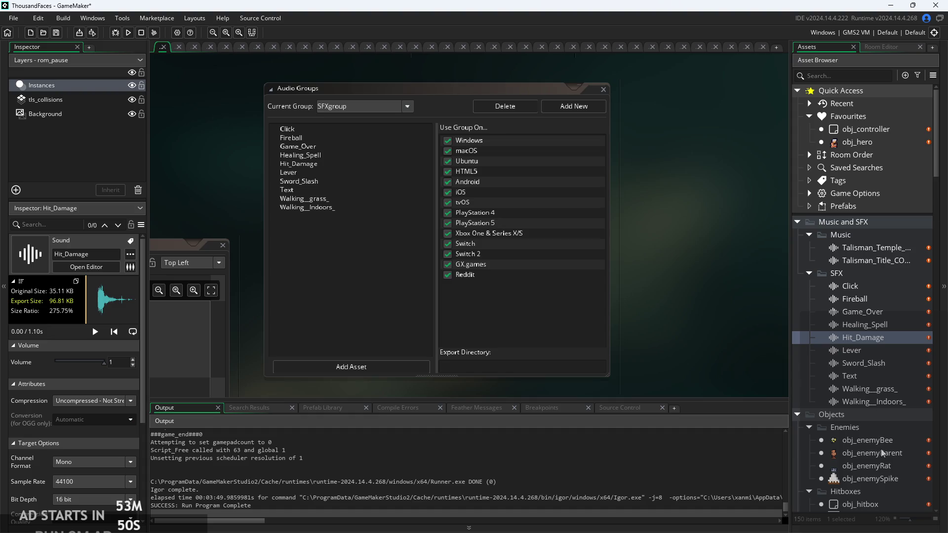
{"action": "scroll", "coordinate": [882, 444], "scroll_direction": "down", "scroll_amount": 4}
{"action": "scroll", "coordinate": [875, 390], "scroll_direction": "down", "scroll_amount": 4}
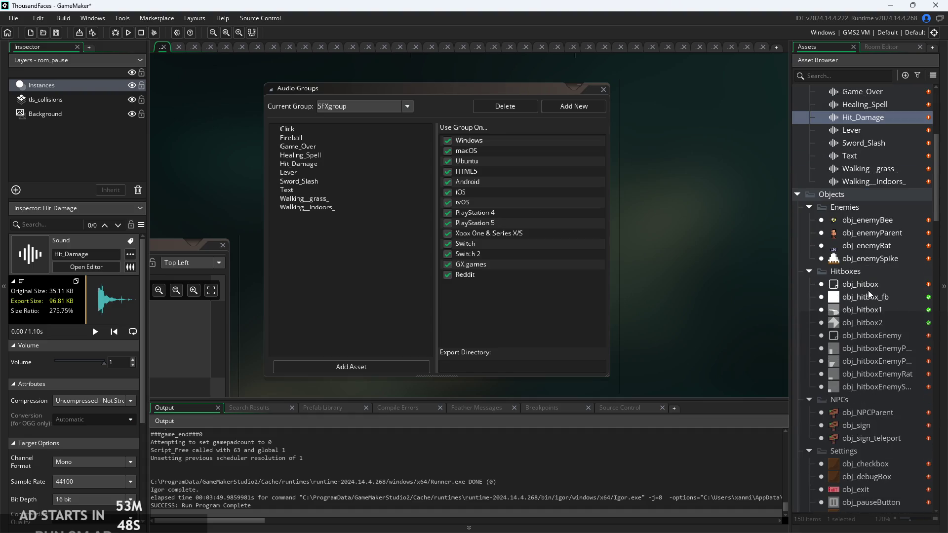
{"action": "scroll", "coordinate": [875, 390], "scroll_direction": "down", "scroll_amount": 10}
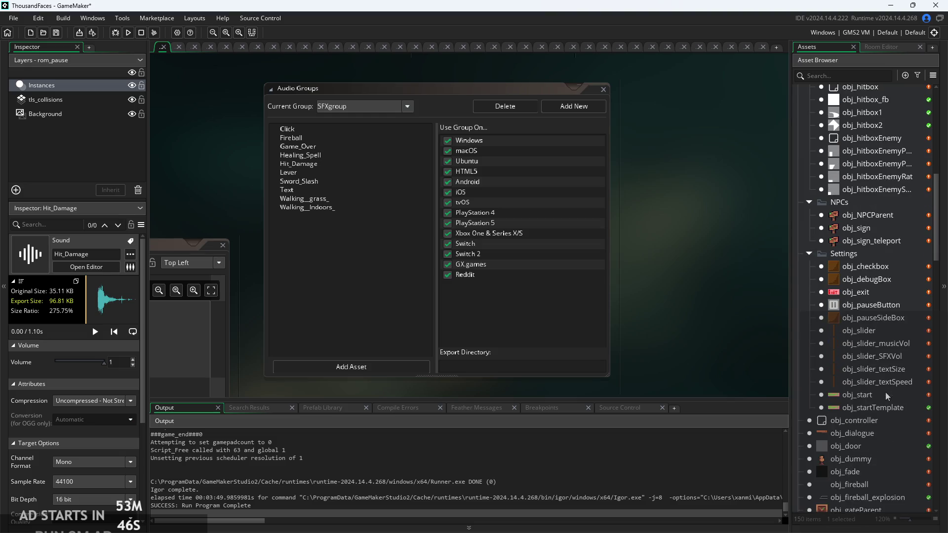
- In obj_controller's code, change the audio_master_gain argument on line 25 from global.sfxVol to 0.5
{"action": "double_click", "coordinate": [872, 322]}
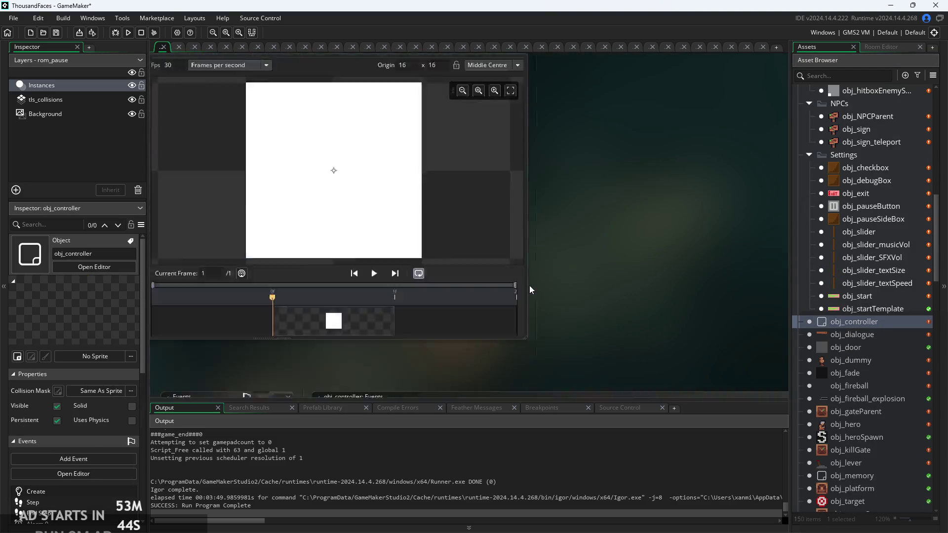
{"action": "scroll", "coordinate": [564, 216], "scroll_direction": "up", "scroll_amount": 3, "text": "ctrl"}
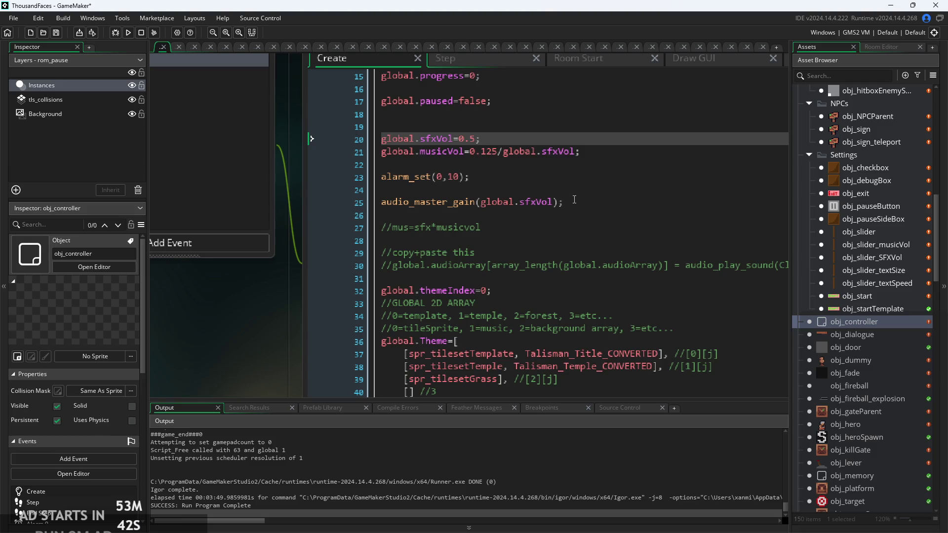
{"action": "left_click", "coordinate": [574, 202]}
{"action": "left_click", "coordinate": [503, 202]}
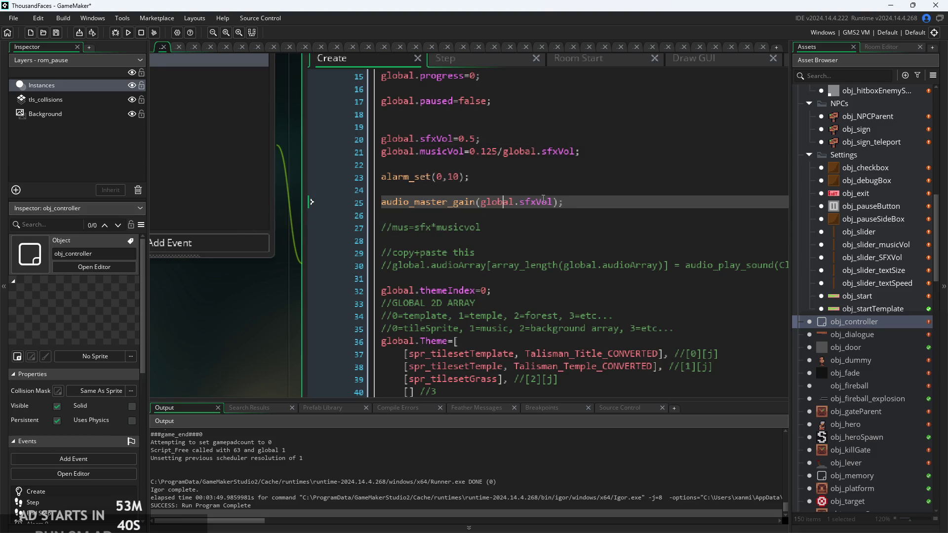
{"action": "left_click_drag", "start_coordinate": [554, 205], "coordinate": [482, 207]}
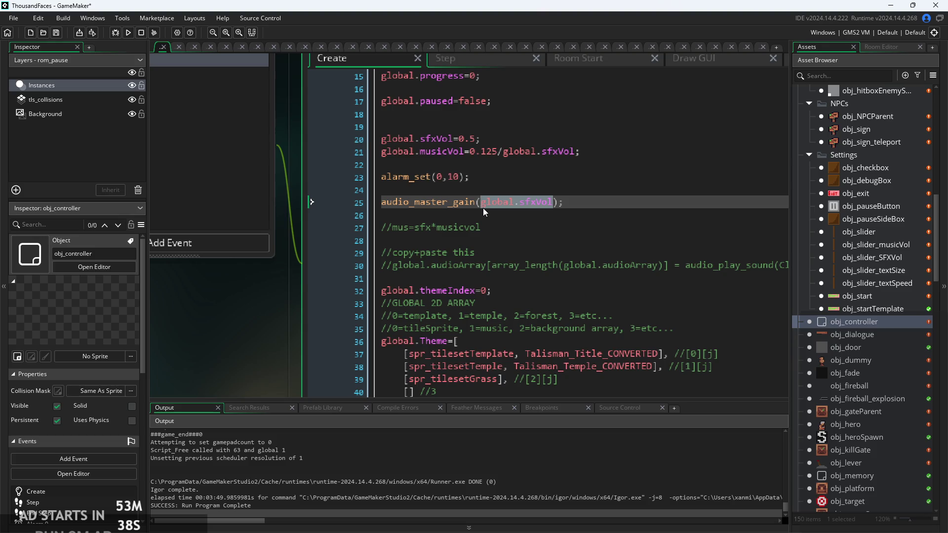
{"action": "type", "text": "0.5"}
- Remove the /global.sfxVol division from the musicVol line
{"action": "left_click", "coordinate": [579, 165]}
{"action": "scroll", "coordinate": [579, 233], "scroll_direction": "up", "scroll_amount": 2}
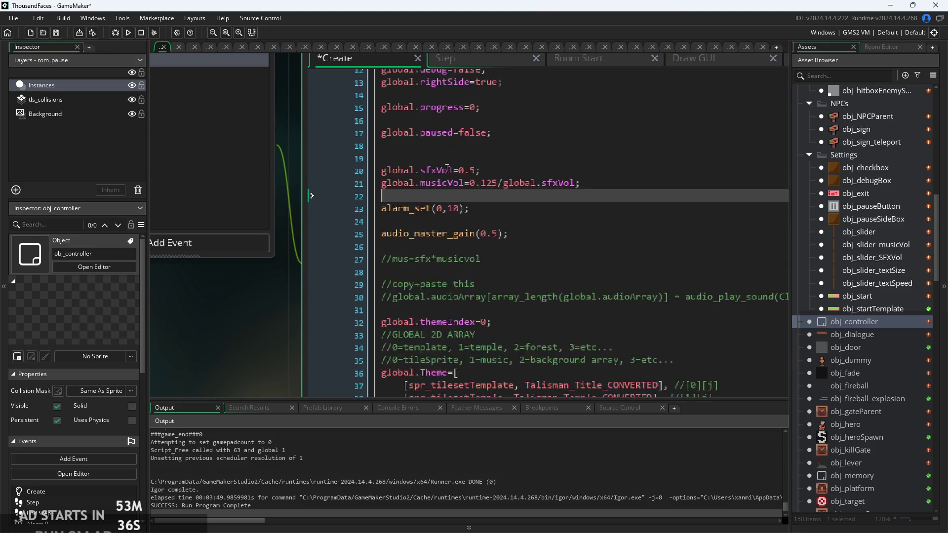
{"action": "scroll", "coordinate": [579, 233], "scroll_direction": "up", "scroll_amount": 1}
{"action": "left_click_drag", "start_coordinate": [576, 210], "coordinate": [469, 209]}
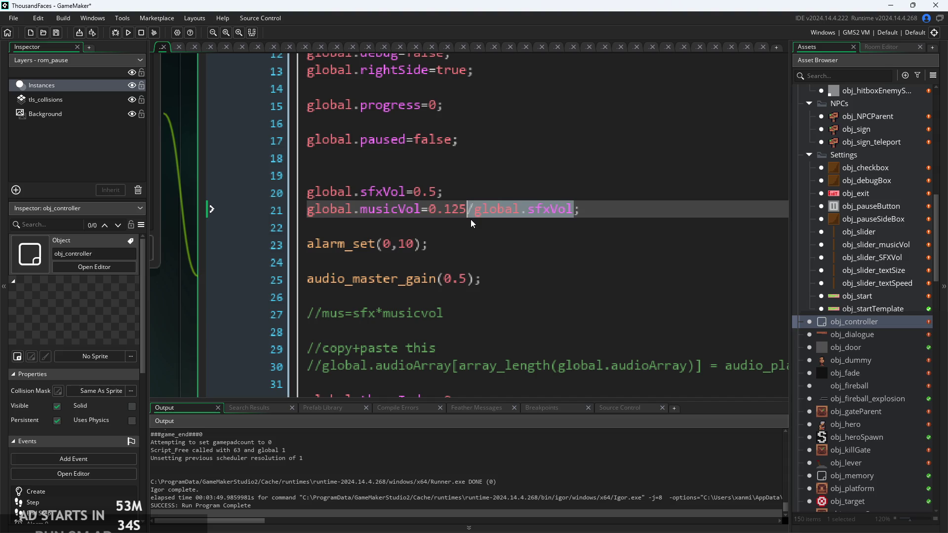
{"action": "key", "text": "BackSpace"}
- Review the master gain and theme music lines, then bring up obj_slider_SFXVol's Step event
{"action": "scroll", "coordinate": [514, 209], "scroll_direction": "down", "scroll_amount": 2}
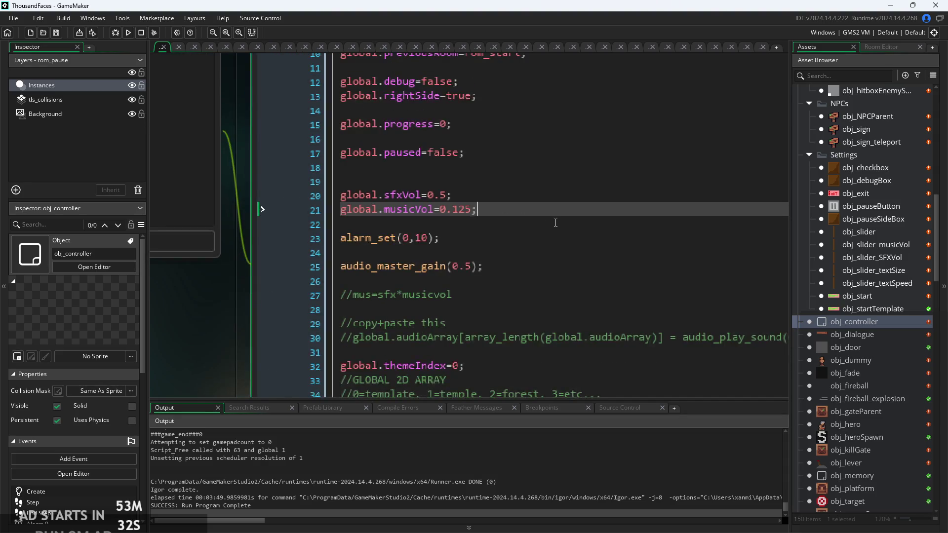
{"action": "scroll", "coordinate": [844, 286], "scroll_direction": "down", "scroll_amount": 2}
{"action": "scroll", "coordinate": [559, 252], "scroll_direction": "up", "scroll_amount": 2}
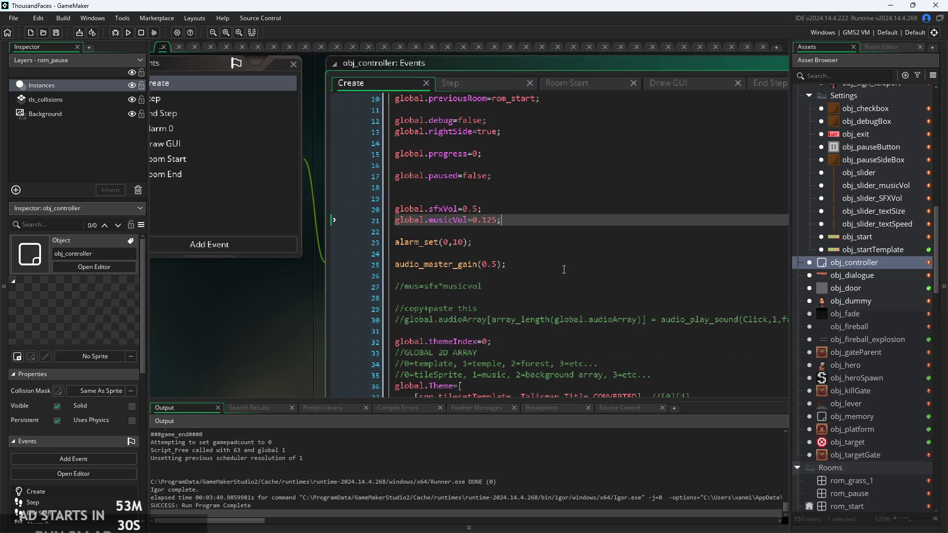
{"action": "left_click", "coordinate": [559, 251]}
{"action": "scroll", "coordinate": [559, 252], "scroll_direction": "down", "scroll_amount": 5}
{"action": "scroll", "coordinate": [530, 294], "scroll_direction": "right", "scroll_amount": 5}
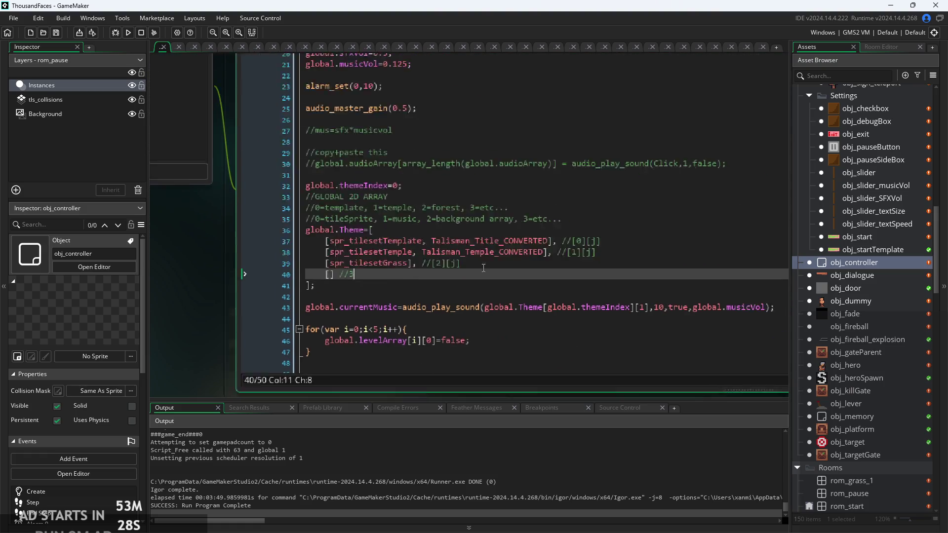
{"action": "scroll", "coordinate": [530, 293], "scroll_direction": "right", "scroll_amount": 3}
{"action": "scroll", "coordinate": [472, 240], "scroll_direction": "down", "scroll_amount": 3}
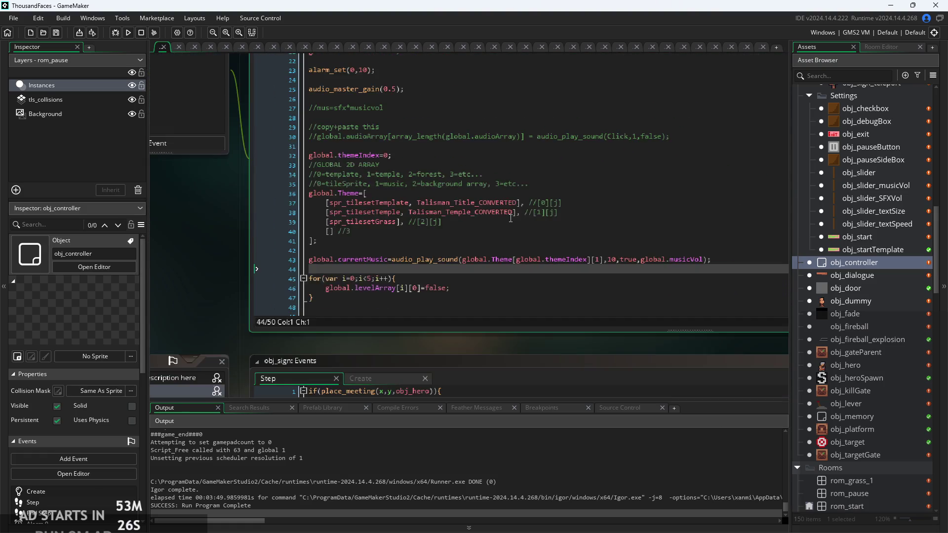
{"action": "scroll", "coordinate": [472, 240], "scroll_direction": "up", "scroll_amount": 5}
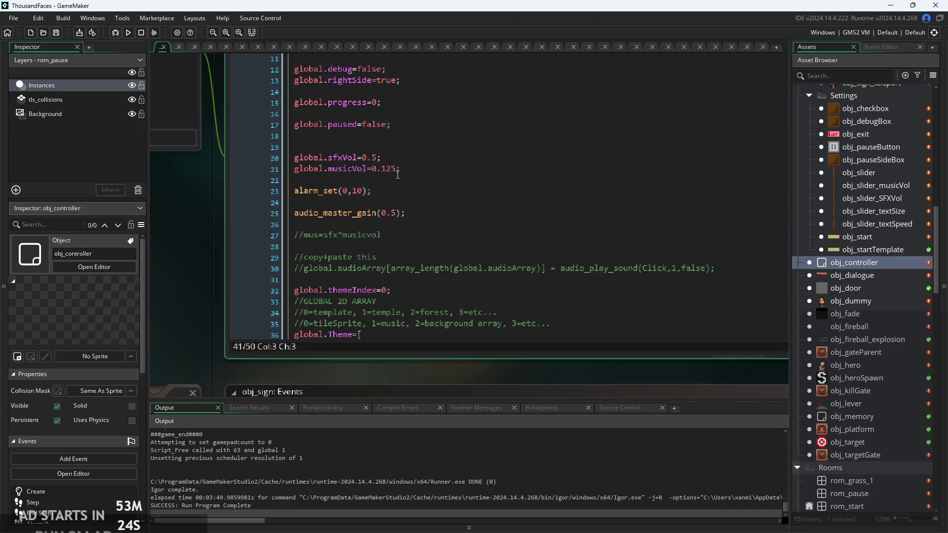
{"action": "left_click", "coordinate": [465, 206]}
{"action": "scroll", "coordinate": [466, 206], "scroll_direction": "down", "scroll_amount": 3}
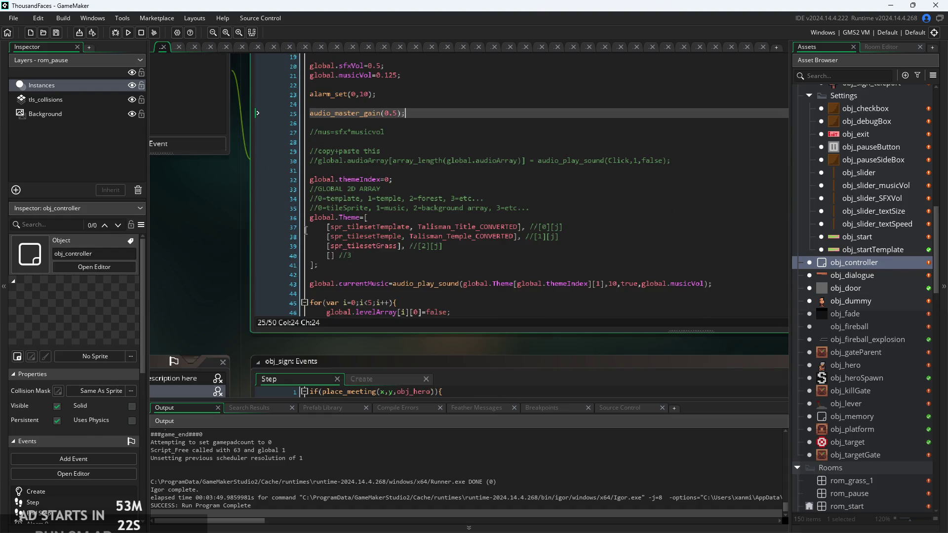
{"action": "scroll", "coordinate": [219, 277], "scroll_direction": "up", "scroll_amount": 1}
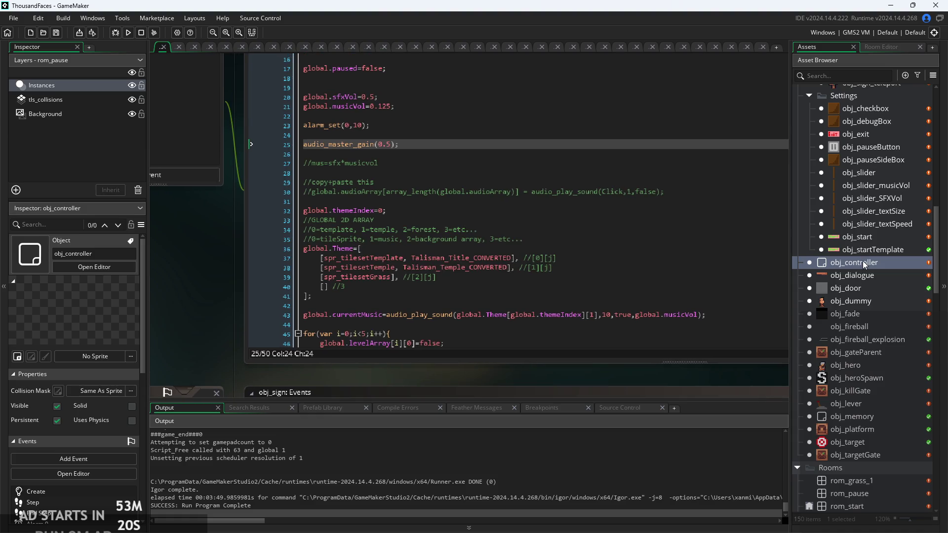
{"action": "scroll", "coordinate": [872, 321], "scroll_direction": "down", "scroll_amount": 3}
{"action": "scroll", "coordinate": [877, 248], "scroll_direction": "up", "scroll_amount": 1}
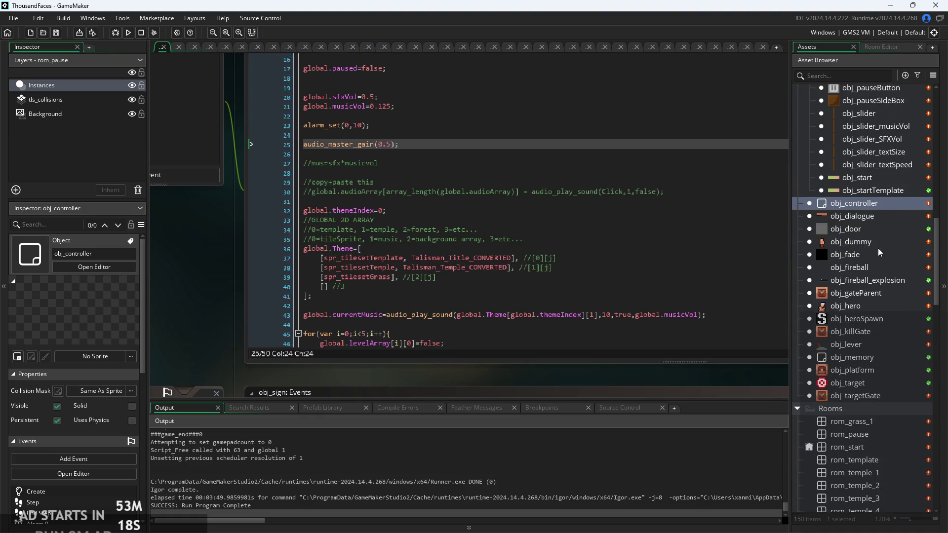
{"action": "double_click", "coordinate": [882, 138]}
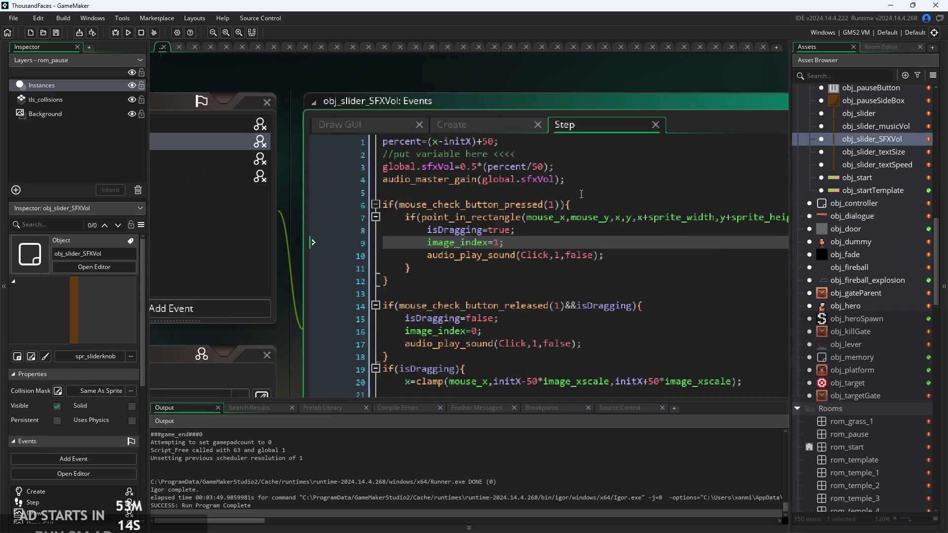
- Replace the master gain line with an audio_group_set_gain call using autocomplete
{"action": "left_click_drag", "start_coordinate": [346, 179], "coordinate": [345, 193]}
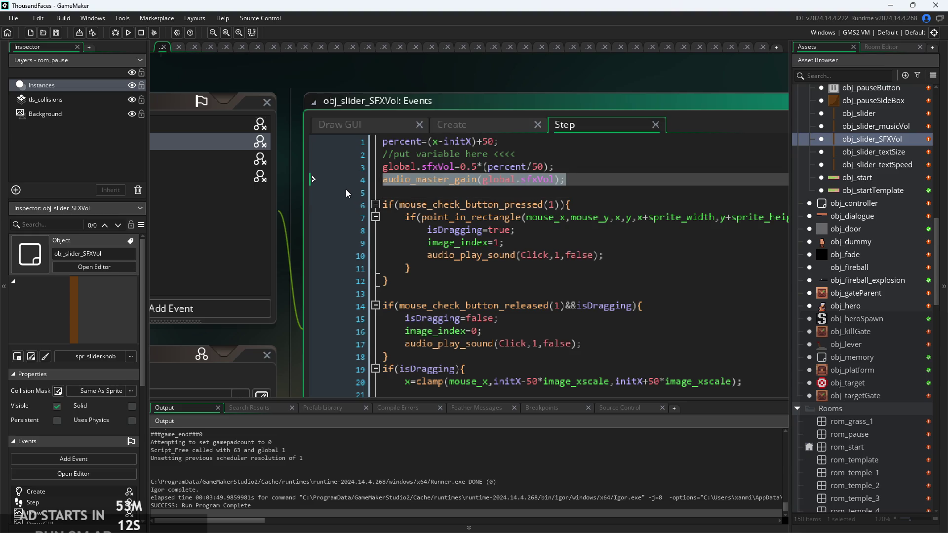
{"action": "key", "text": "BackSpace"}
{"action": "type", "text": "aud"}
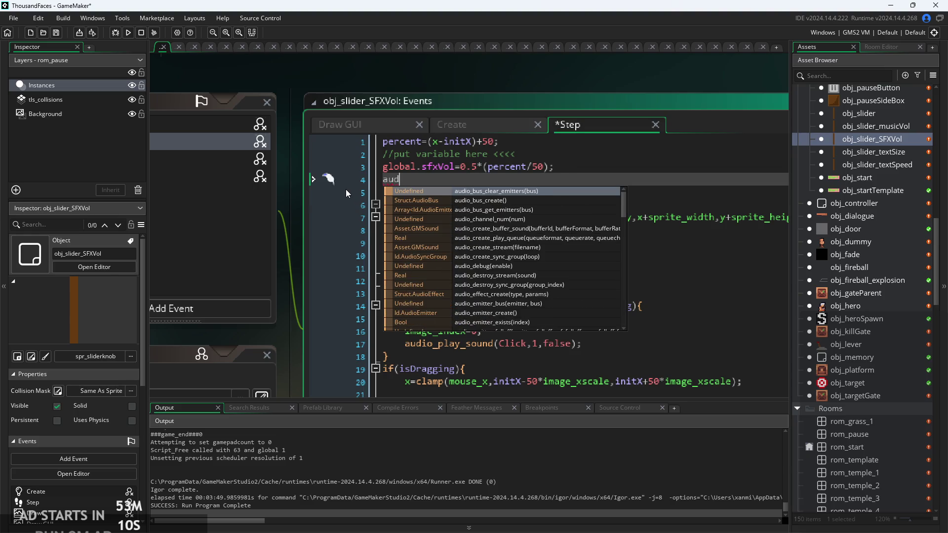
{"action": "key", "text": "BackSpace"}
{"action": "key", "text": "BackSpace"}
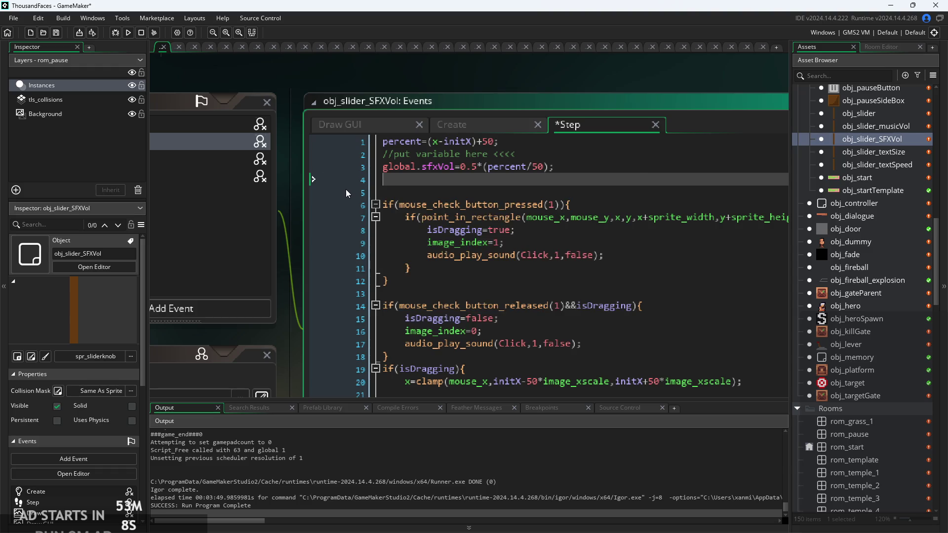
{"action": "type", "text": "audiog"}
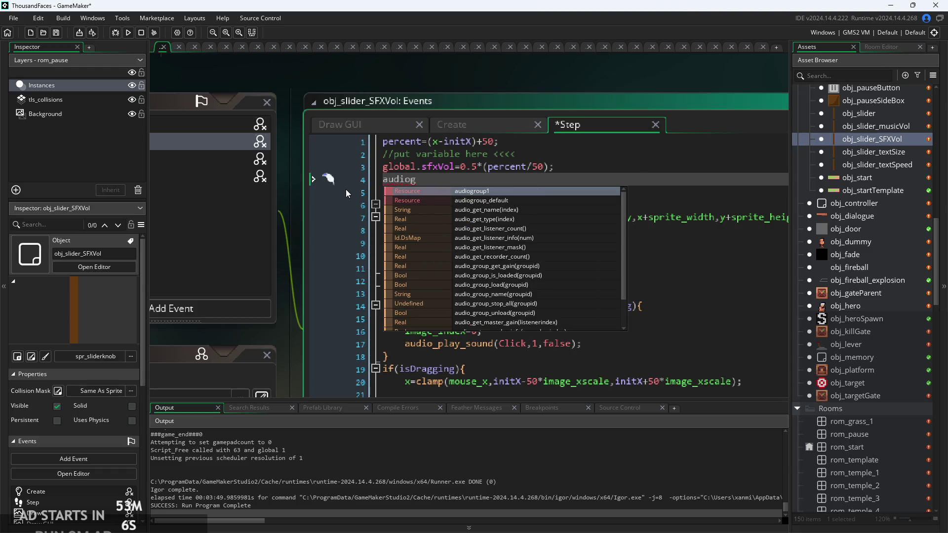
{"action": "type", "text": "r"}
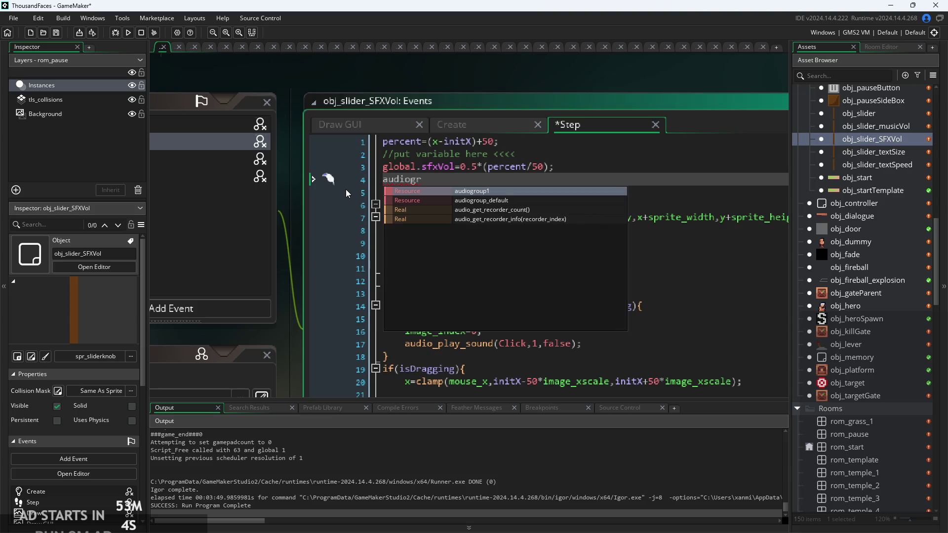
{"action": "key", "text": "BackSpace"}
{"action": "key", "text": "BackSpace"}
{"action": "key", "text": "BackSpace"}
{"action": "key", "text": "BackSpace"}
{"action": "key", "text": "BackSpace"}
{"action": "key", "text": "BackSpace"}
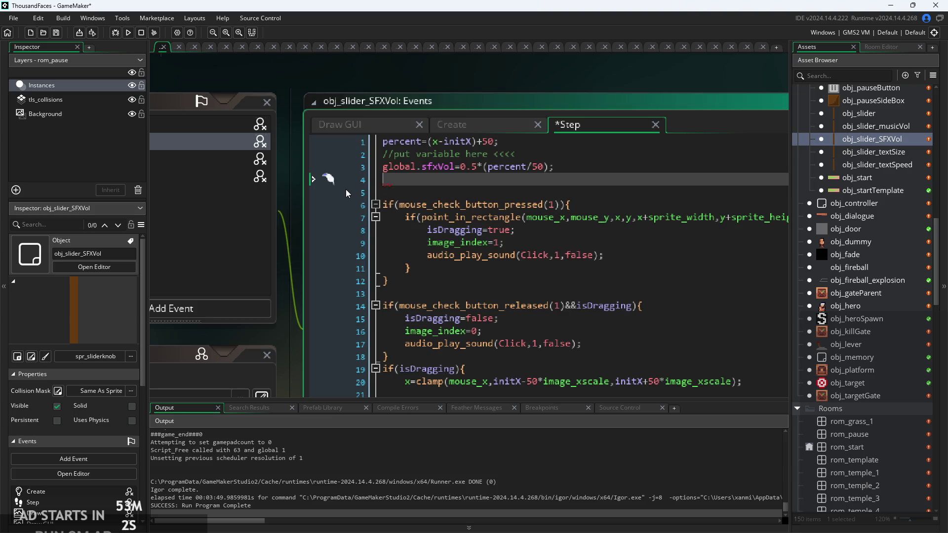
{"action": "type", "text": "group"}
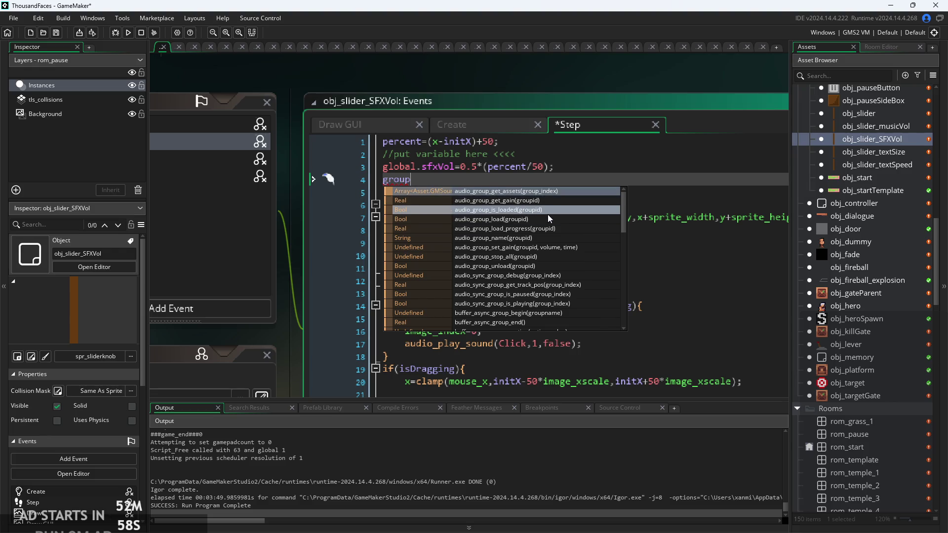
{"action": "left_click", "coordinate": [542, 248]}
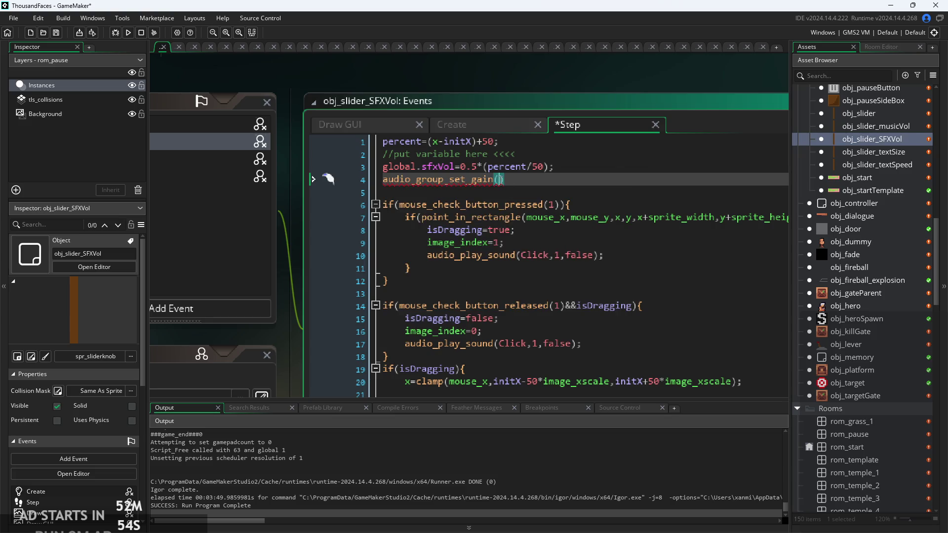
- Fill in the arguments SFXgroup and global.sfxVol, then save the Step code
{"action": "type", "text": "m"}
{"action": "key", "text": "BackSpace"}
{"action": "type", "text": "sgx"}
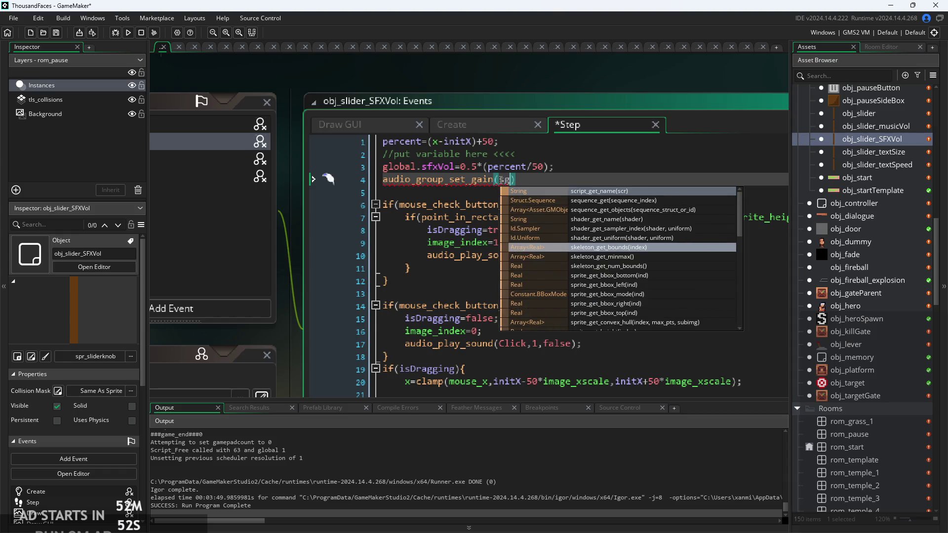
{"action": "key", "text": "BackSpace"}
{"action": "key", "text": "BackSpace"}
{"action": "type", "text": "fx"}
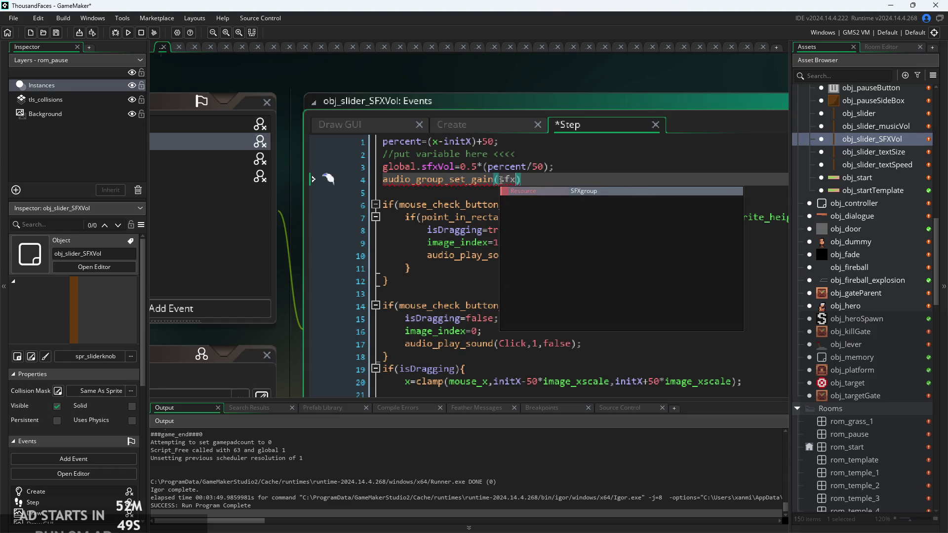
{"action": "key", "text": "Return"}
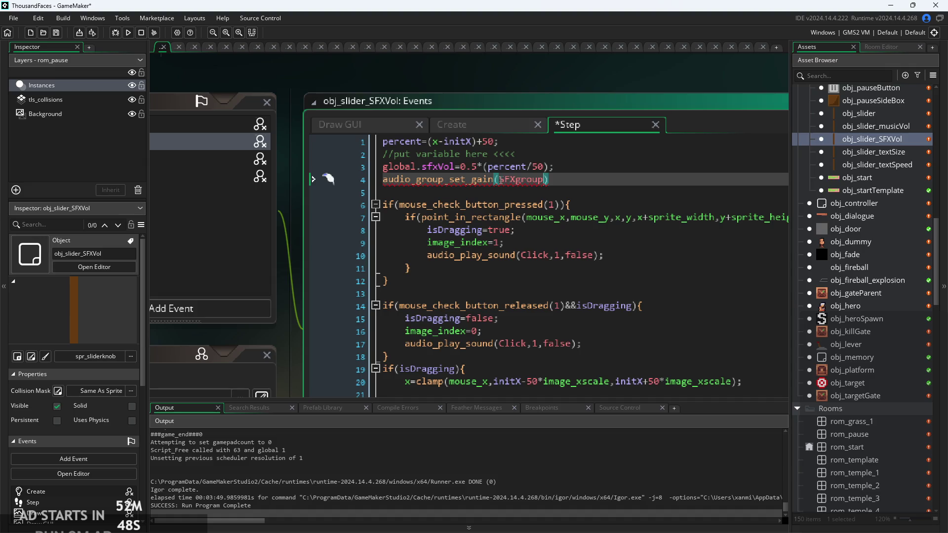
{"action": "type", "text": ",global."}
{"action": "type", "text": "sf"}
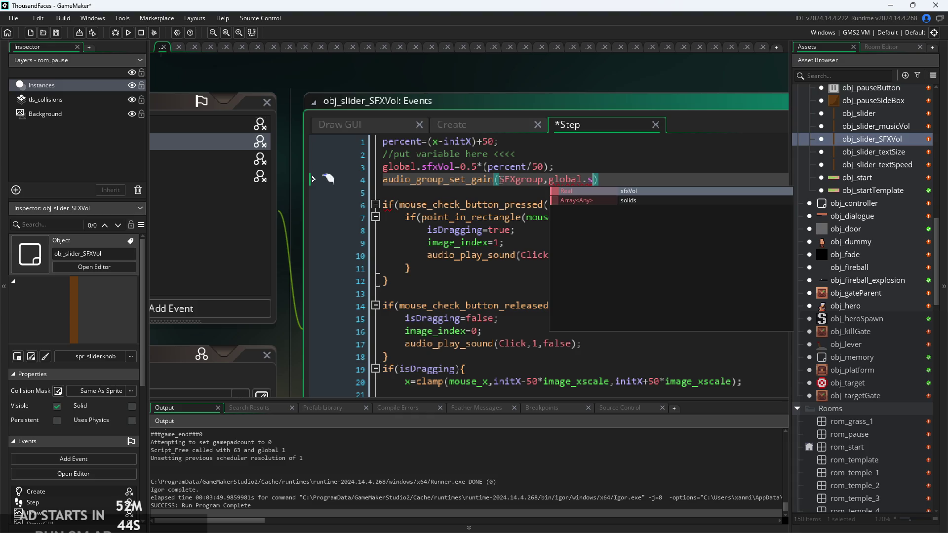
{"action": "key", "text": "Return"}
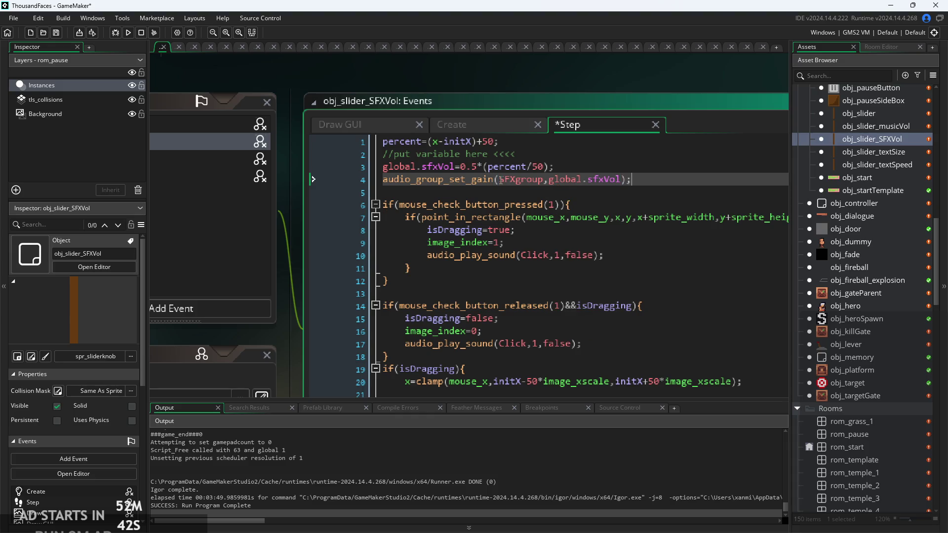
{"action": "key", "text": "ctrl+s"}
- Review the saved slider code around line 3, then open obj_slider_musicVol
{"action": "scroll", "coordinate": [440, 196], "scroll_direction": "up", "scroll_amount": 1, "text": "ctrl"}
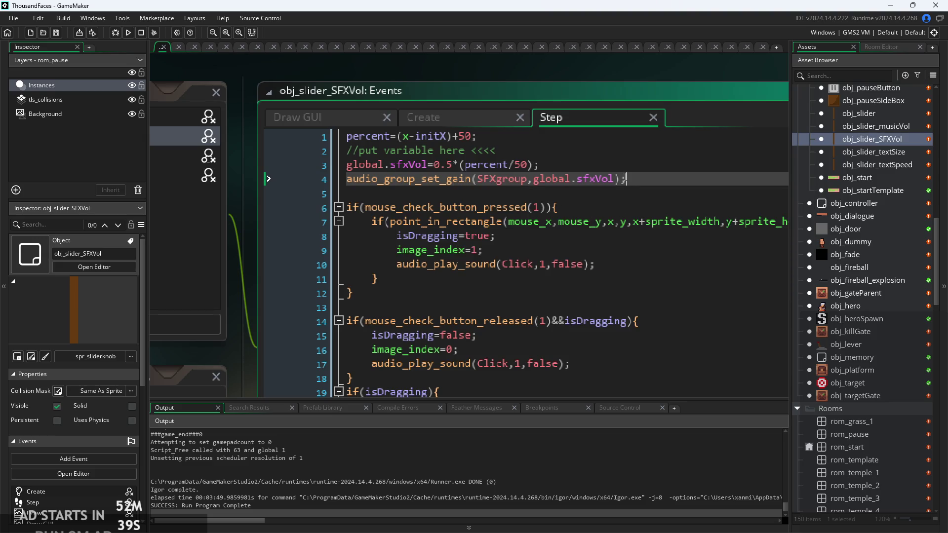
{"action": "left_click", "coordinate": [544, 167]}
{"action": "scroll", "coordinate": [546, 172], "scroll_direction": "up", "scroll_amount": 2, "text": "ctrl"}
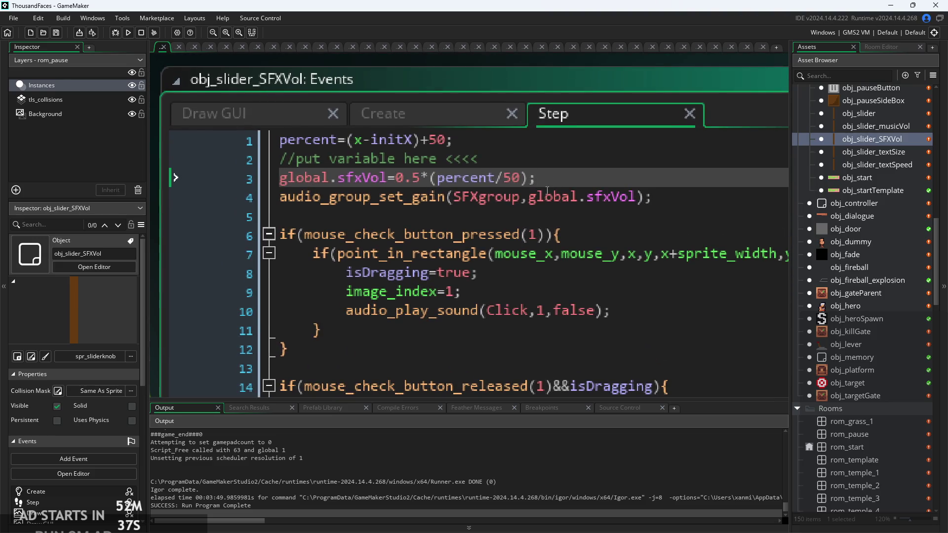
{"action": "scroll", "coordinate": [546, 190], "scroll_direction": "down", "scroll_amount": 2, "text": "ctrl"}
{"action": "scroll", "coordinate": [567, 218], "scroll_direction": "up", "scroll_amount": 1, "text": "ctrl"}
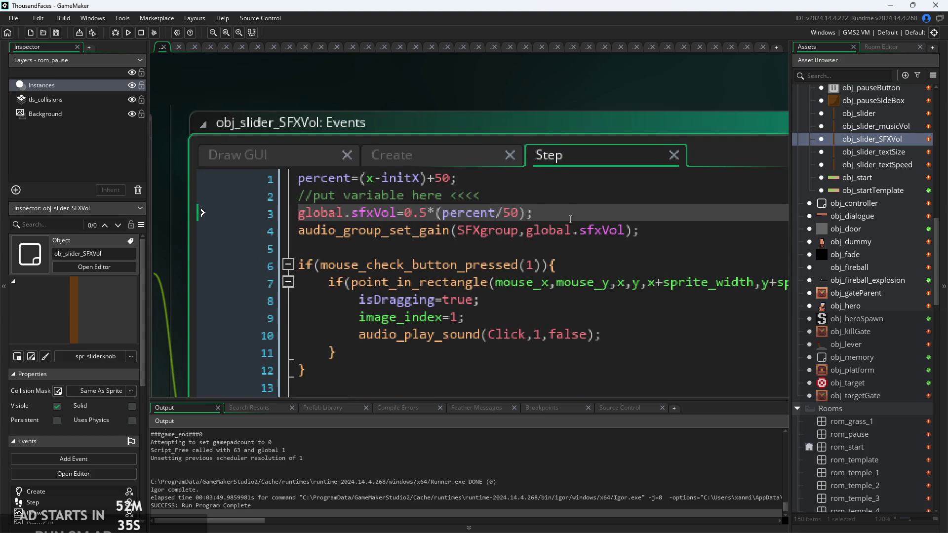
{"action": "scroll", "coordinate": [570, 218], "scroll_direction": "down", "scroll_amount": 1}
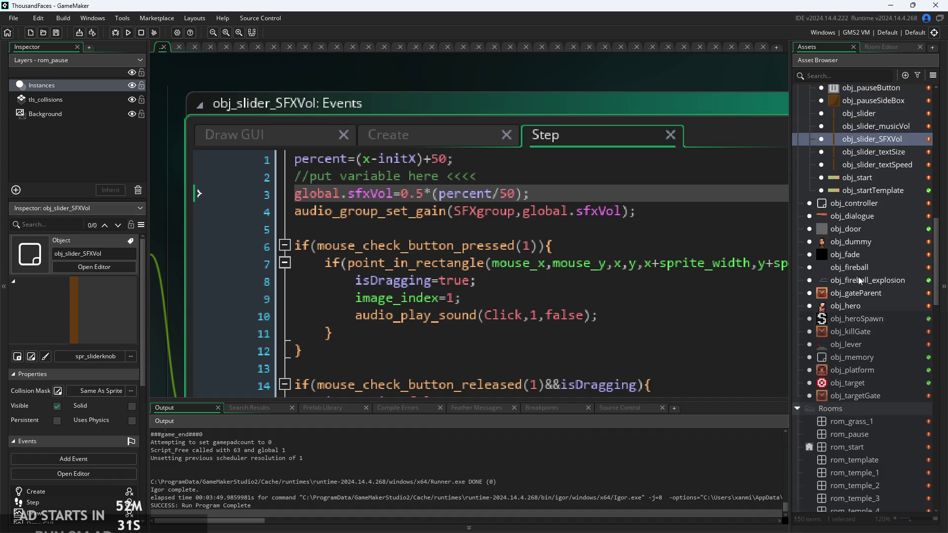
{"action": "double_click", "coordinate": [858, 127]}
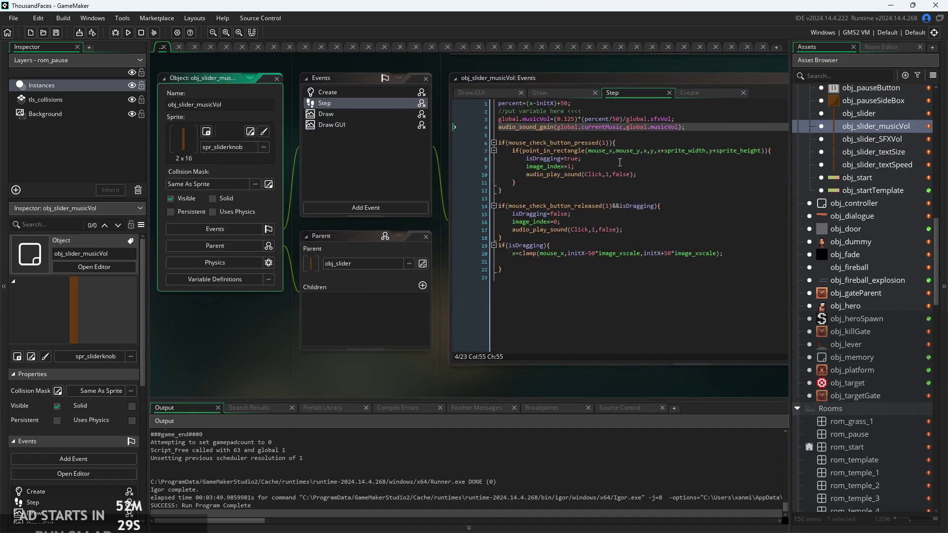
- Delete the /global.sfxVol division on line 3 of the music slider's Step code and save
{"action": "left_click_drag", "start_coordinate": [575, 147], "coordinate": [651, 147]}
{"action": "key", "text": "BackSpace"}
{"action": "key", "text": "ctrl+s"}
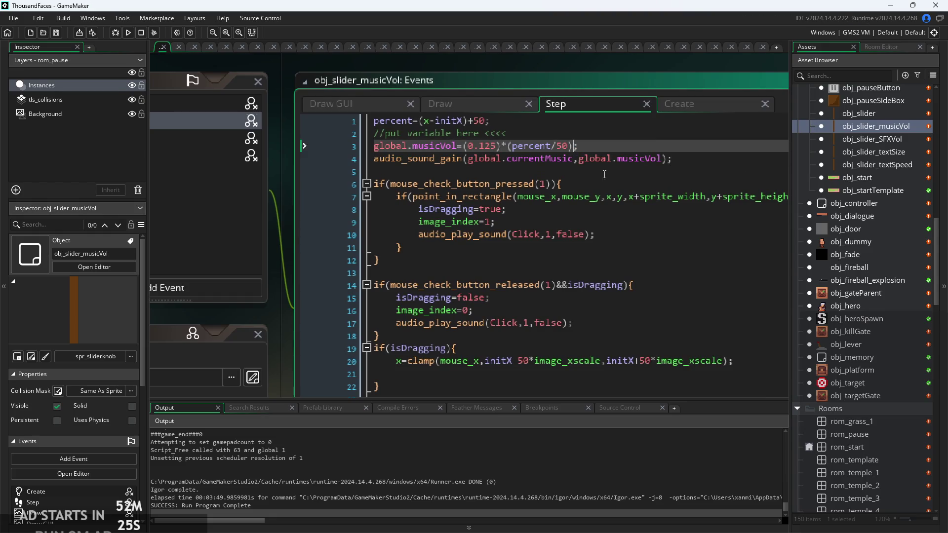
- Run the game and inspect the unmapped-audio-asset warnings in the Output log
{"action": "left_click", "coordinate": [129, 34]}
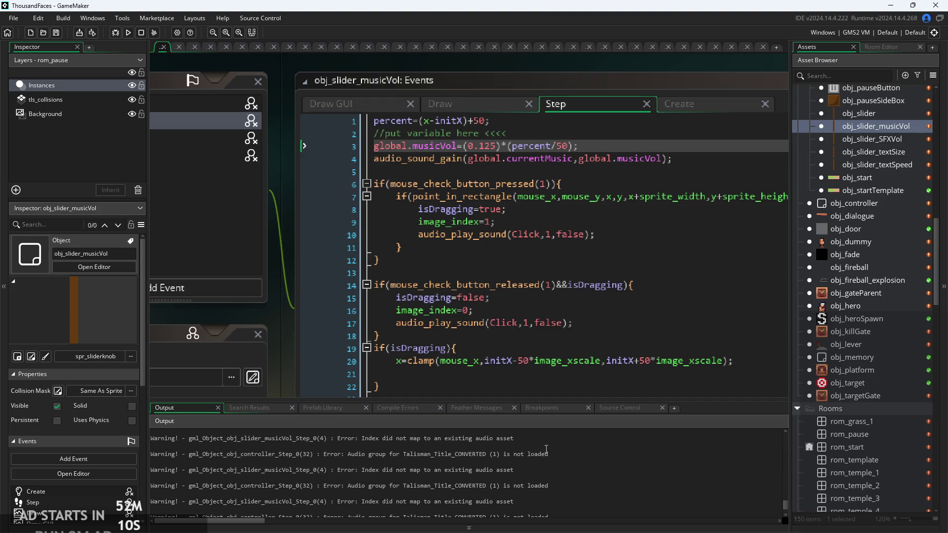
{"action": "left_click", "coordinate": [563, 455]}
{"action": "left_click_drag", "start_coordinate": [563, 455], "coordinate": [364, 454]}
{"action": "left_click", "coordinate": [364, 454]}
{"action": "left_click", "coordinate": [606, 463]}
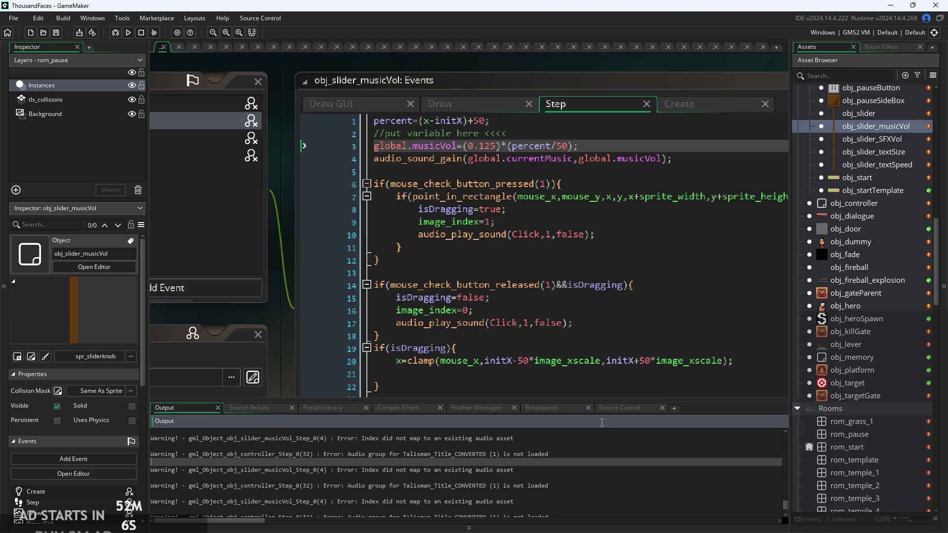
{"action": "double_click", "coordinate": [853, 204]}
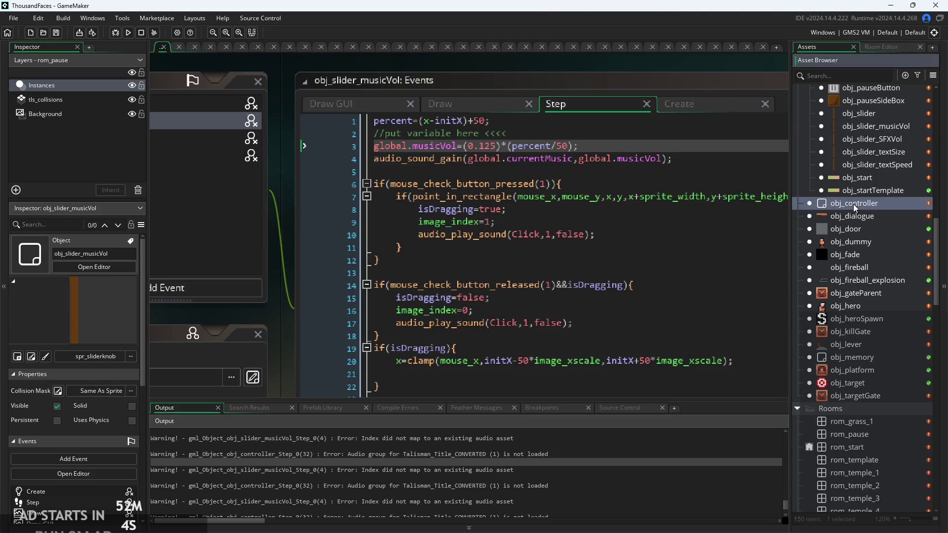
- Go to the audio_play_sound line 43 in obj_controller's Create code, then reopen obj_slider_SFXVol
{"action": "scroll", "coordinate": [395, 262], "scroll_direction": "up", "scroll_amount": 1}
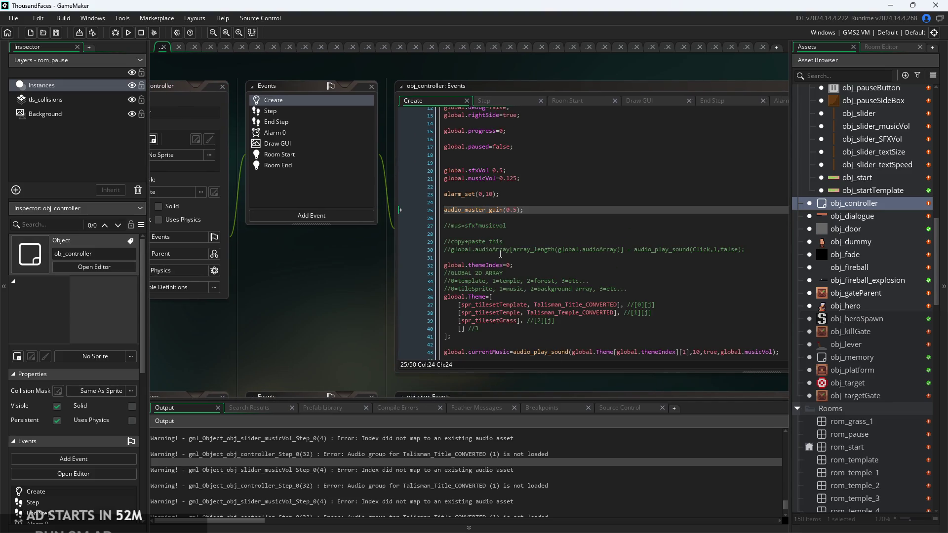
{"action": "scroll", "coordinate": [500, 254], "scroll_direction": "down", "scroll_amount": 2}
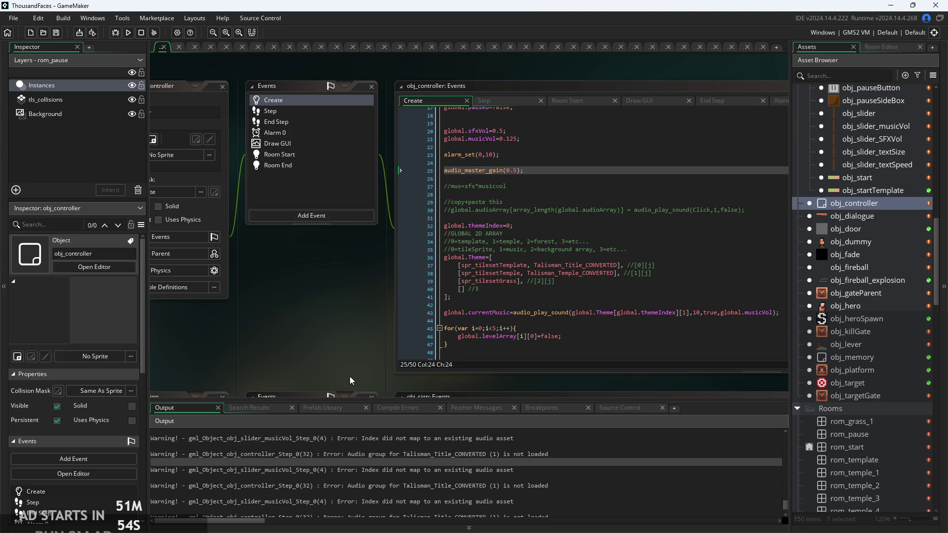
{"action": "left_click", "coordinate": [590, 313]}
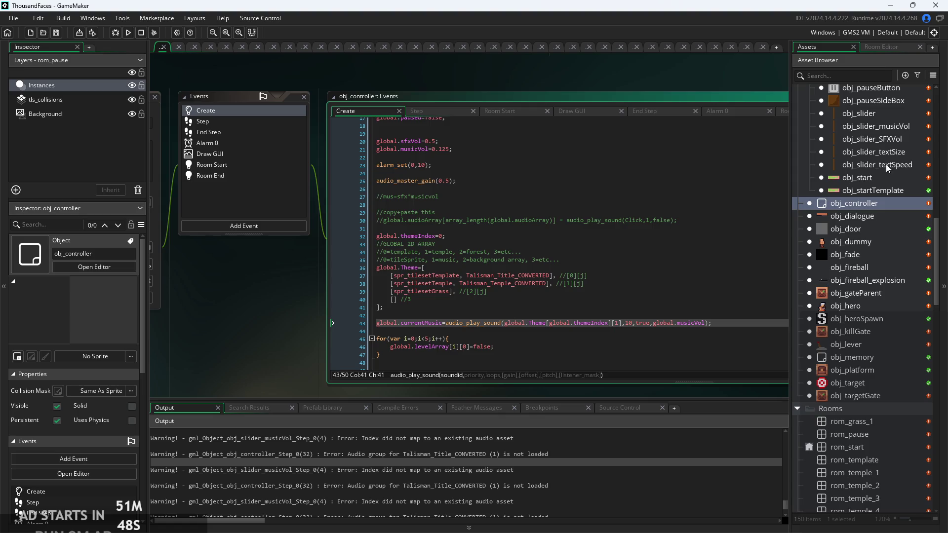
{"action": "double_click", "coordinate": [895, 141]}
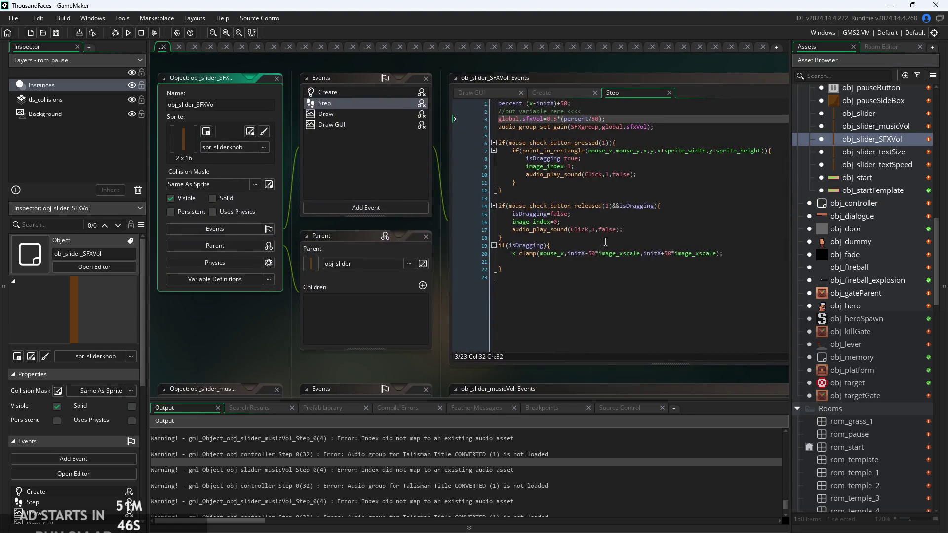
- Compare the SFX slider's gain line with obj_slider_musicVol's audio_sound_gain line and check the audio group warning
{"action": "left_click", "coordinate": [604, 127]}
{"action": "scroll", "coordinate": [595, 153], "scroll_direction": "up", "scroll_amount": 2}
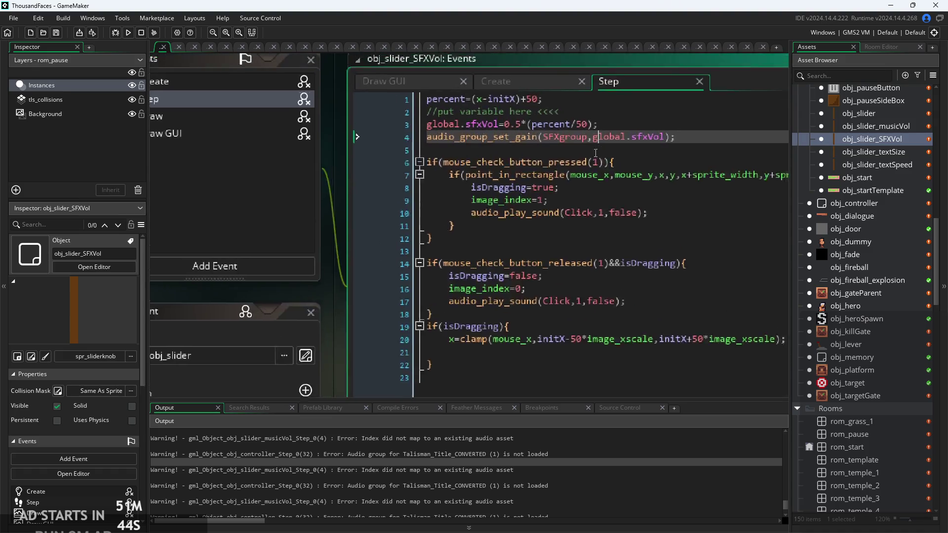
{"action": "scroll", "coordinate": [595, 153], "scroll_direction": "down", "scroll_amount": 2}
{"action": "double_click", "coordinate": [883, 127]}
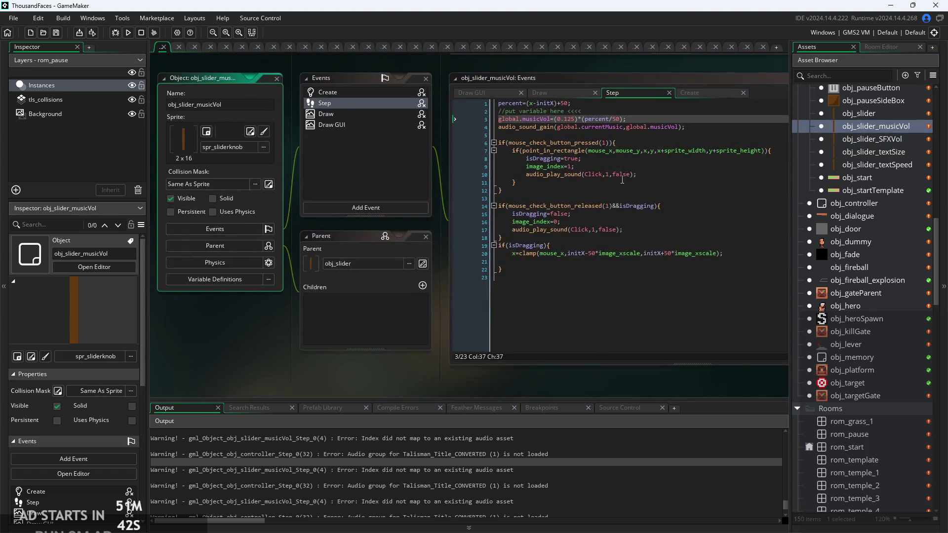
{"action": "scroll", "coordinate": [641, 131], "scroll_direction": "up", "scroll_amount": 1}
{"action": "left_click", "coordinate": [625, 127]}
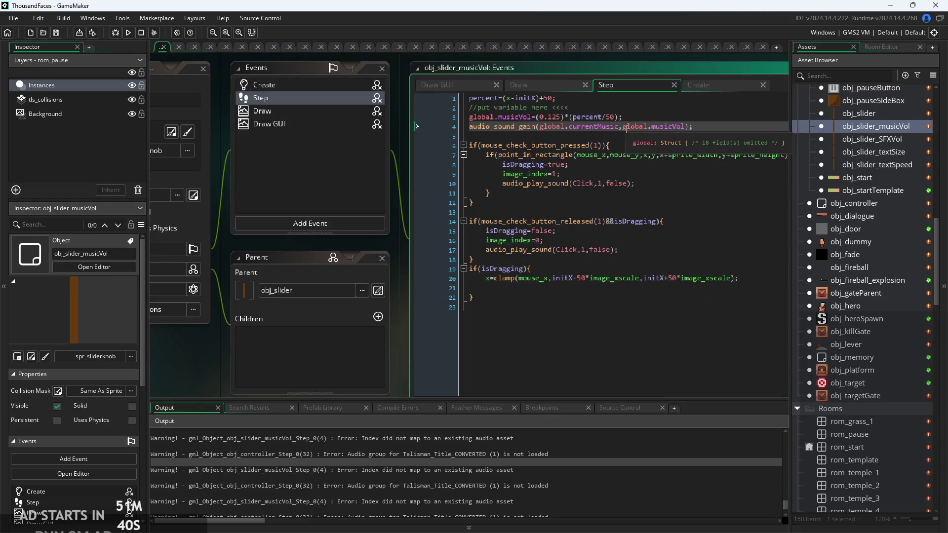
{"action": "key", "text": "Down"}
{"action": "scroll", "coordinate": [651, 177], "scroll_direction": "up", "scroll_amount": 2}
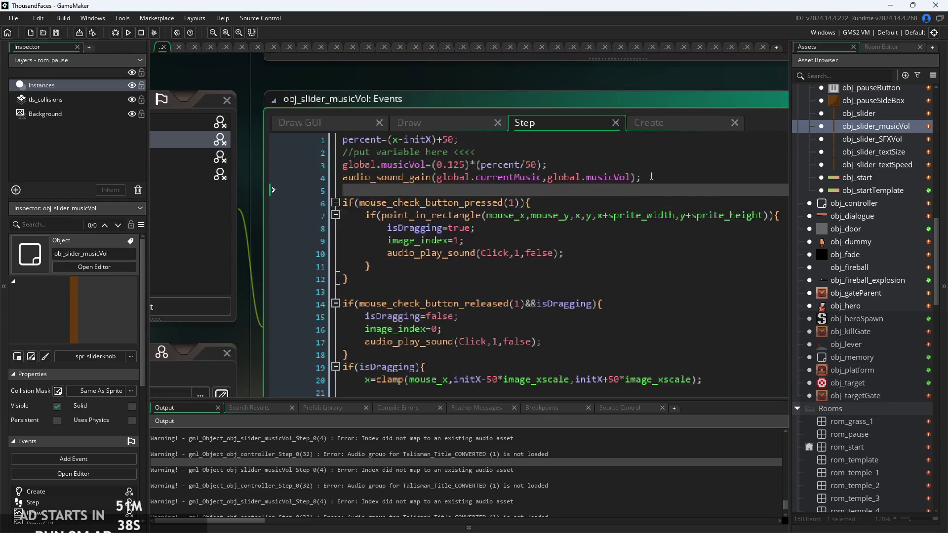
{"action": "scroll", "coordinate": [651, 176], "scroll_direction": "down", "scroll_amount": 1}
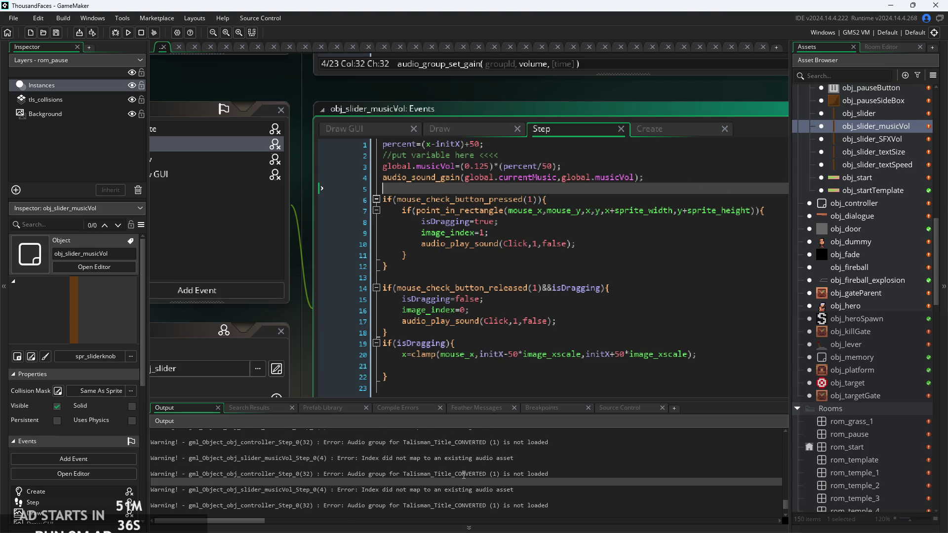
{"action": "left_click", "coordinate": [503, 473]}
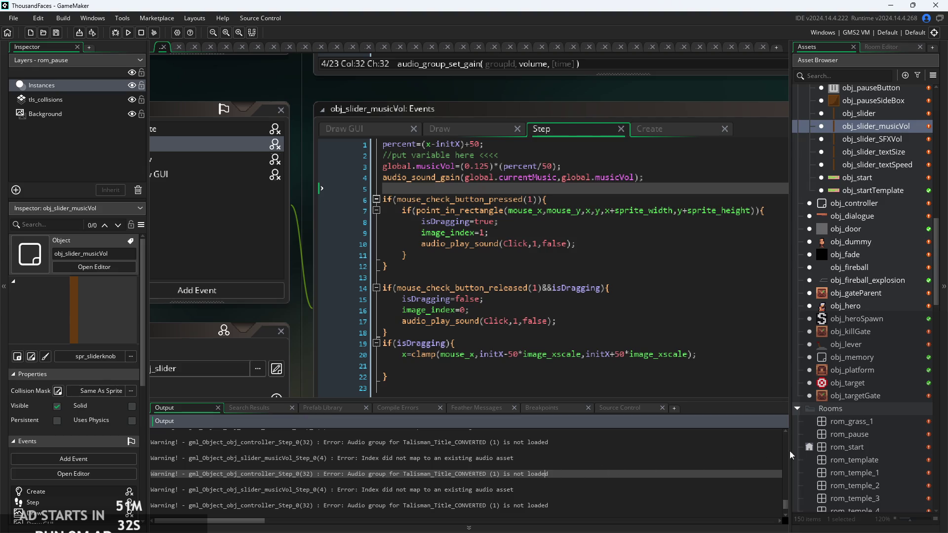
{"action": "scroll", "coordinate": [855, 364], "scroll_direction": "down", "scroll_amount": 4}
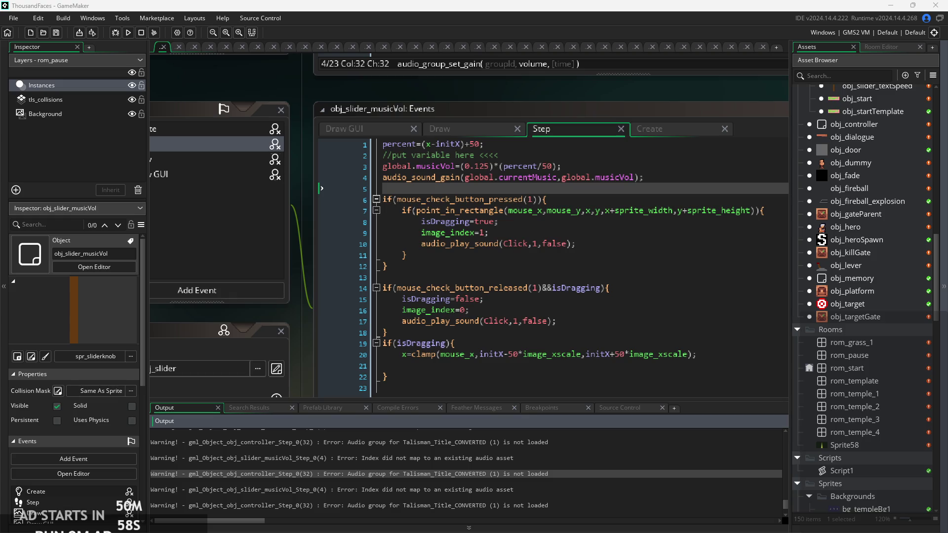
{"action": "scroll", "coordinate": [869, 236], "scroll_direction": "up", "scroll_amount": 5}
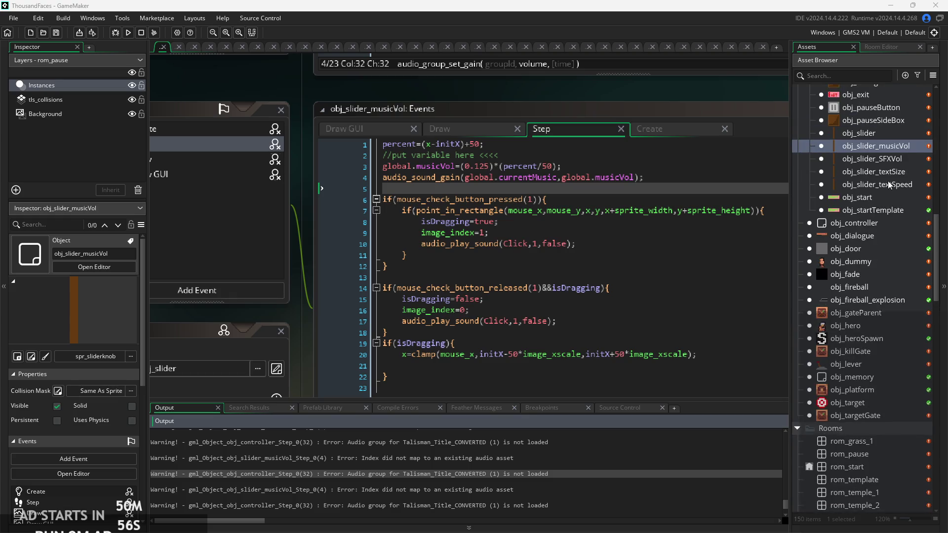
{"action": "scroll", "coordinate": [879, 256], "scroll_direction": "down", "scroll_amount": 1}
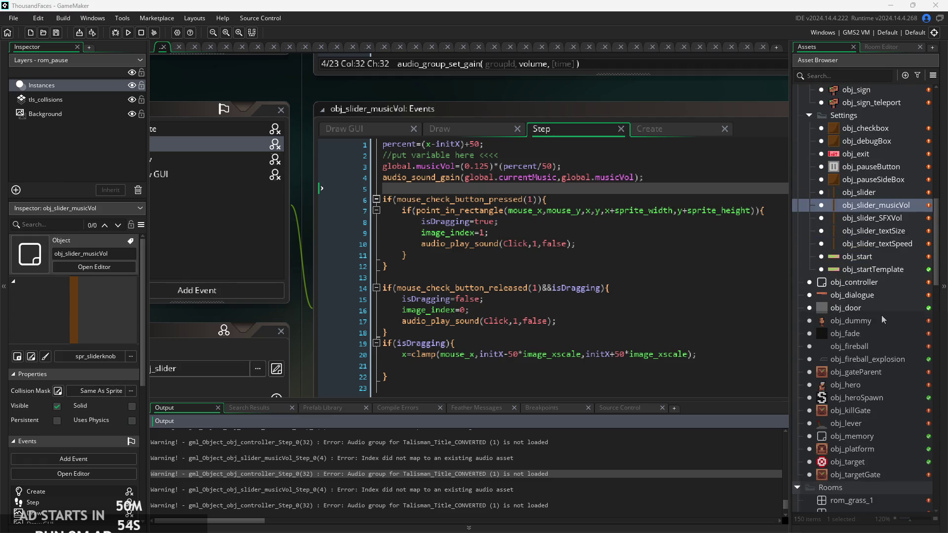
{"action": "left_click", "coordinate": [882, 292]}
- Paste the audio group loading block into obj_controller's Create code and make its check use MusicGroup
{"action": "double_click", "coordinate": [883, 283]}
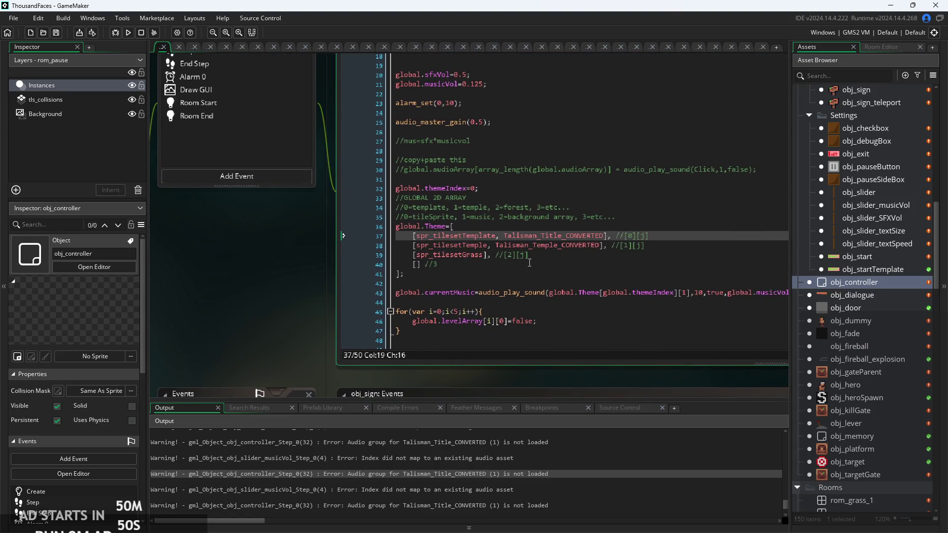
{"action": "left_click", "coordinate": [525, 283]}
{"action": "key", "text": "ctrl+v"}
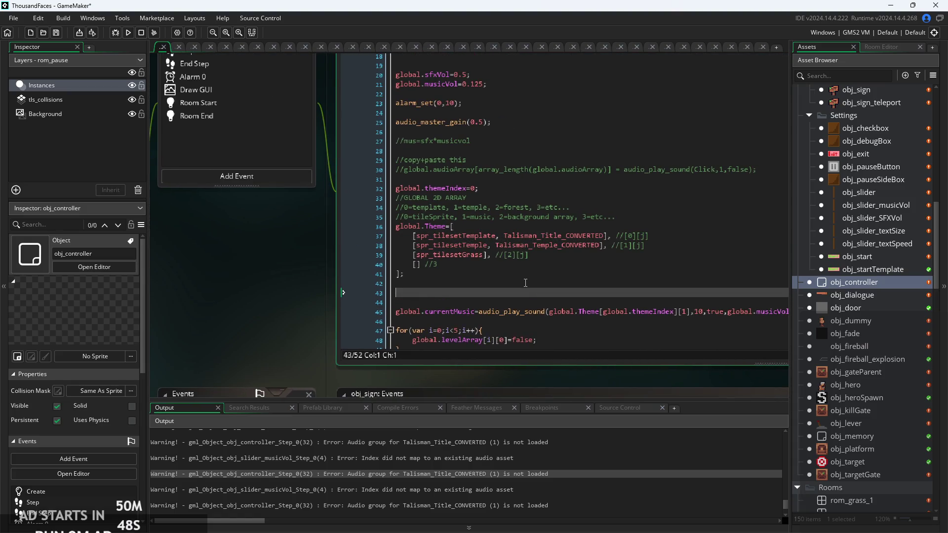
{"action": "scroll", "coordinate": [525, 283], "scroll_direction": "up", "scroll_amount": 3}
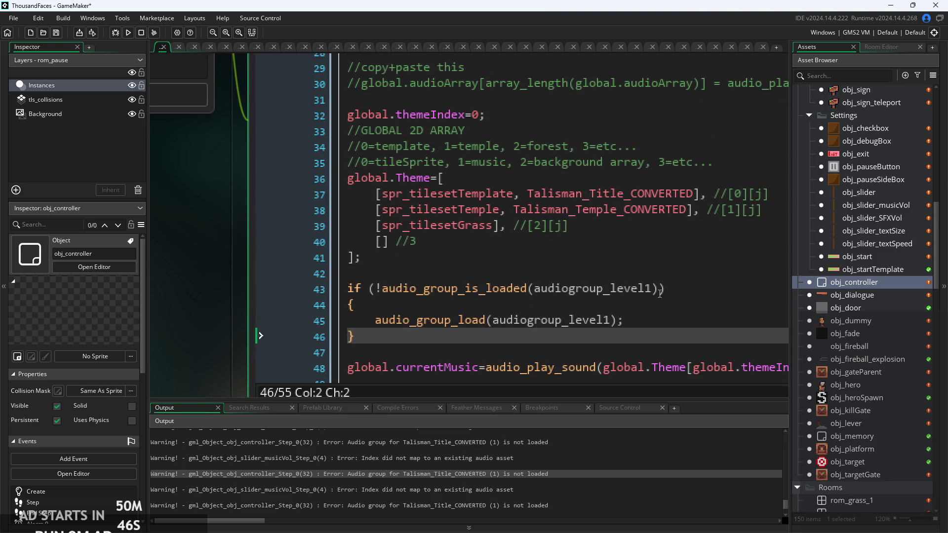
{"action": "left_click_drag", "start_coordinate": [655, 295], "coordinate": [545, 290]}
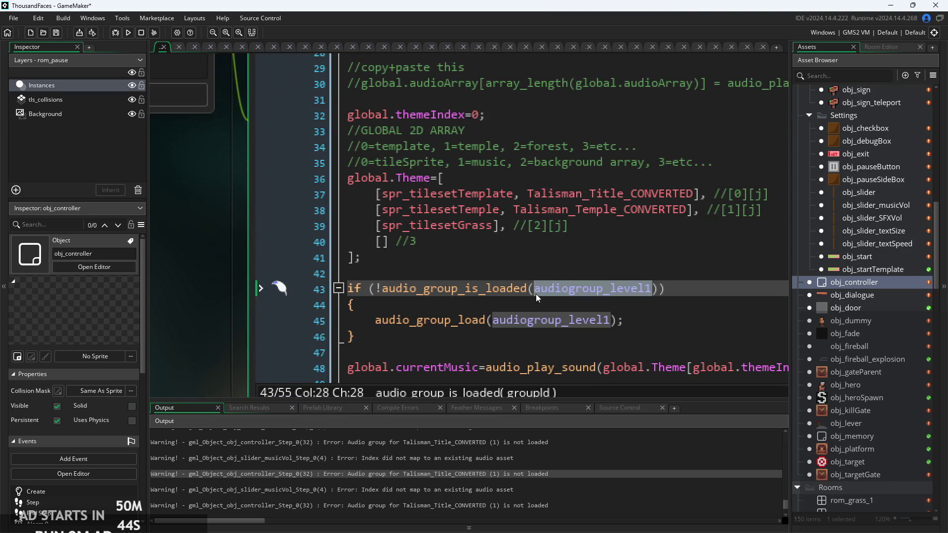
{"action": "key", "text": "BackSpace"}
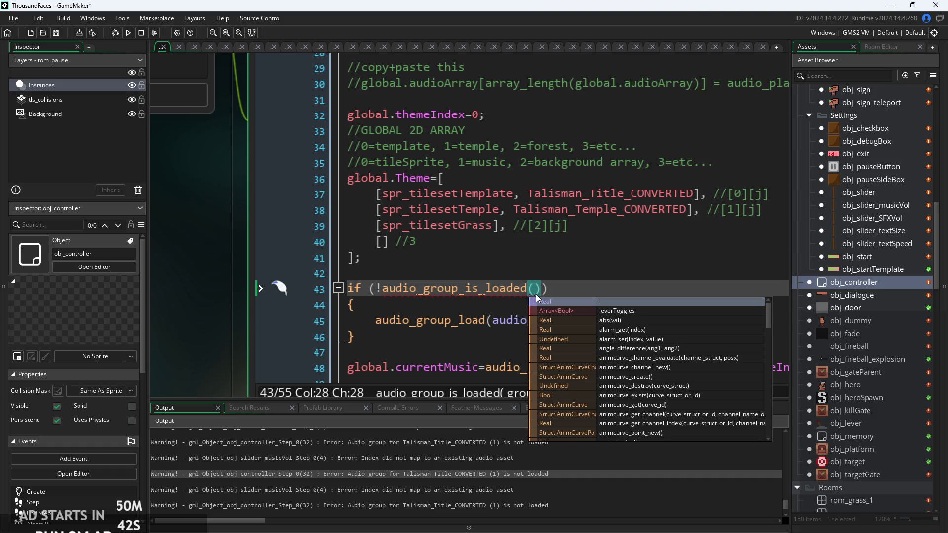
{"action": "type", "text": "mus"}
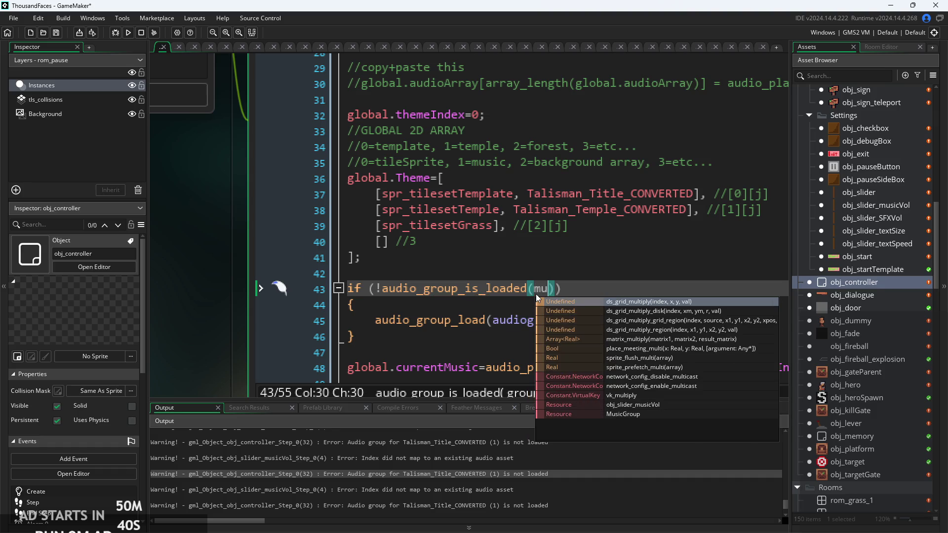
{"action": "key", "text": "Down"}
{"action": "key", "text": "Return"}
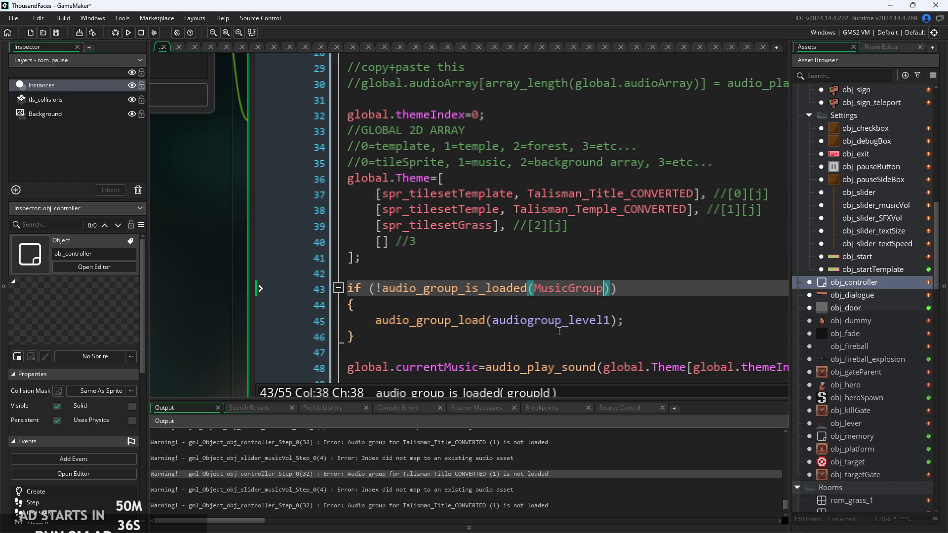
- Change the audio_group_load argument from audiogroup_level1 to MusicGroup
{"action": "left_click", "coordinate": [494, 322]}
{"action": "left_click_drag", "start_coordinate": [606, 325], "coordinate": [611, 325]}
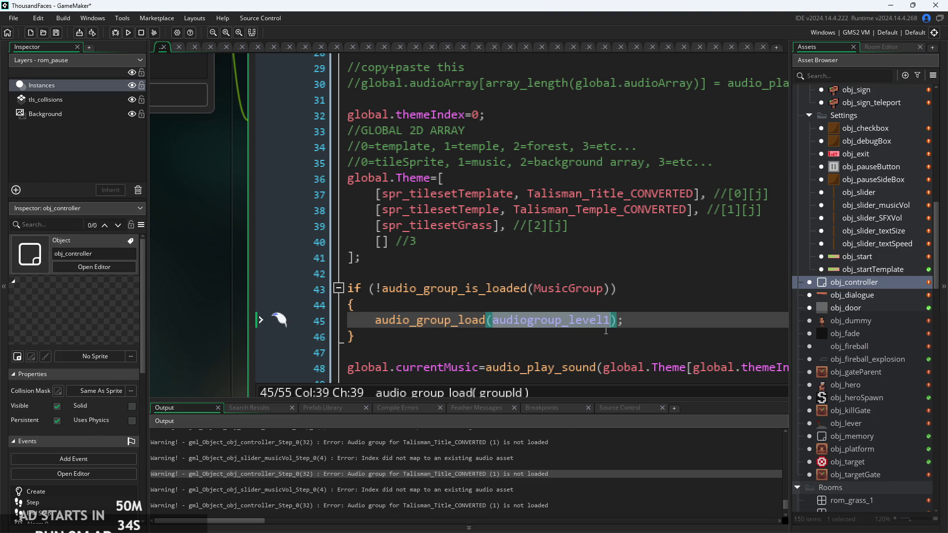
{"action": "type", "text": "mus"}
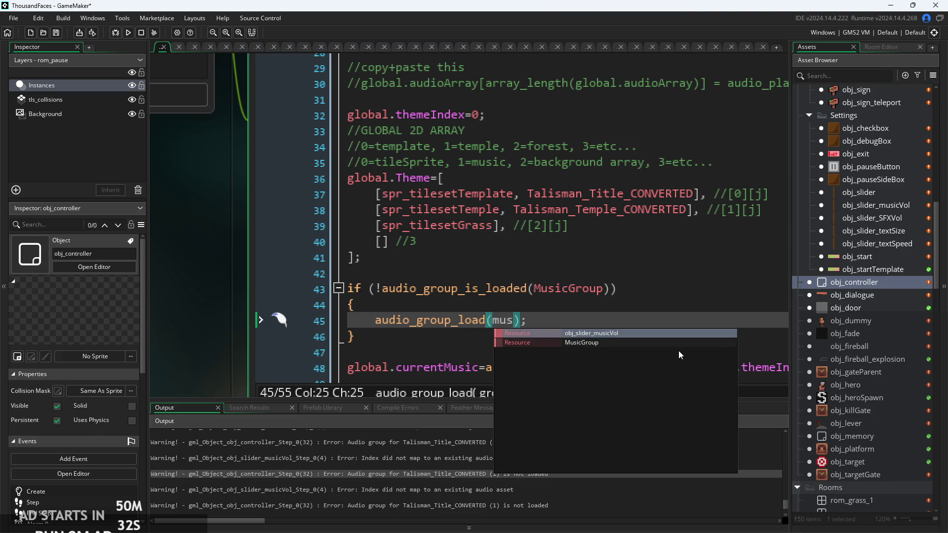
{"action": "left_click", "coordinate": [675, 344]}
- Remove the surrounding if check and braces, add audio_group_load(SFXgroup), and run the game
{"action": "left_click_drag", "start_coordinate": [274, 321], "coordinate": [275, 280]}
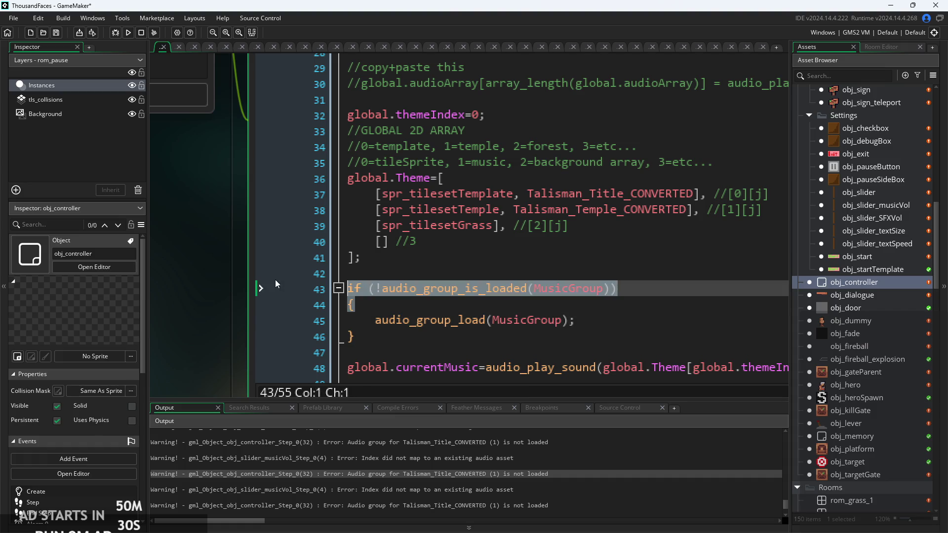
{"action": "key", "text": "Delete"}
{"action": "left_click", "coordinate": [355, 321]}
{"action": "key", "text": "BackSpace"}
{"action": "left_click", "coordinate": [374, 303]}
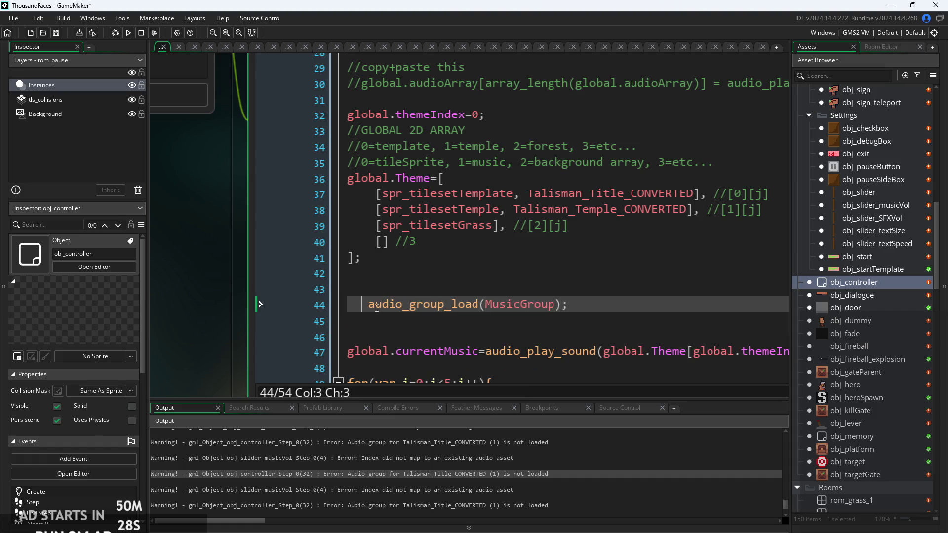
{"action": "key", "text": "BackSpace"}
{"action": "key", "text": "Down"}
{"action": "type", "text": "audio_group_load(SFXgroup"}
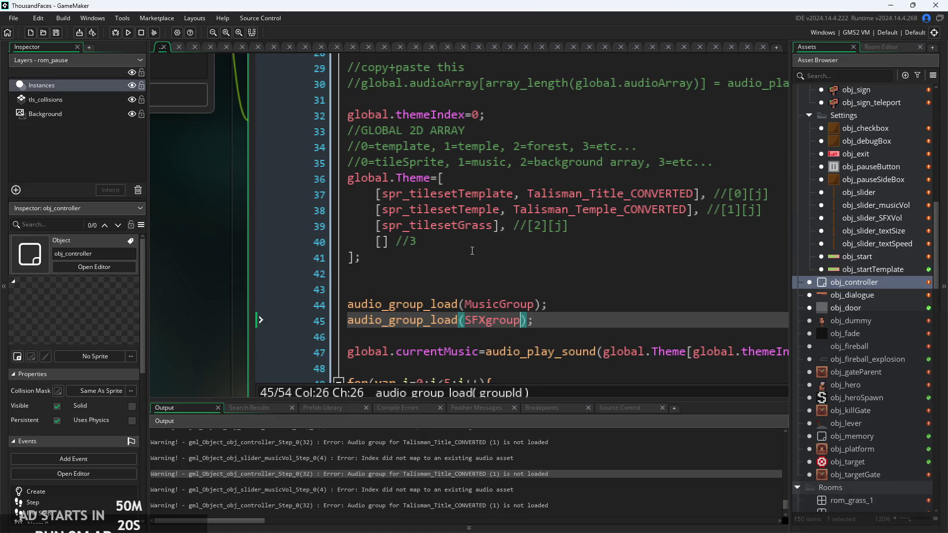
{"action": "left_click", "coordinate": [129, 33]}
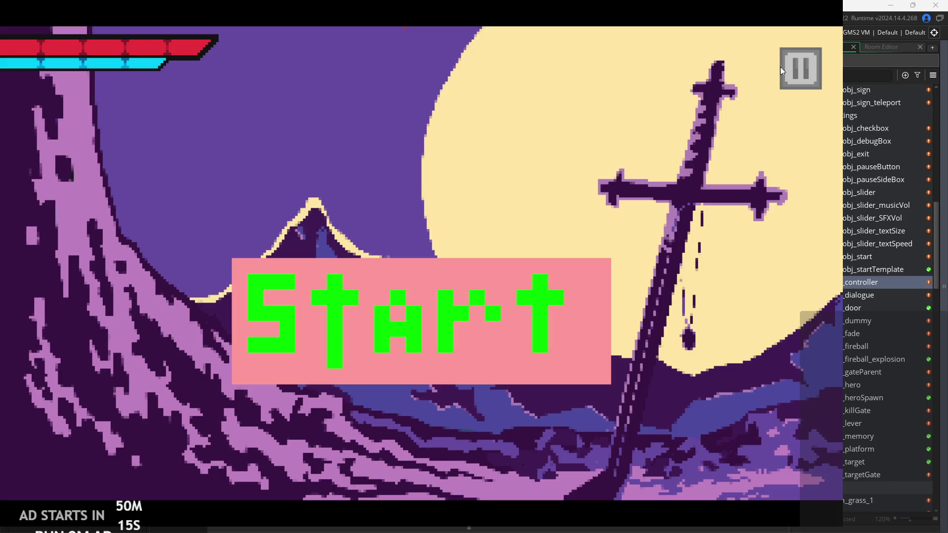
- In Settings, sweep the SFX and Music Volume sliders through 0 and 100, leave both at 50, then exit
{"action": "left_click", "coordinate": [782, 69]}
{"action": "left_click_drag", "start_coordinate": [530, 426], "coordinate": [376, 435]}
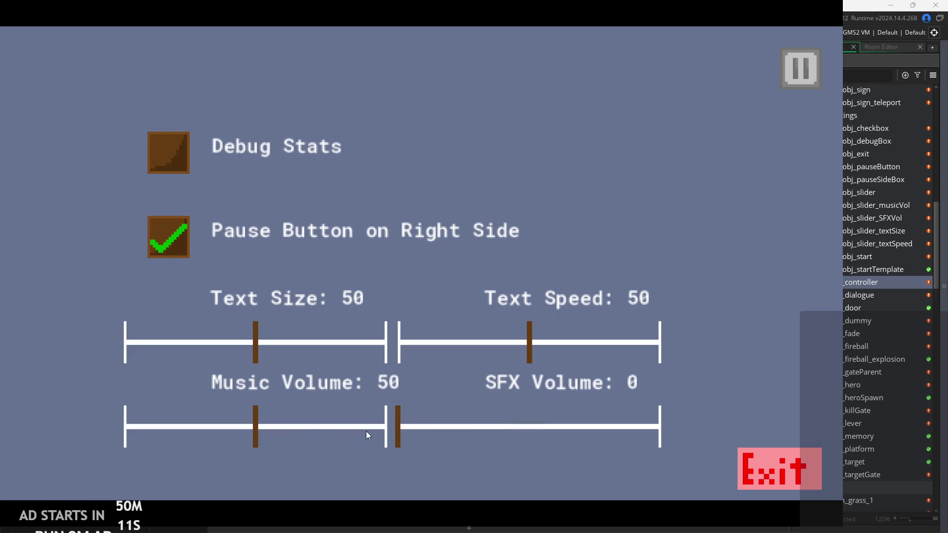
{"action": "left_click_drag", "start_coordinate": [179, 434], "coordinate": [395, 418]}
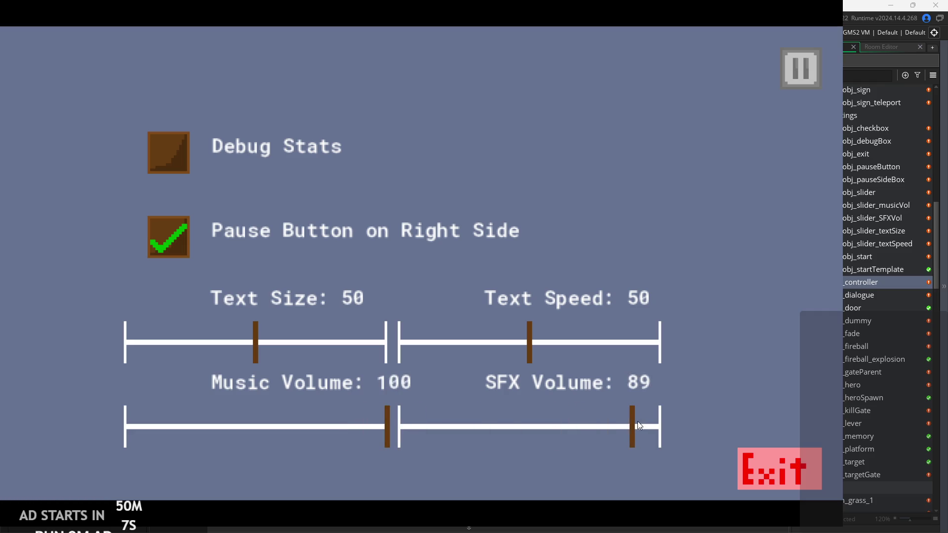
{"action": "left_click_drag", "start_coordinate": [632, 425], "coordinate": [666, 430]}
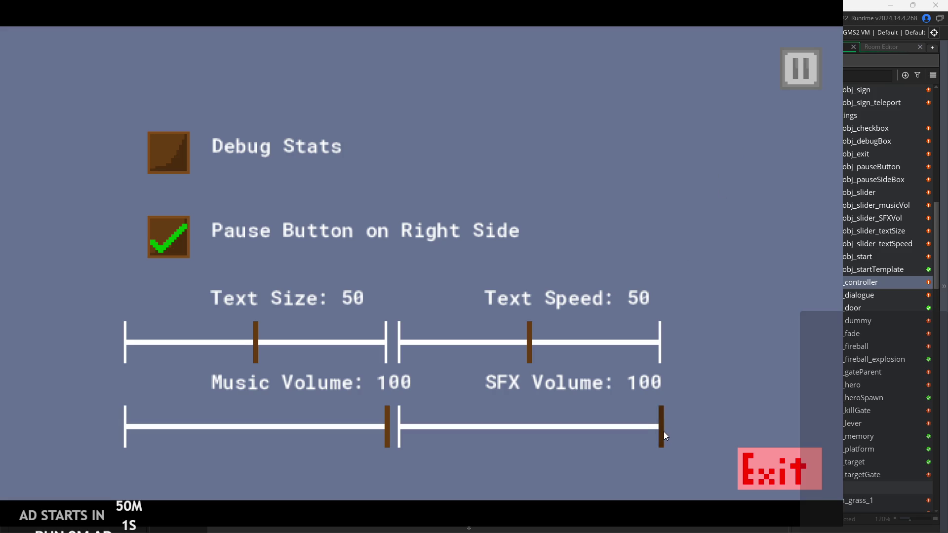
{"action": "left_click_drag", "start_coordinate": [663, 431], "coordinate": [528, 430]}
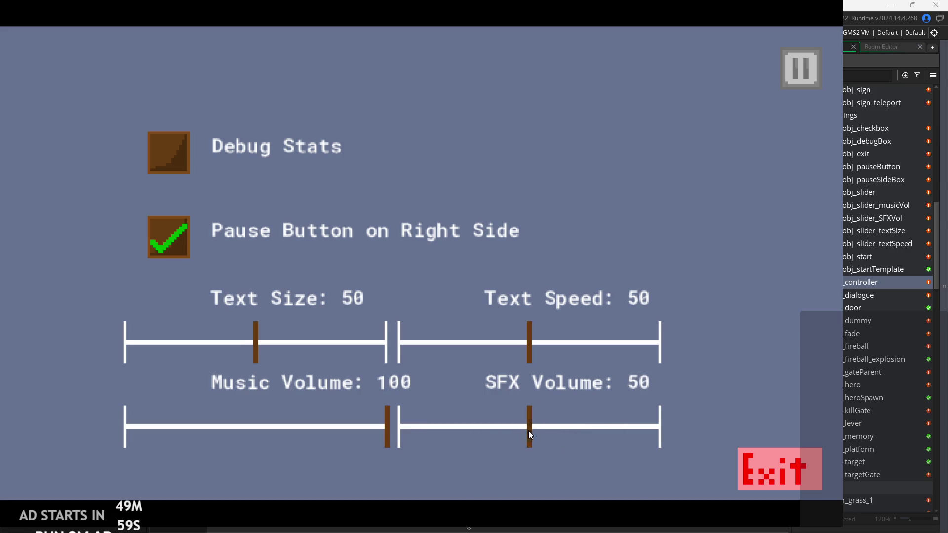
{"action": "left_click_drag", "start_coordinate": [256, 425], "coordinate": [254, 426]}
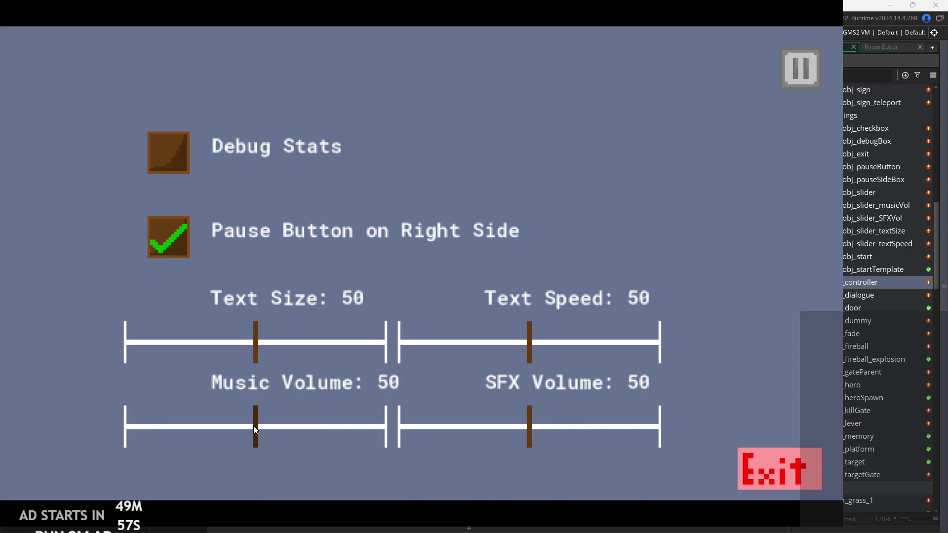
{"action": "left_click", "coordinate": [798, 74]}
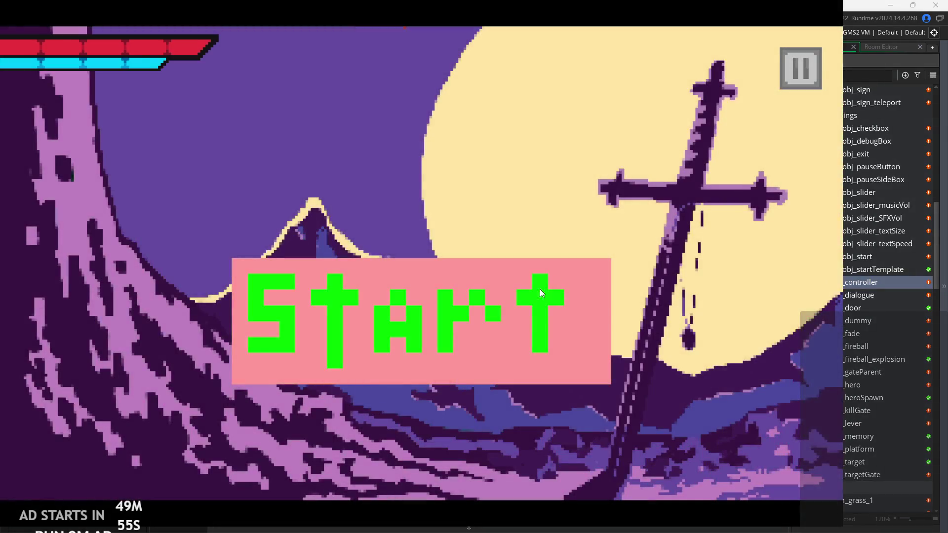
- Start the level, fight the rat, wall-jump around the first room and leave through the lower-right exit
{"action": "left_click", "coordinate": [417, 293]}
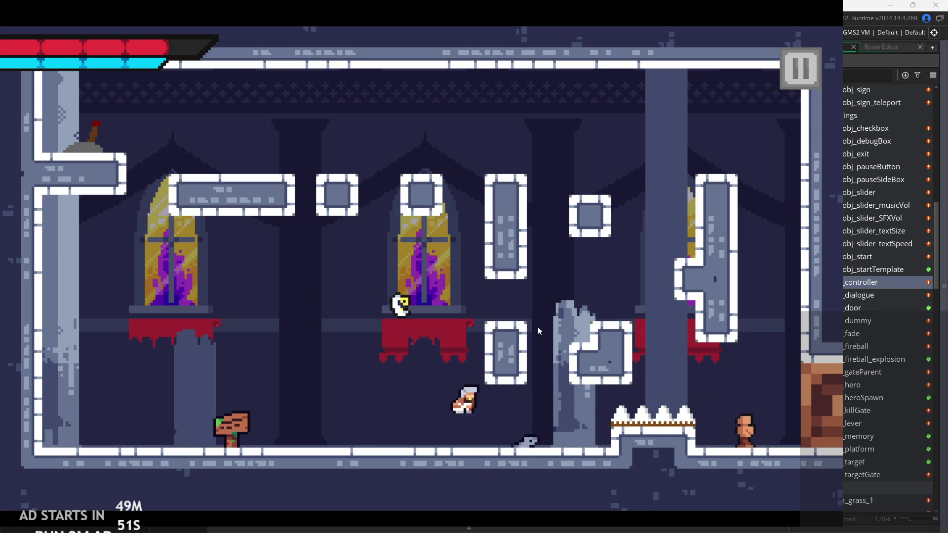
{"action": "key", "text": "Right"}
{"action": "key", "text": "Right"}
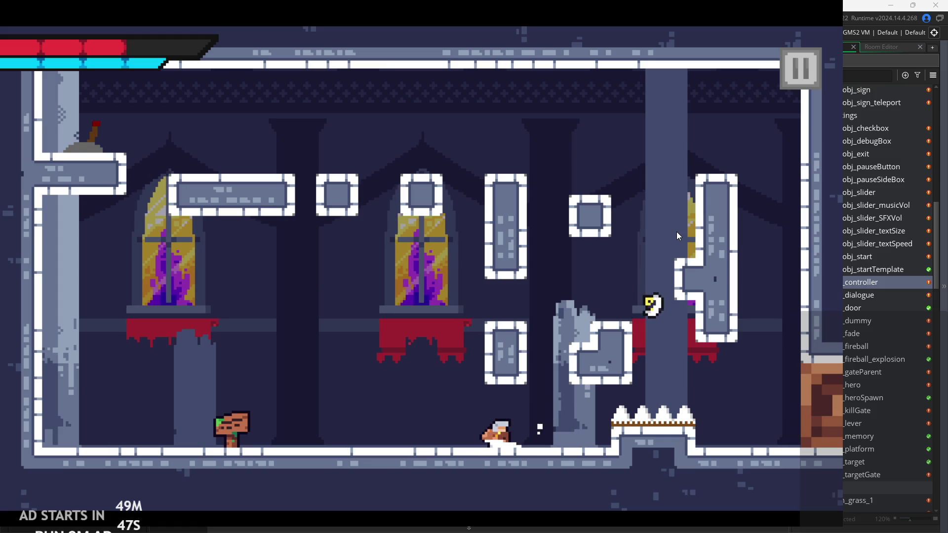
{"action": "key", "text": "Right"}
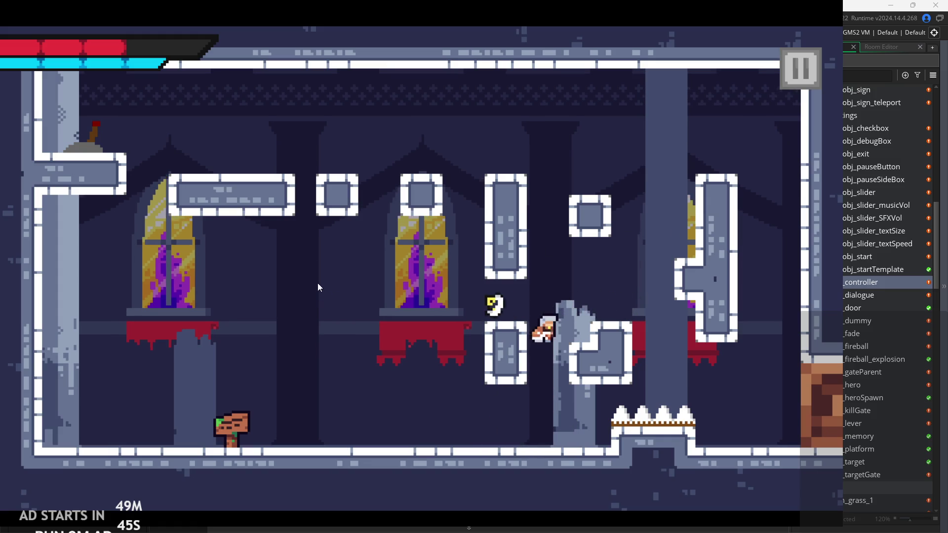
{"action": "key", "text": "Left"}
{"action": "key", "text": "Right"}
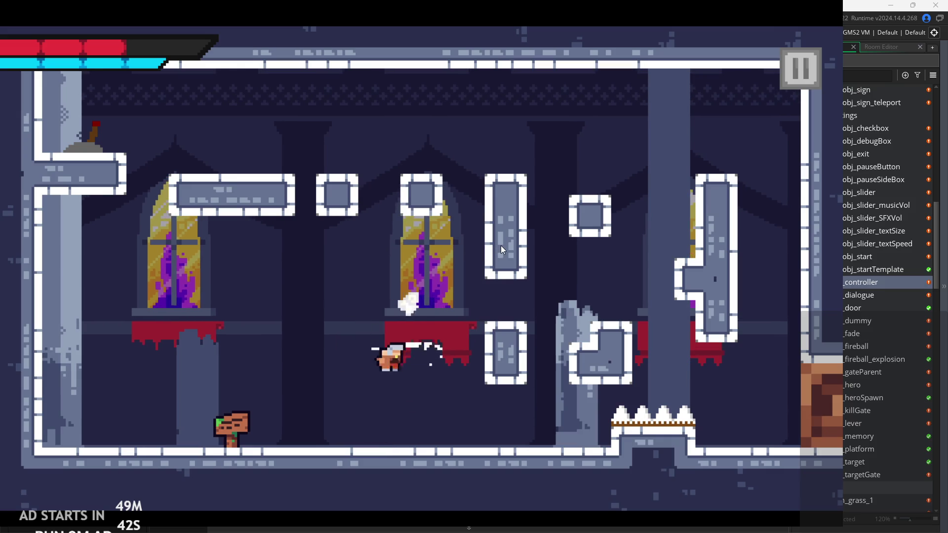
{"action": "key", "text": "space"}
{"action": "key", "text": "Right"}
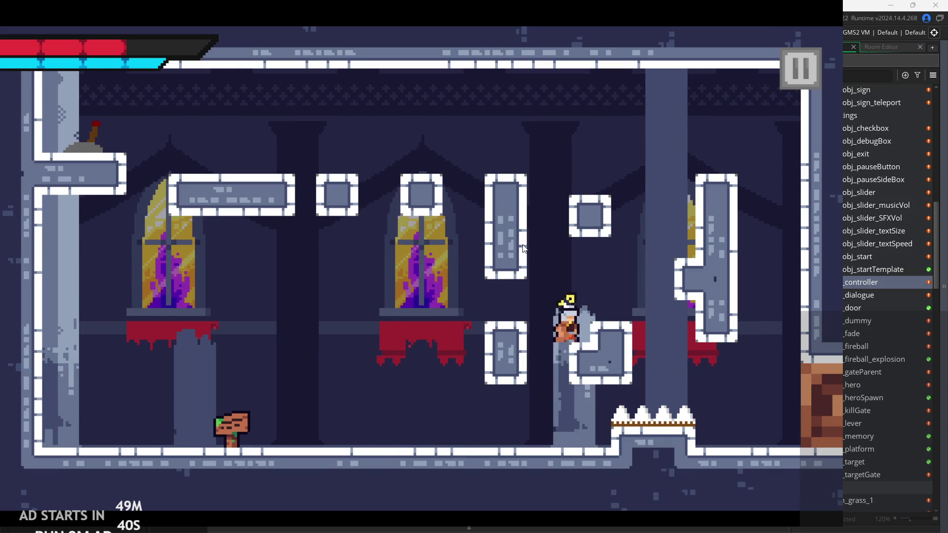
{"action": "key", "text": "space"}
{"action": "key", "text": "Left"}
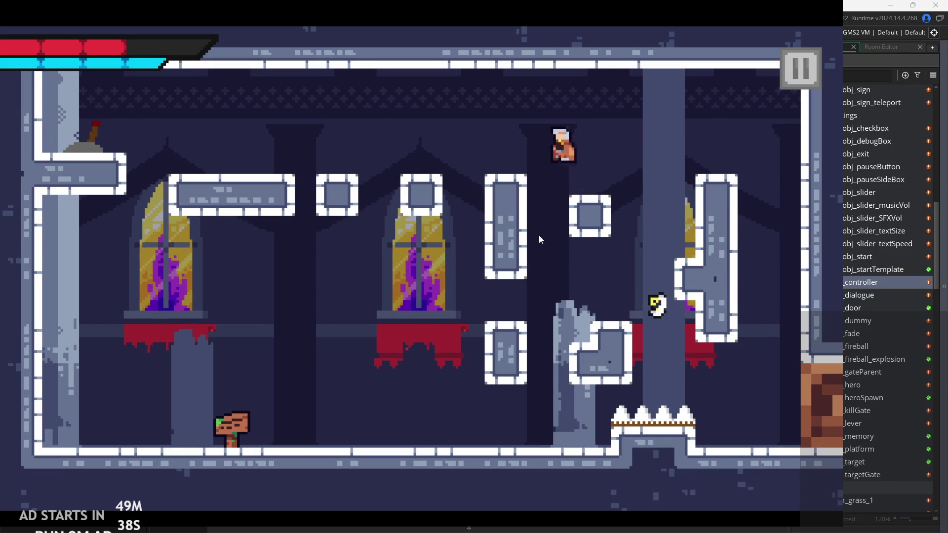
{"action": "key", "text": "Left"}
{"action": "key", "text": "space"}
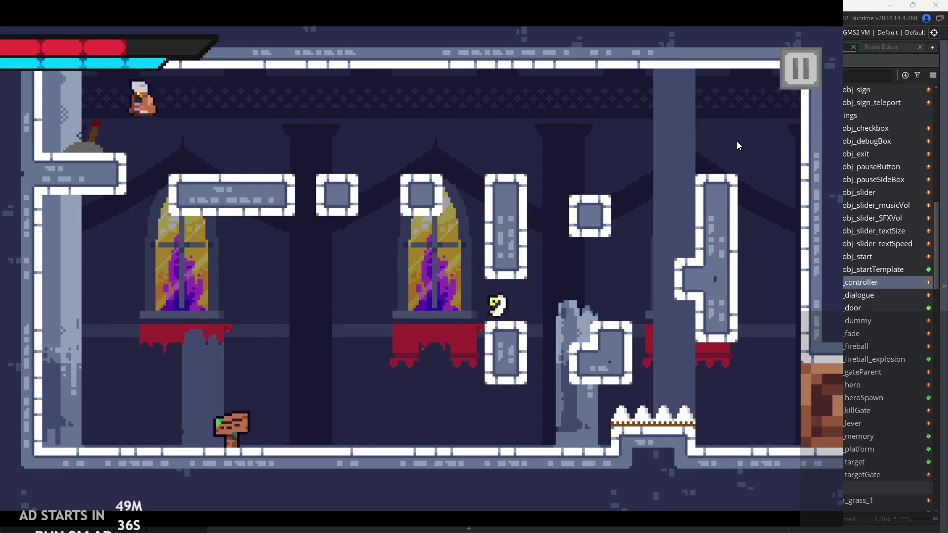
{"action": "key", "text": "Right"}
{"action": "key", "text": "space"}
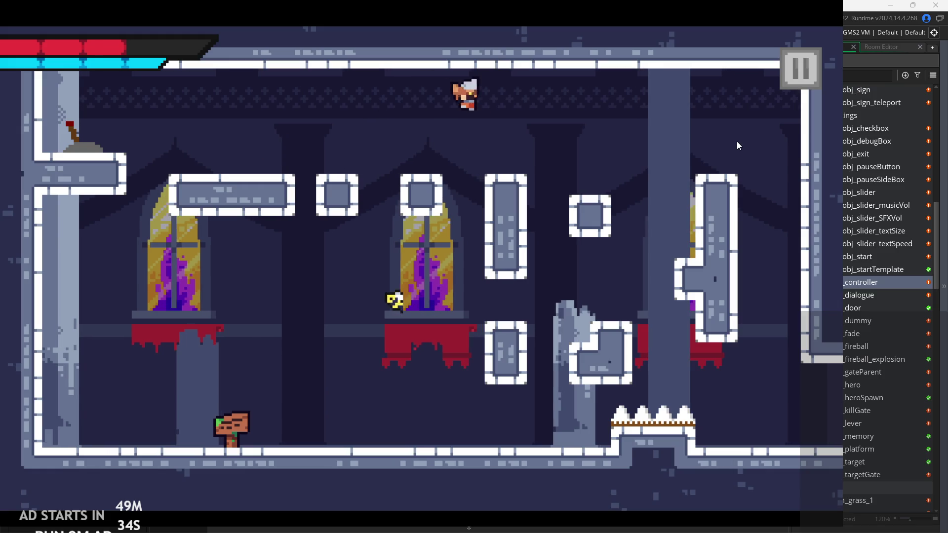
{"action": "key", "text": "space"}
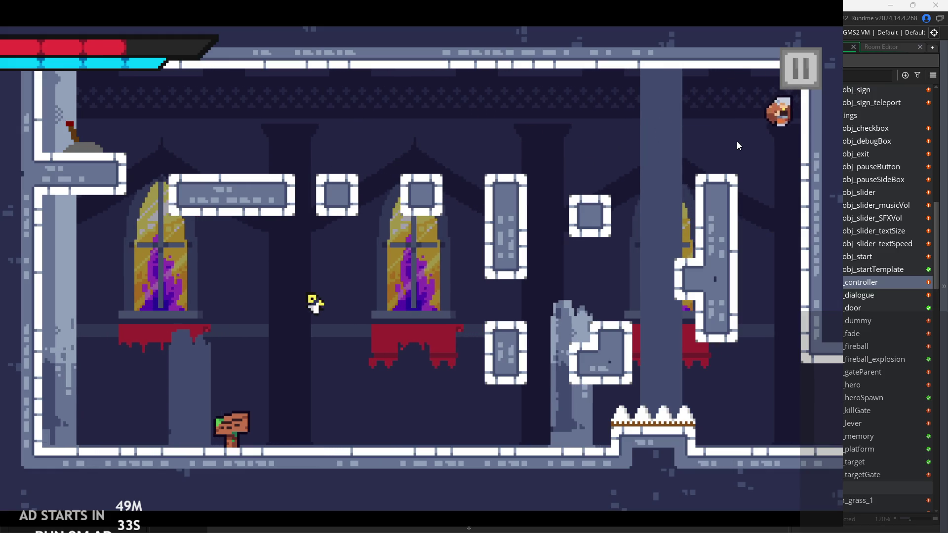
{"action": "key", "text": "Right"}
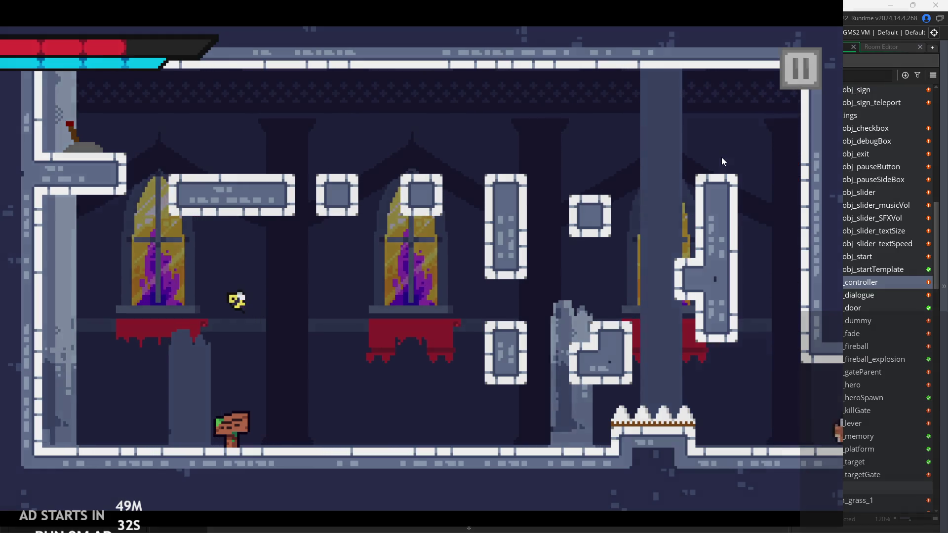
{"action": "key", "text": "Right"}
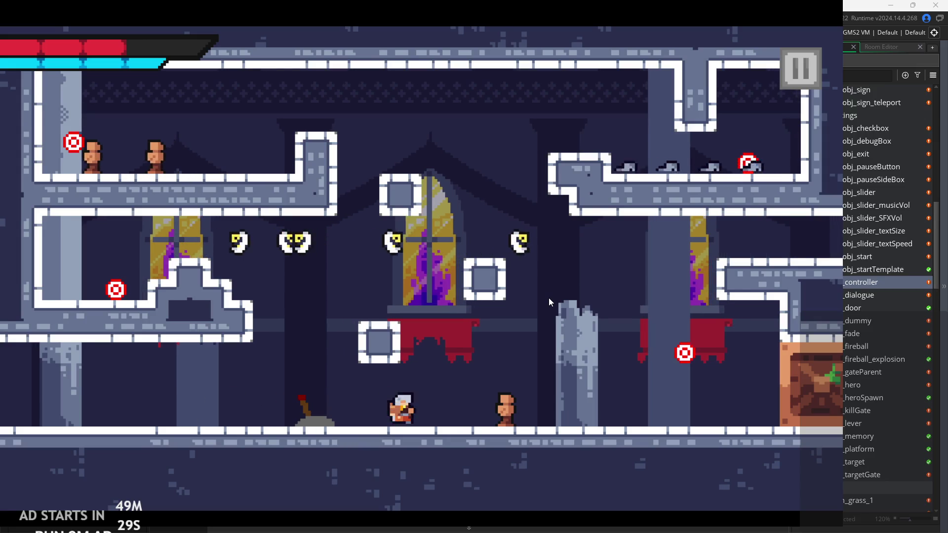
- Strike the training dummy and climb the platforms across to the upper-right ledge
{"action": "key", "text": "x"}
{"action": "key", "text": "Left"}
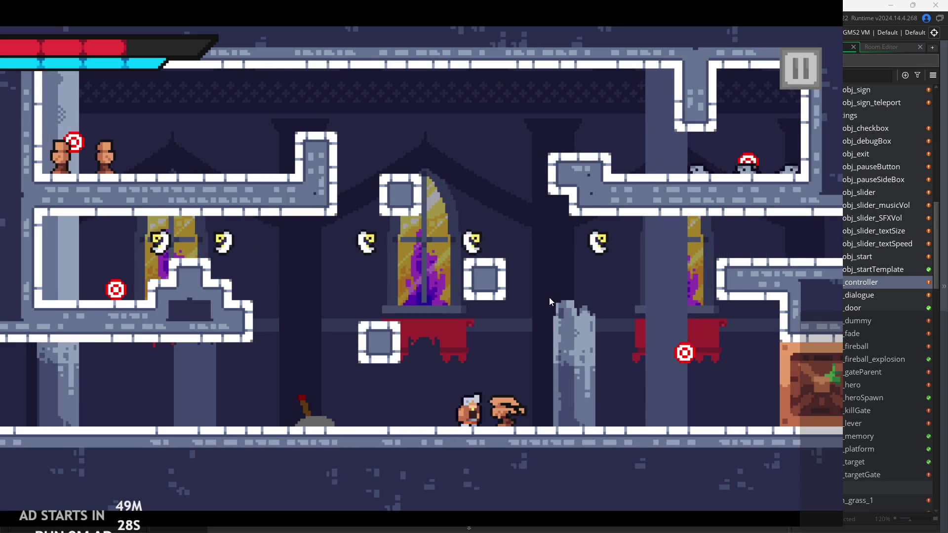
{"action": "key", "text": "space"}
{"action": "key", "text": "space"}
{"action": "key", "text": "Right"}
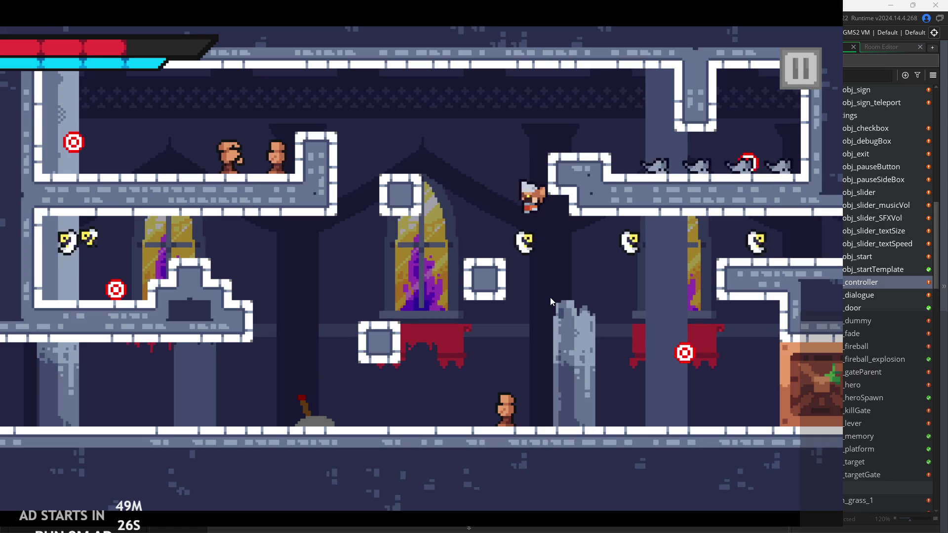
{"action": "key", "text": "space"}
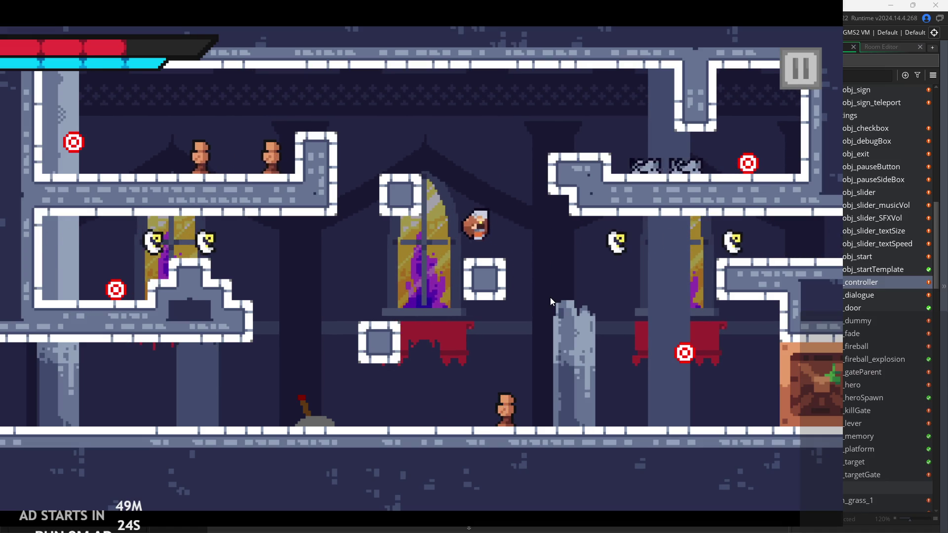
{"action": "key", "text": "Left"}
{"action": "key", "text": "space"}
{"action": "key", "text": "Left"}
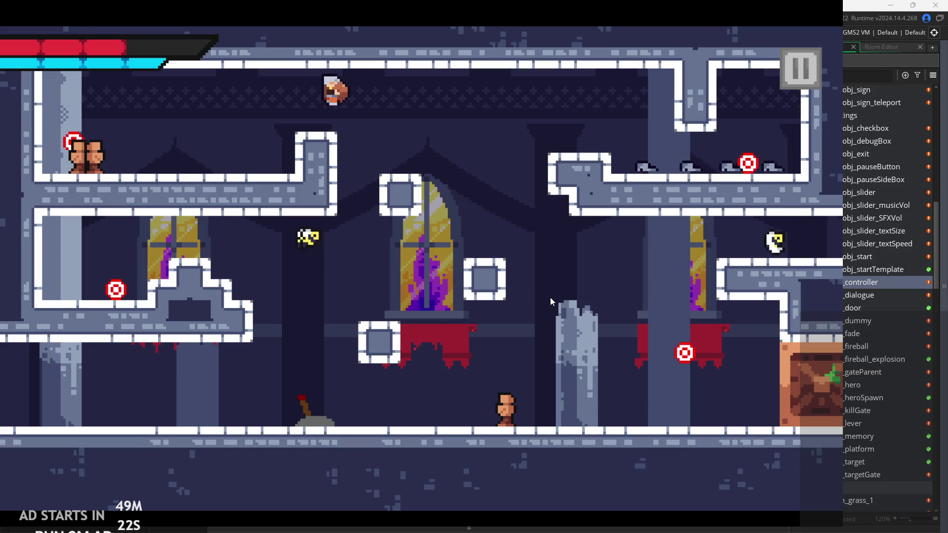
{"action": "key", "text": "space"}
{"action": "key", "text": "Left"}
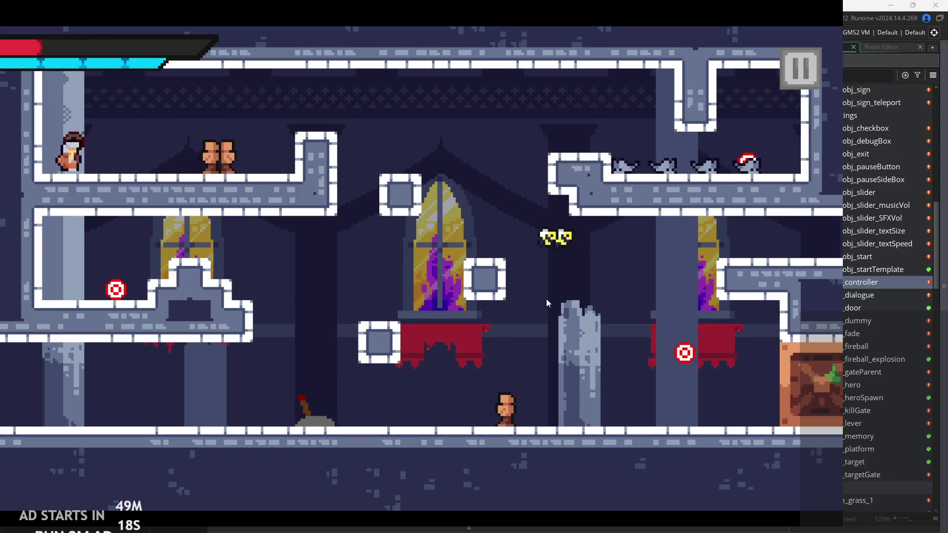
{"action": "key", "text": "space"}
{"action": "key", "text": "Right"}
{"action": "key", "text": "space"}
{"action": "key", "text": "Right"}
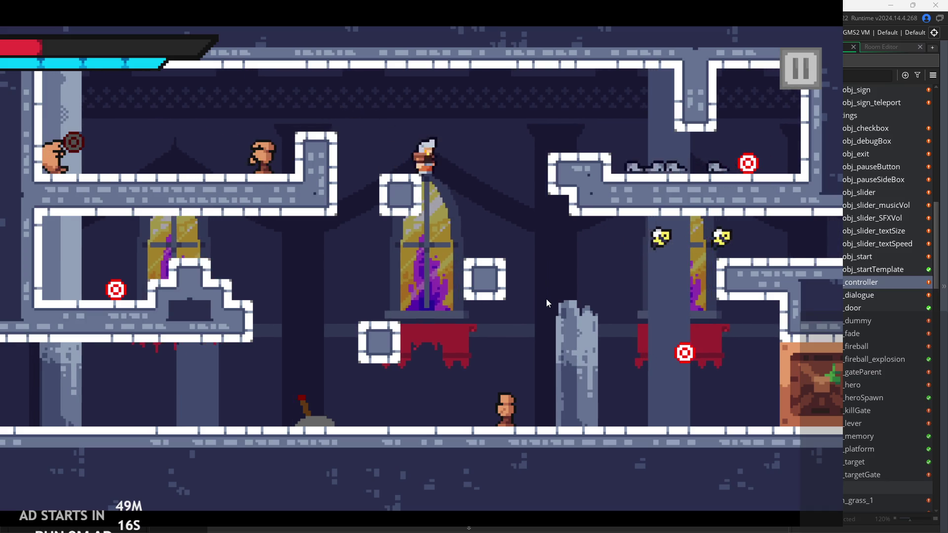
{"action": "key", "text": "space"}
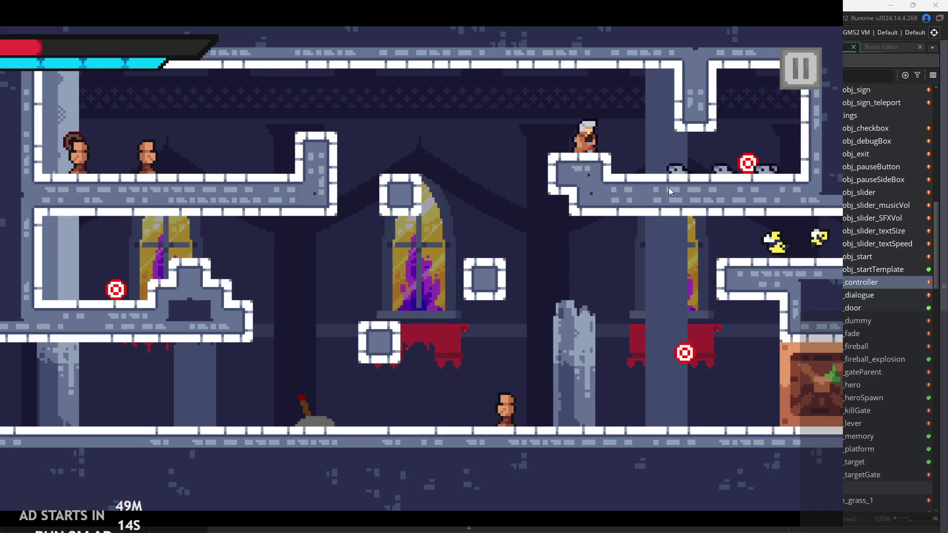
- Attack the ledge enemies, hit the lever, and play on until the hero dies, then pause into settings
{"action": "key", "text": "Right"}
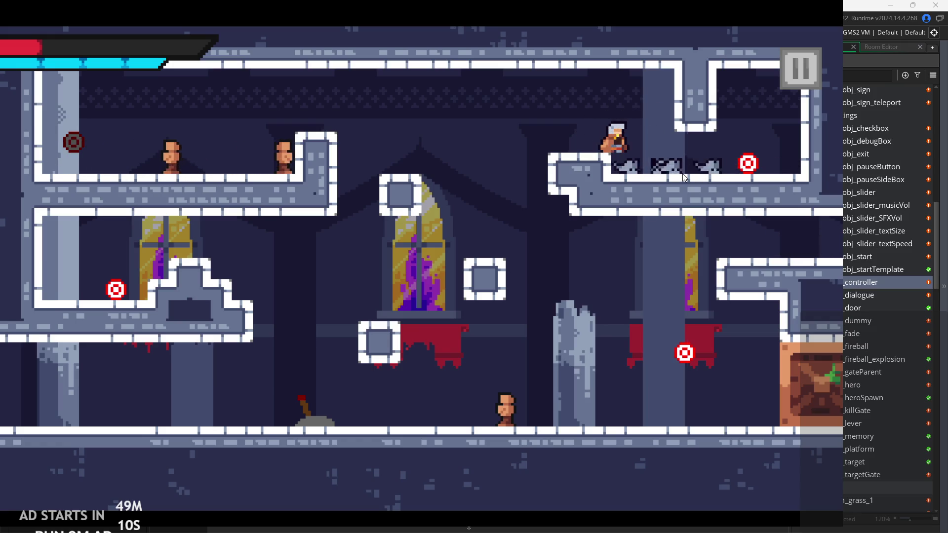
{"action": "key", "text": "Right"}
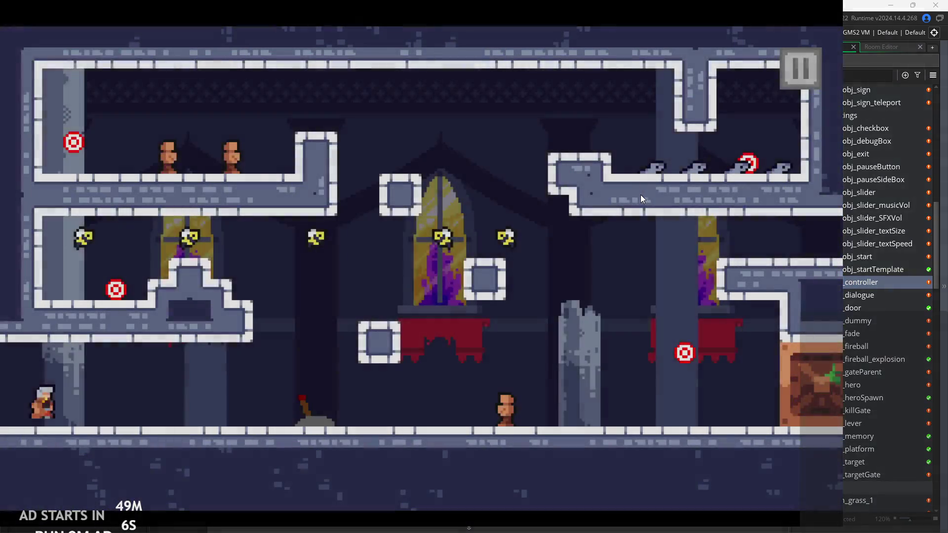
{"action": "key", "text": "Right"}
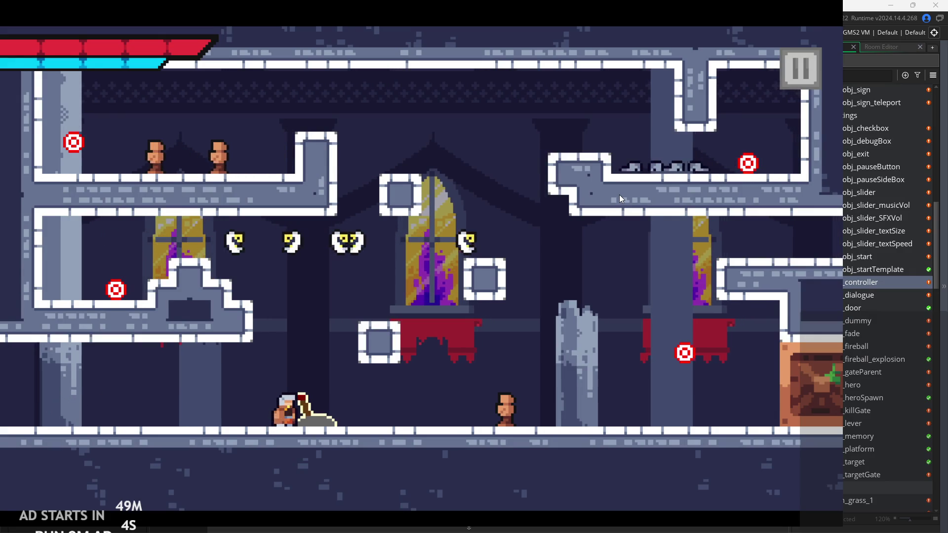
{"action": "key", "text": "Left"}
{"action": "key", "text": "Left"}
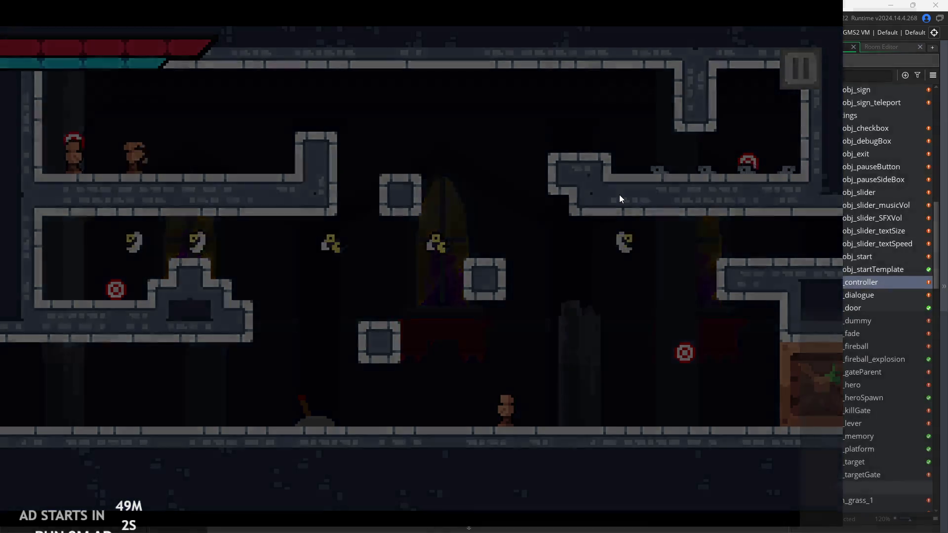
{"action": "key", "text": "Right"}
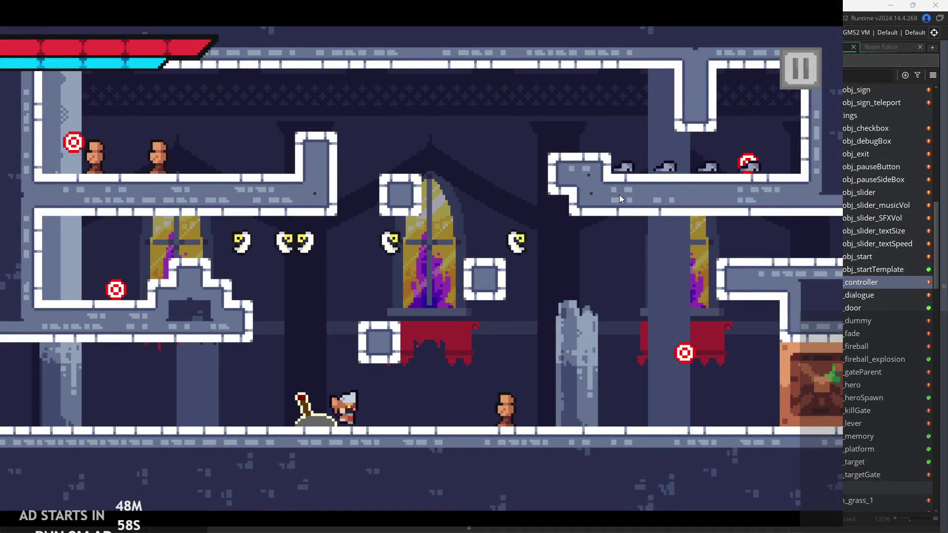
{"action": "key", "text": "Left"}
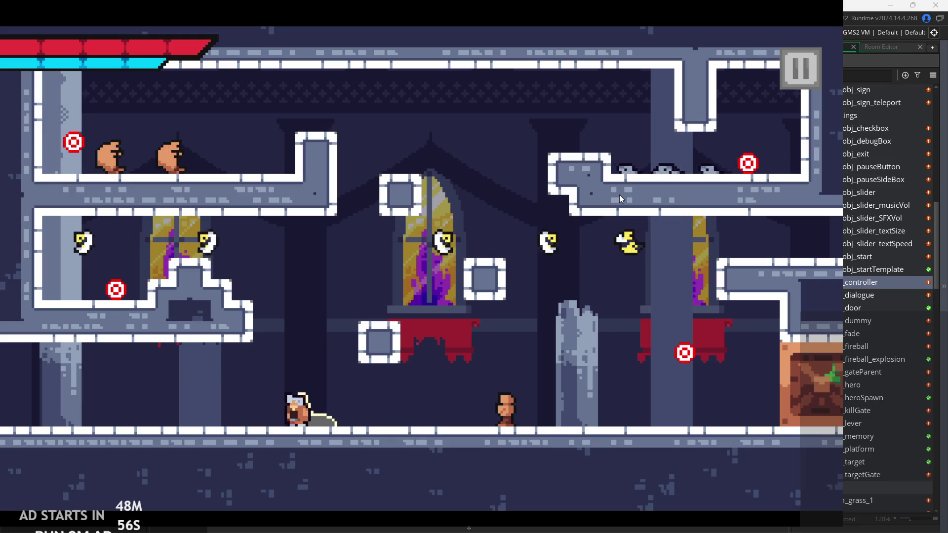
{"action": "key", "text": "space"}
{"action": "key", "text": "Right"}
{"action": "key", "text": "space"}
{"action": "key", "text": "Left"}
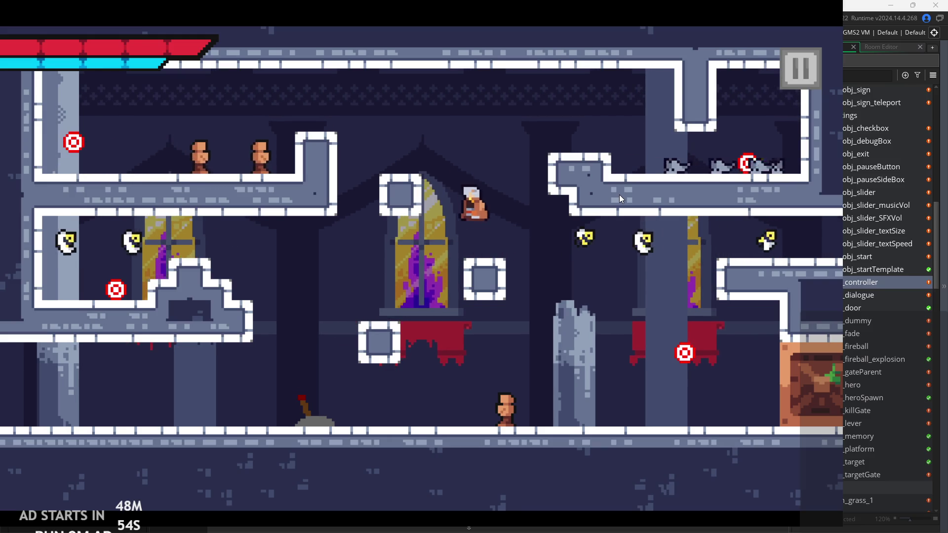
{"action": "key", "text": "Left"}
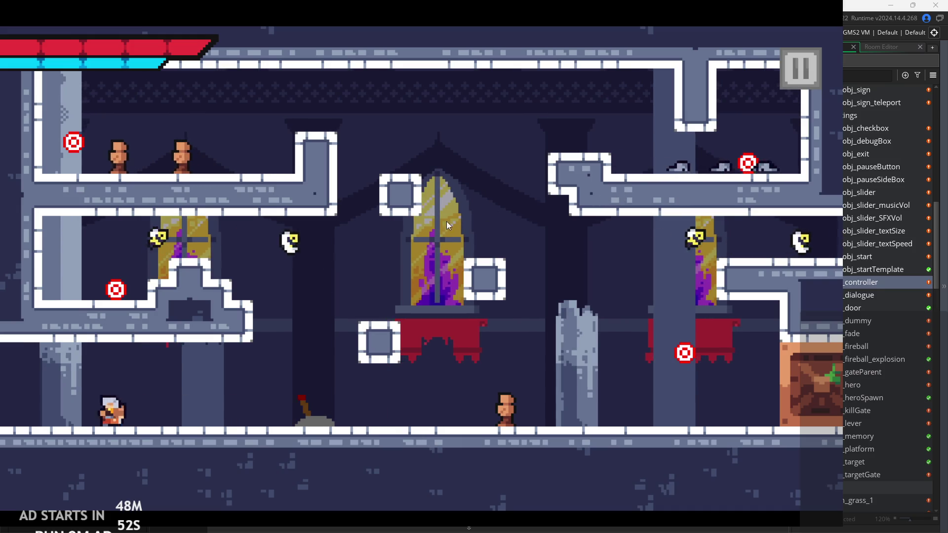
{"action": "key", "text": "Right"}
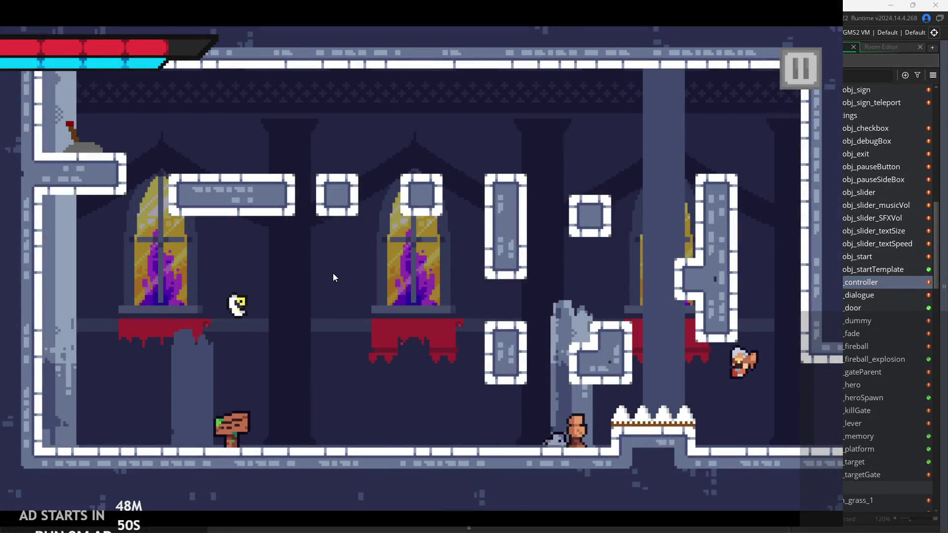
{"action": "key", "text": "Right"}
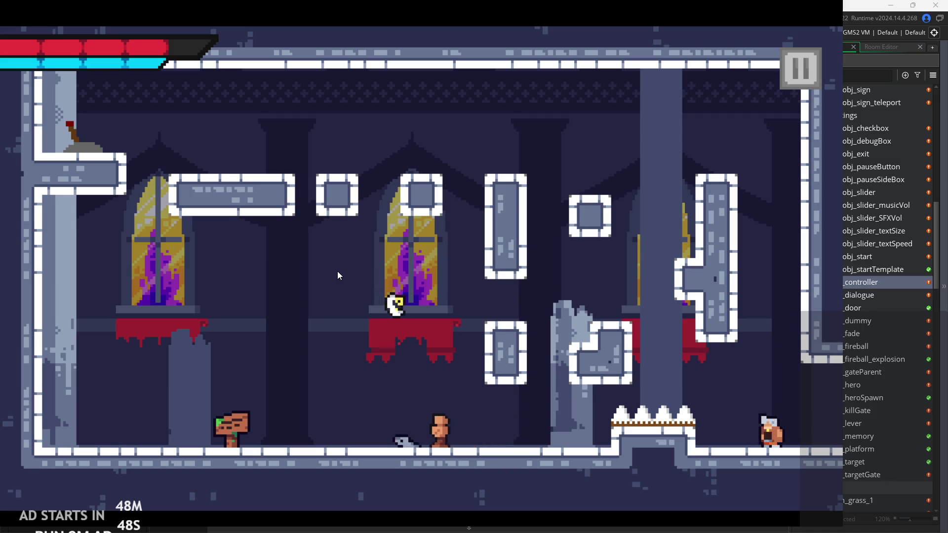
{"action": "key", "text": "Right"}
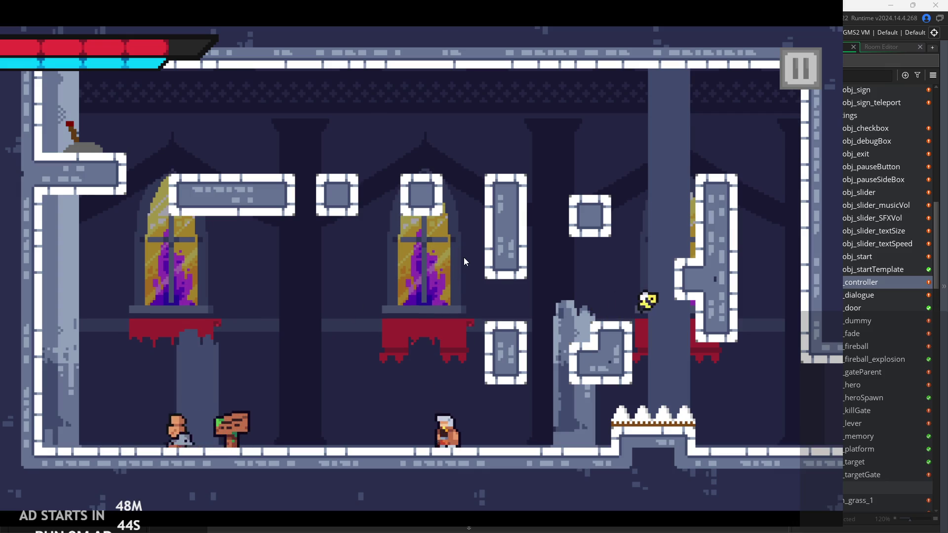
{"action": "key", "text": "Left"}
{"action": "key", "text": "Left"}
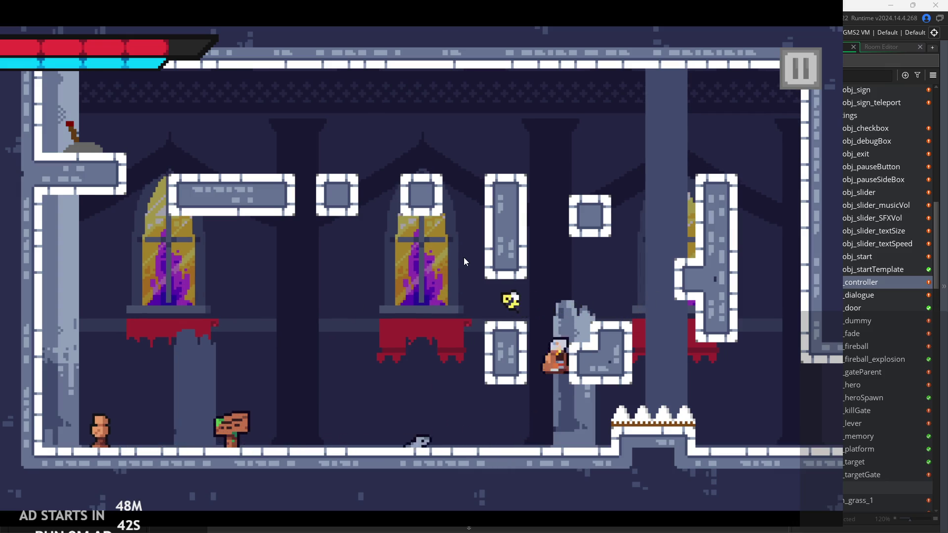
{"action": "key", "text": "Left"}
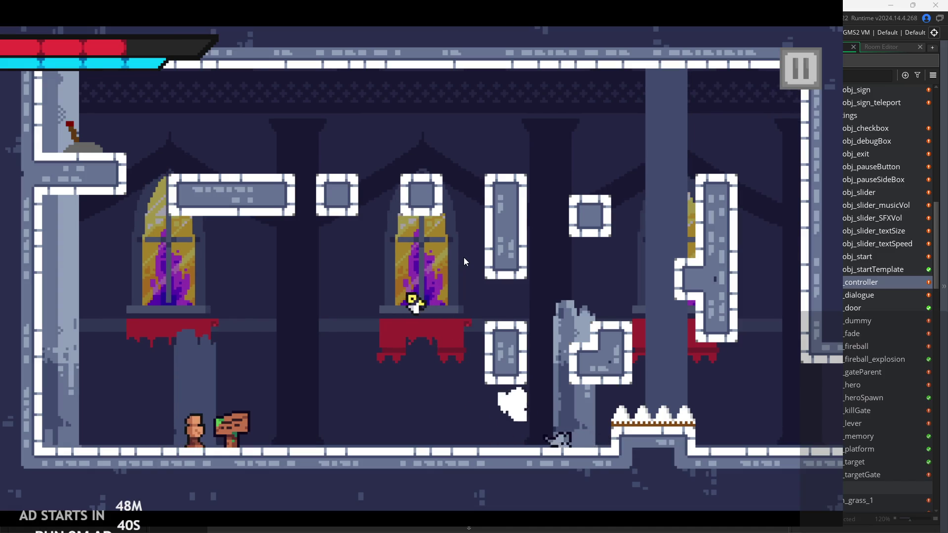
{"action": "key", "text": "Left"}
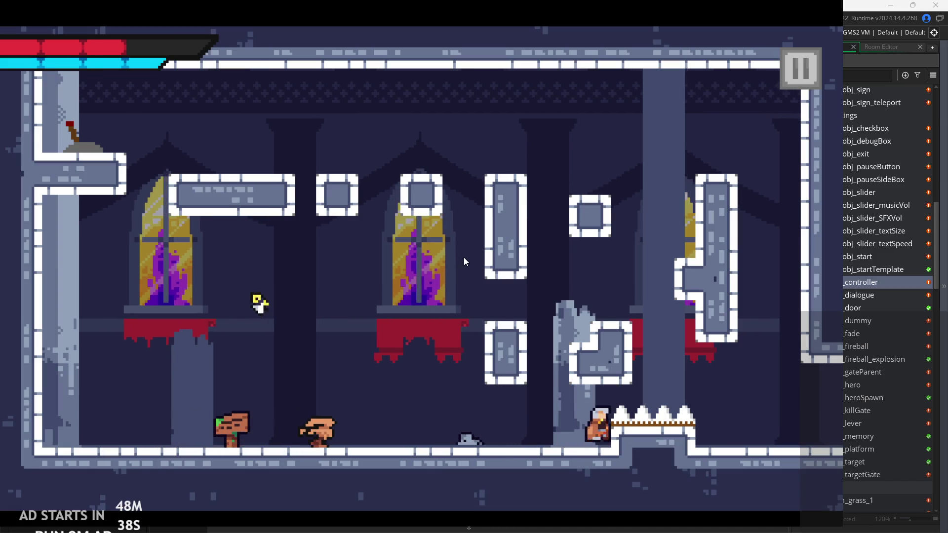
{"action": "key", "text": "Left"}
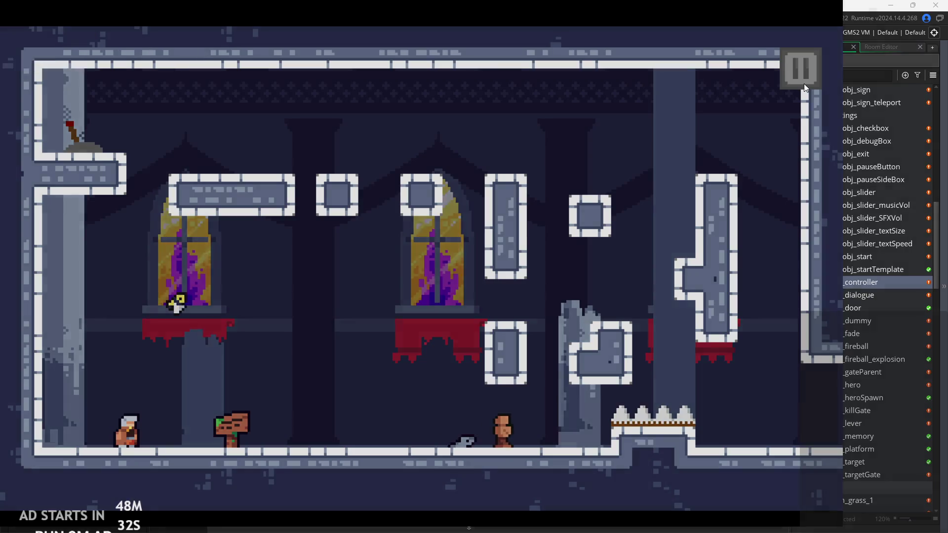
{"action": "left_click", "coordinate": [804, 83]}
- Close the running game and open obj_controller's Step event code
{"action": "left_click", "coordinate": [760, 474]}
{"action": "left_click", "coordinate": [860, 264]}
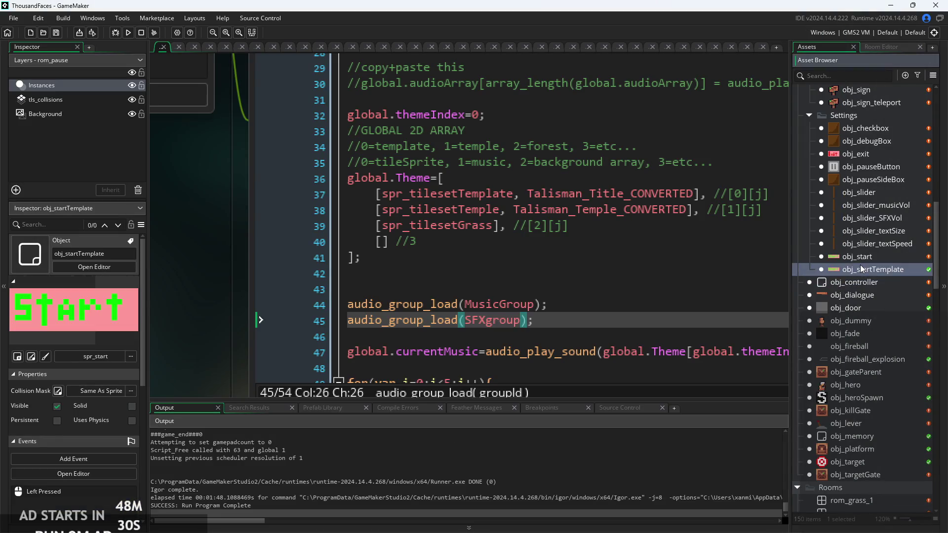
{"action": "scroll", "coordinate": [860, 264], "scroll_direction": "down", "scroll_amount": 2}
{"action": "scroll", "coordinate": [859, 265], "scroll_direction": "down", "scroll_amount": 2}
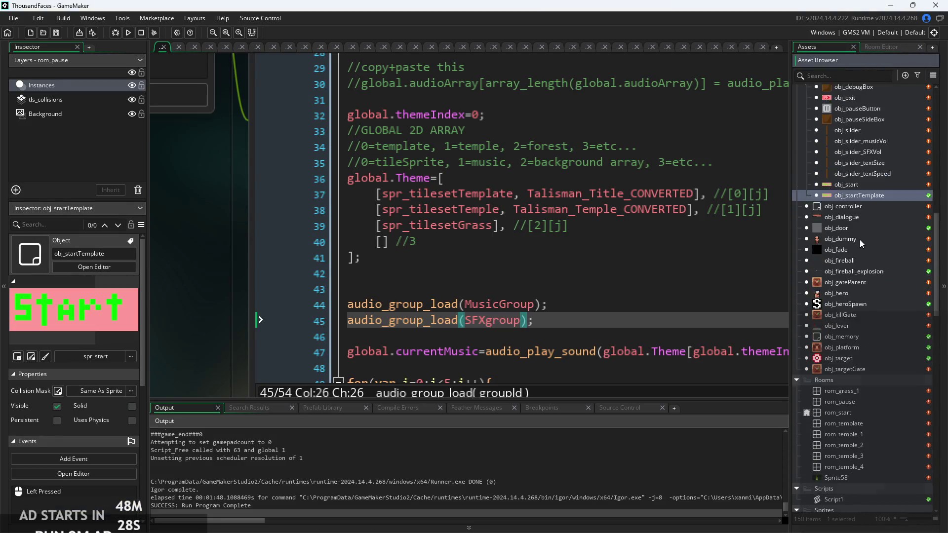
{"action": "double_click", "coordinate": [842, 227]}
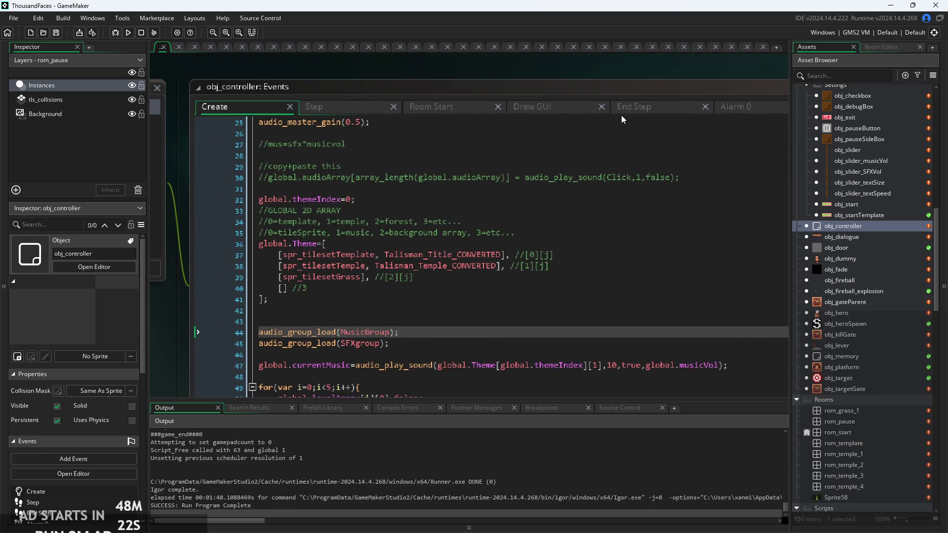
{"action": "left_click", "coordinate": [311, 107]}
- Delete blank line 30 and append && !obj_hero.dead to the music-change condition on line 29
{"action": "scroll", "coordinate": [459, 302], "scroll_direction": "down", "scroll_amount": 2}
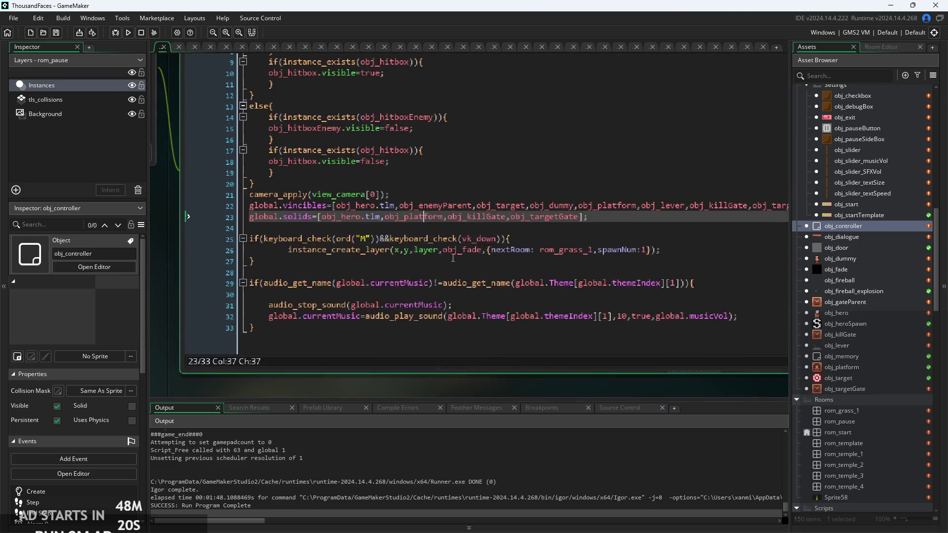
{"action": "scroll", "coordinate": [459, 302], "scroll_direction": "up", "scroll_amount": 3, "text": "ctrl"}
{"action": "left_click", "coordinate": [460, 302]}
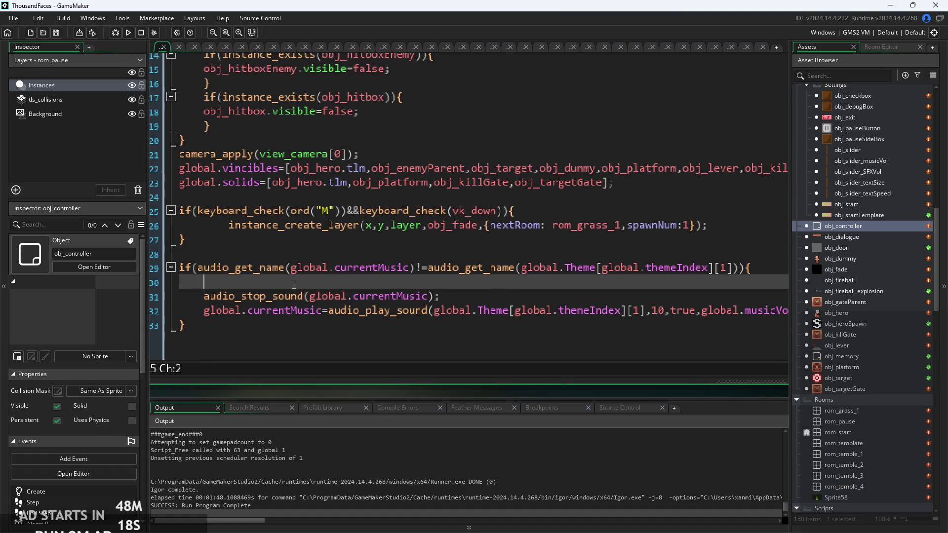
{"action": "key", "text": "BackSpace"}
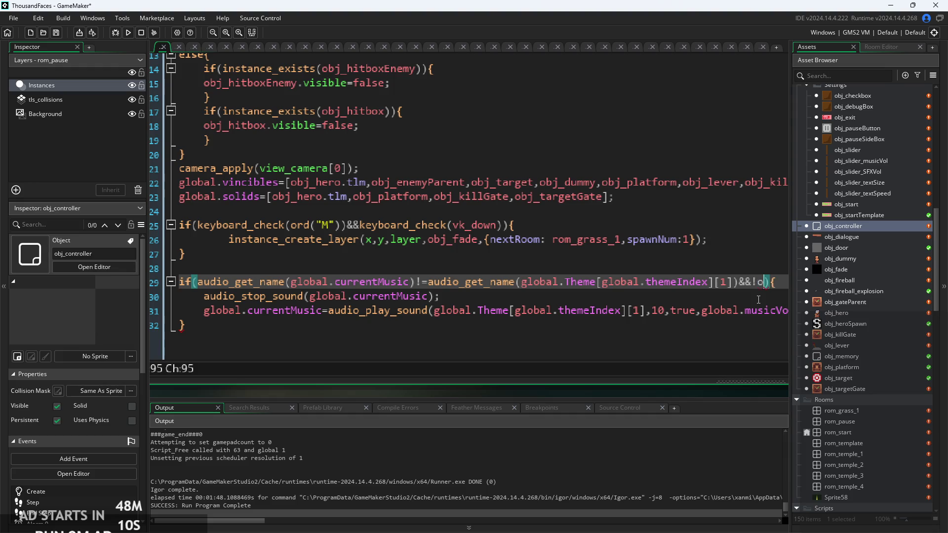
{"action": "type", "text": "bj+"}
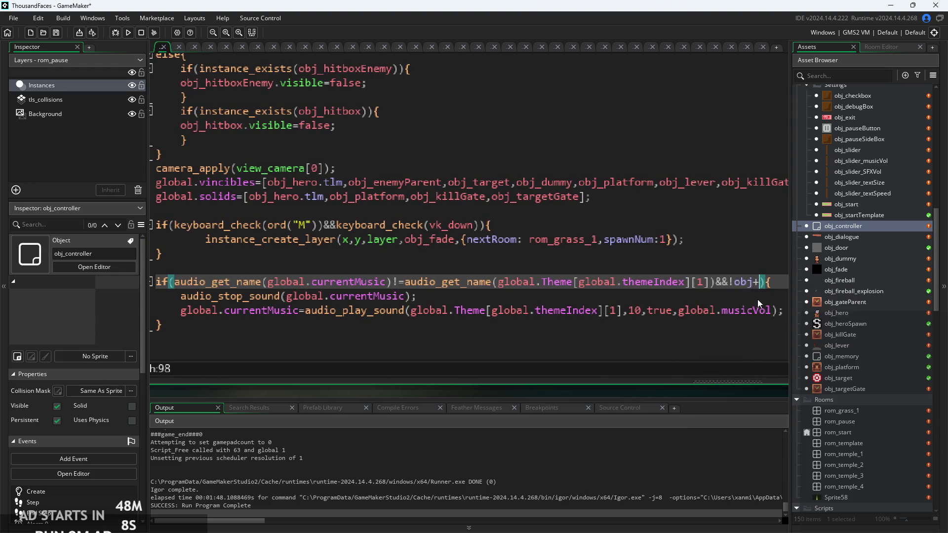
{"action": "type", "text": "her"}
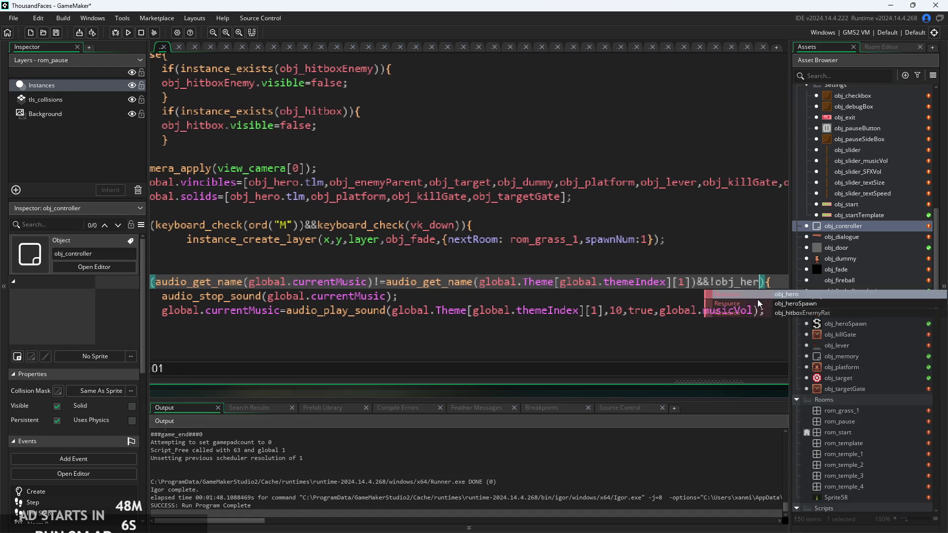
{"action": "type", "text": "o."}
{"action": "type", "text": "pa"}
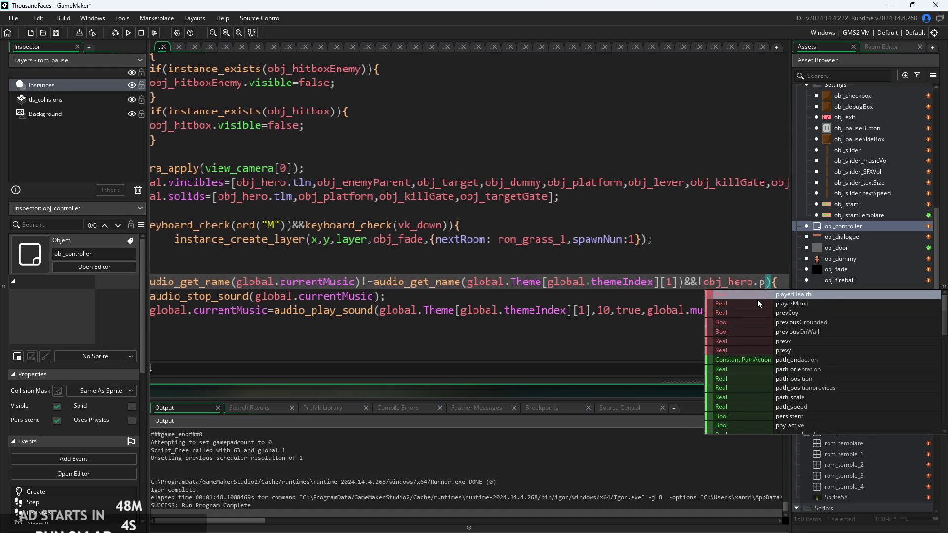
{"action": "key", "text": "BackSpace"}
{"action": "key", "text": "BackSpace"}
{"action": "type", "text": "dead"}
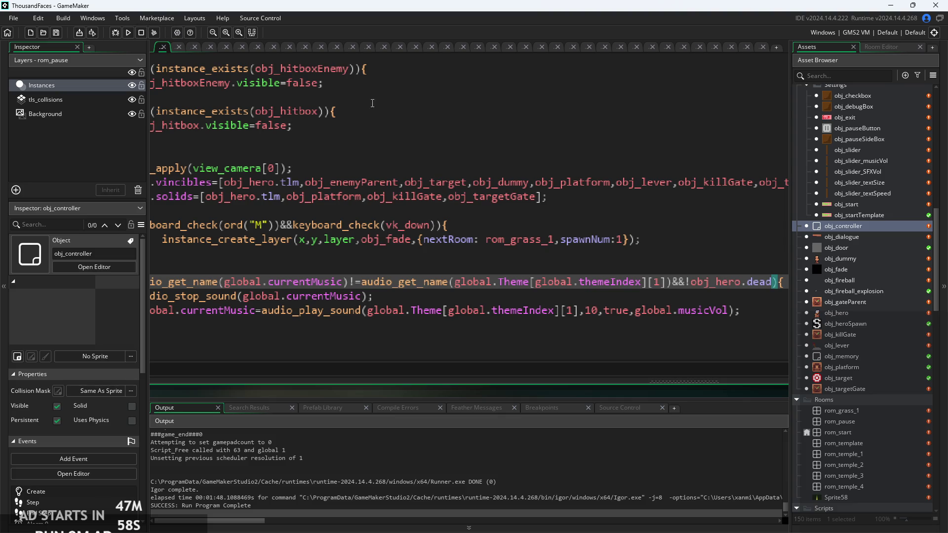
{"action": "scroll", "coordinate": [672, 283], "scroll_direction": "down", "scroll_amount": 3, "text": "ctrl"}
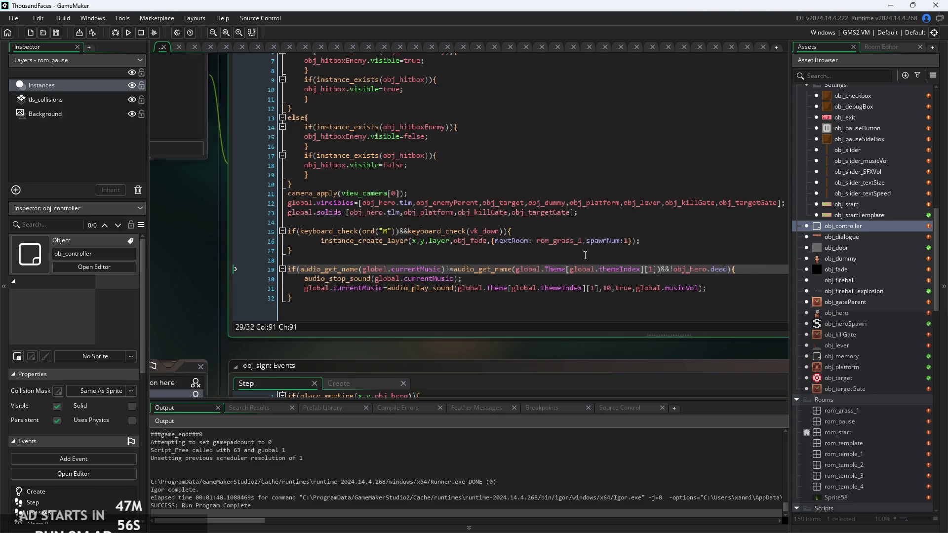
- Rebuild and launch the game, start from the title screen, and run the hero right
{"action": "left_click", "coordinate": [126, 33]}
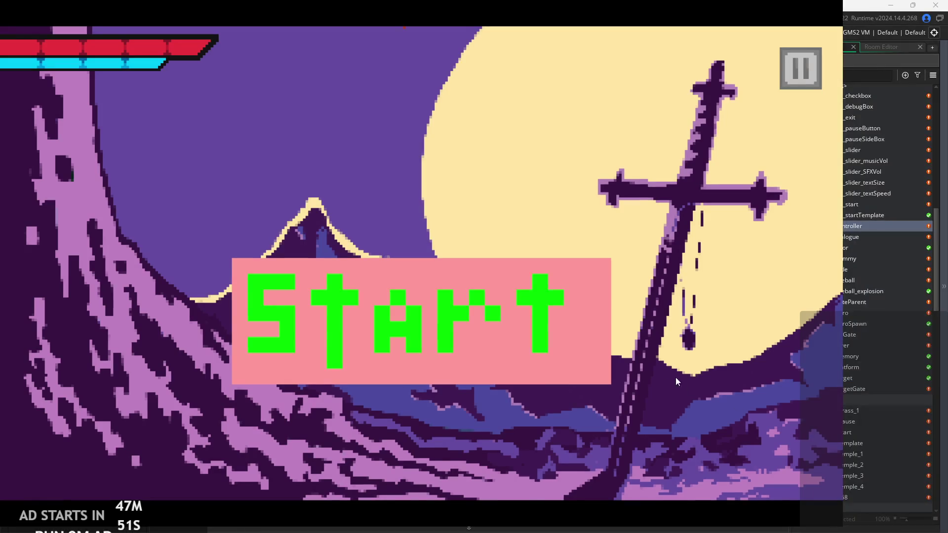
{"action": "left_click", "coordinate": [497, 314]}
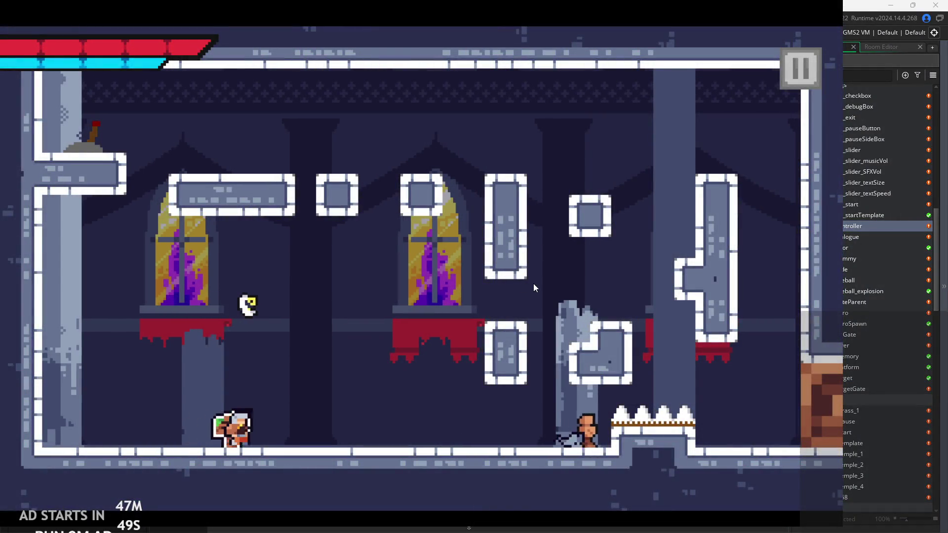
{"action": "key", "text": "Right"}
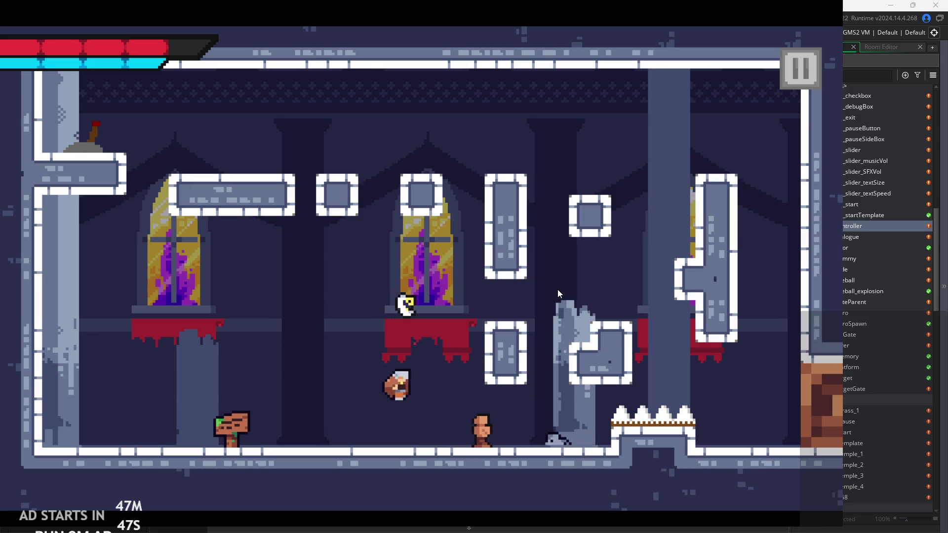
{"action": "key", "text": "Right"}
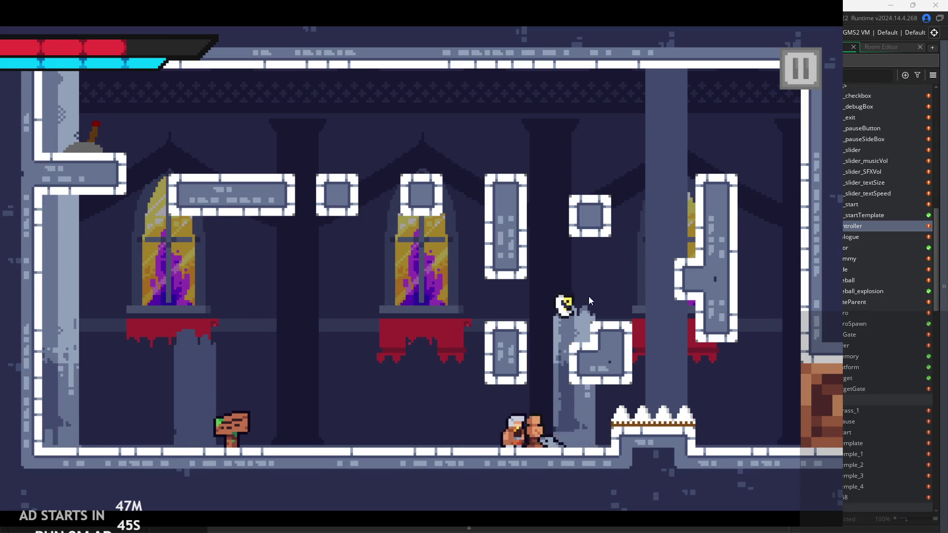
- Briefly open and close the pause menu, then let the hero die to the enemies and respawn
{"action": "left_click", "coordinate": [801, 86]}
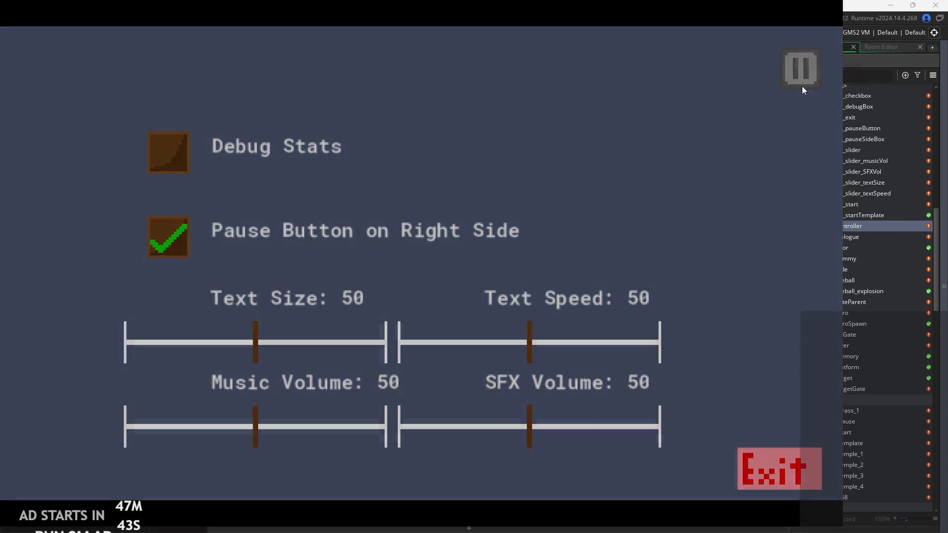
{"action": "left_click", "coordinate": [801, 87]}
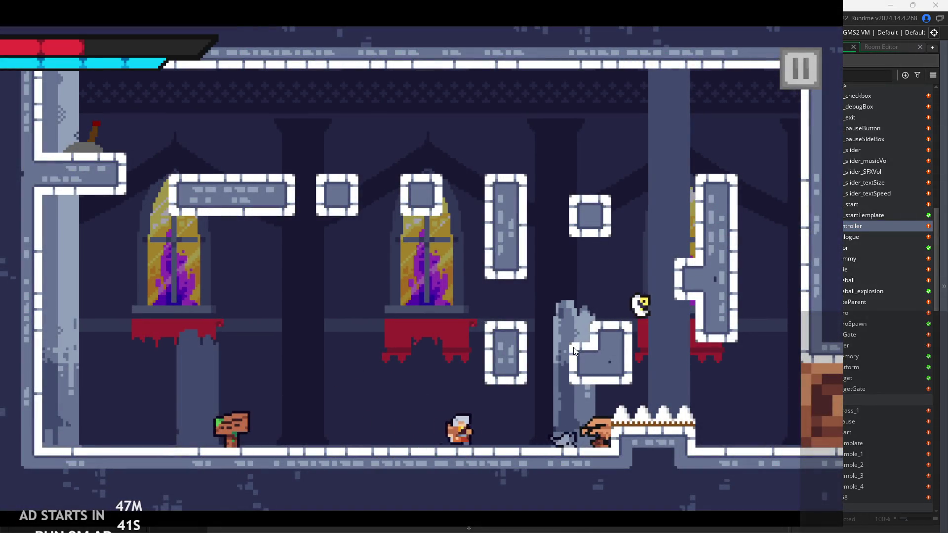
{"action": "key", "text": "Right"}
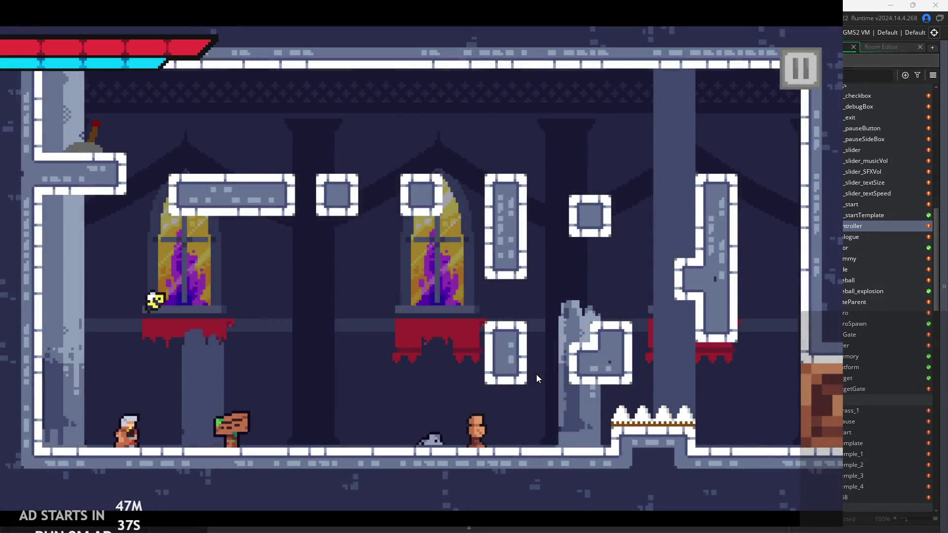
{"action": "key", "text": "Right"}
{"action": "key", "text": "Right"}
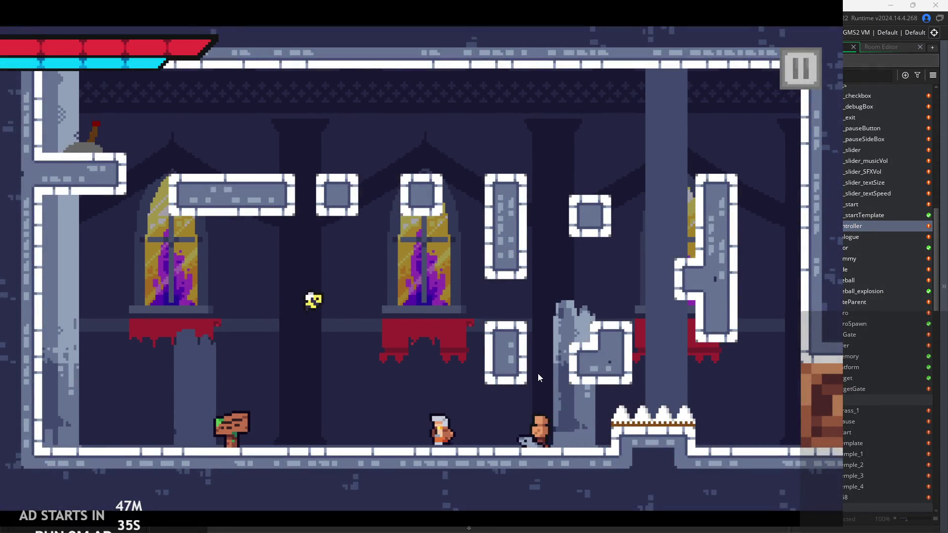
{"action": "key", "text": "Right"}
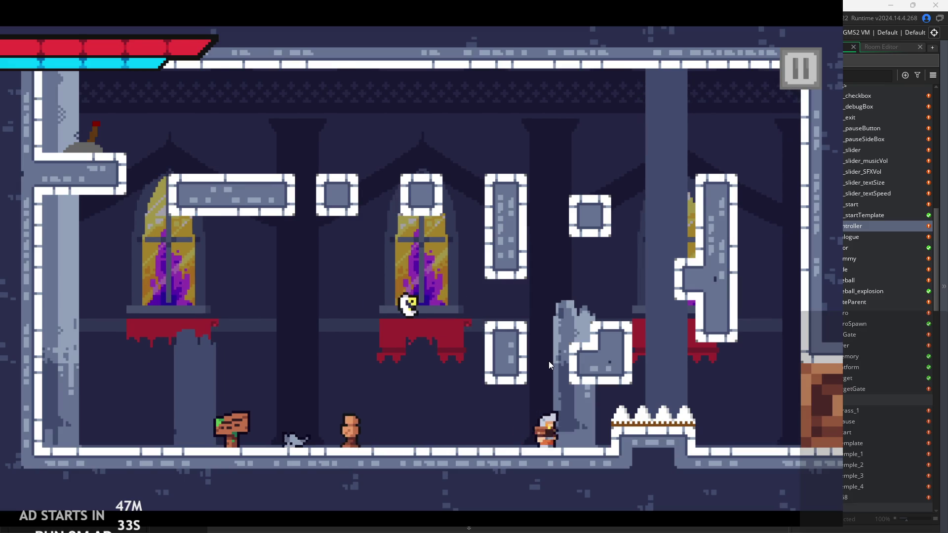
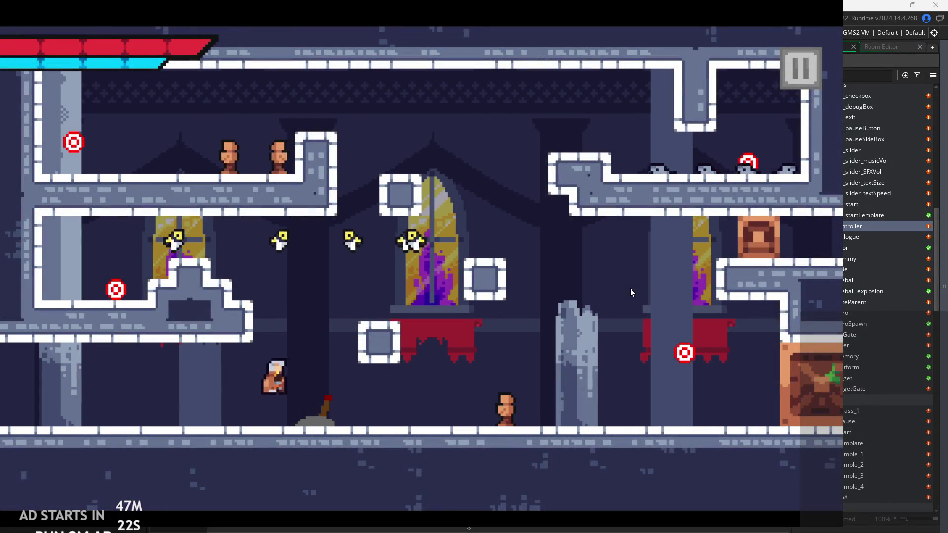
- Pause the running test game and exit back to the obj_controller code in the IDE
{"action": "left_click", "coordinate": [792, 82]}
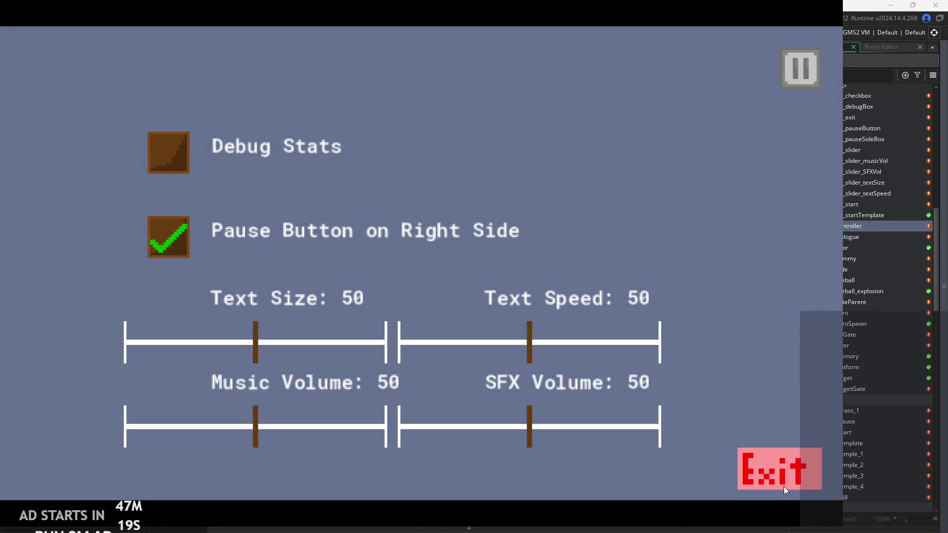
{"action": "left_click", "coordinate": [783, 486]}
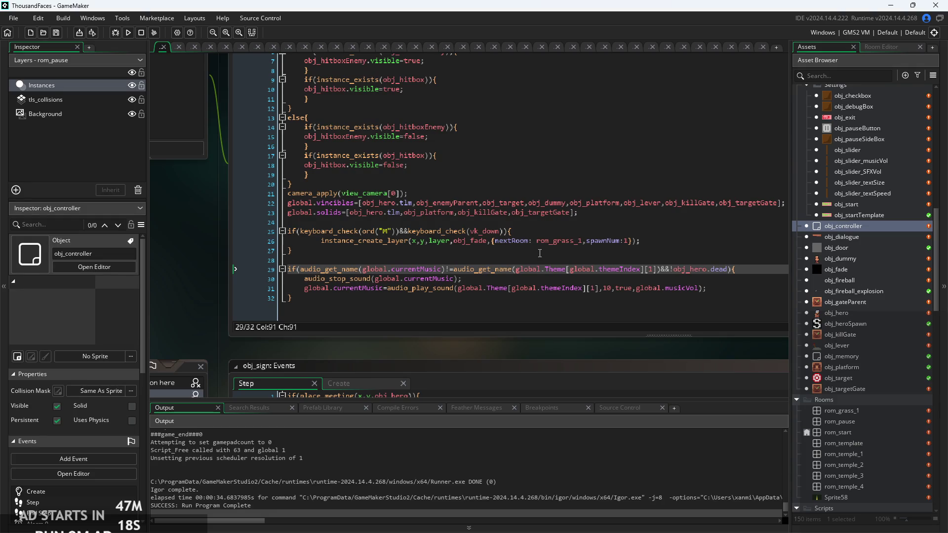
- Append an empty if(global.paused){ } else{ } block to the end of the Step event
{"action": "scroll", "coordinate": [539, 253], "scroll_direction": "down", "scroll_amount": 2}
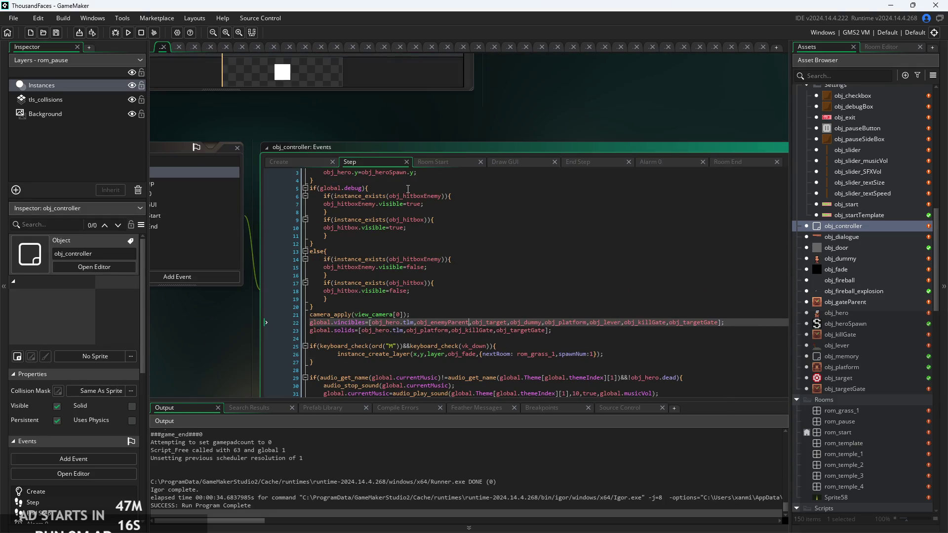
{"action": "scroll", "coordinate": [407, 189], "scroll_direction": "up", "scroll_amount": 1}
{"action": "left_click", "coordinate": [453, 132]}
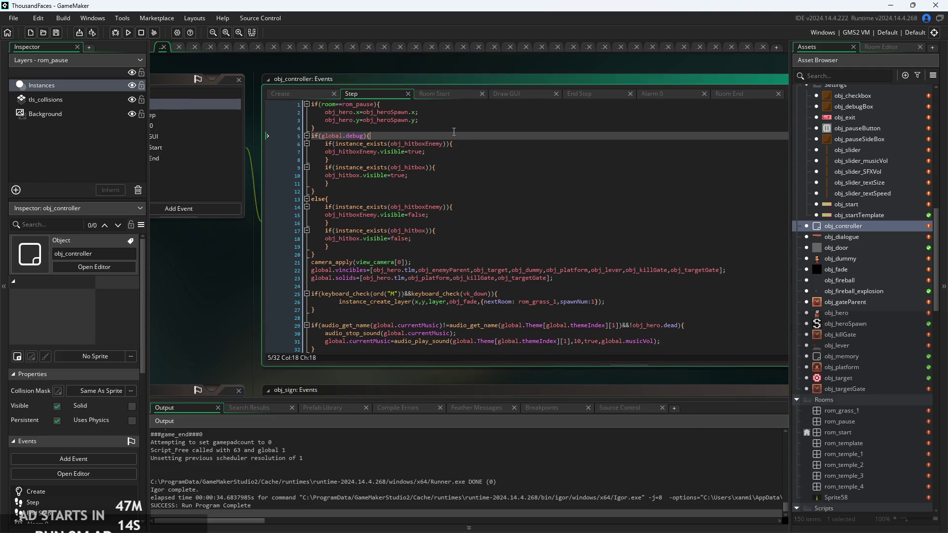
{"action": "scroll", "coordinate": [465, 234], "scroll_direction": "down", "scroll_amount": 1}
{"action": "left_click", "coordinate": [440, 343]}
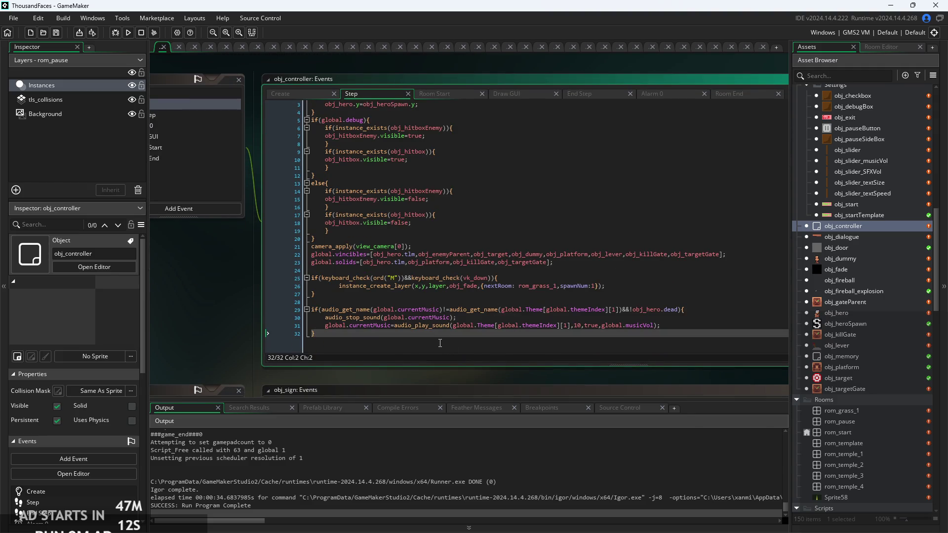
{"action": "key", "text": "Return"}
{"action": "key", "text": "Return"}
{"action": "type", "text": "if("}
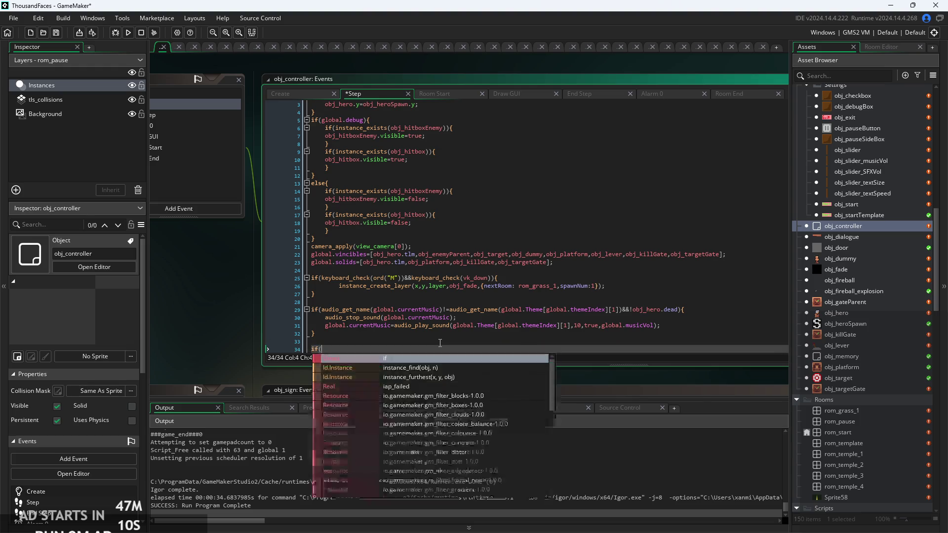
{"action": "scroll", "coordinate": [424, 340], "scroll_direction": "up", "scroll_amount": 2}
{"action": "scroll", "coordinate": [424, 339], "scroll_direction": "down", "scroll_amount": 3}
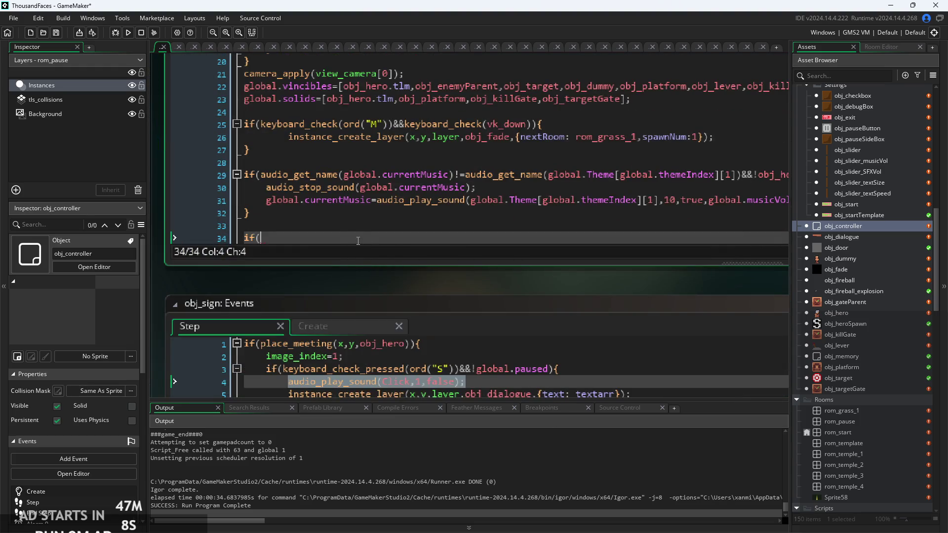
{"action": "type", "text": "glob"}
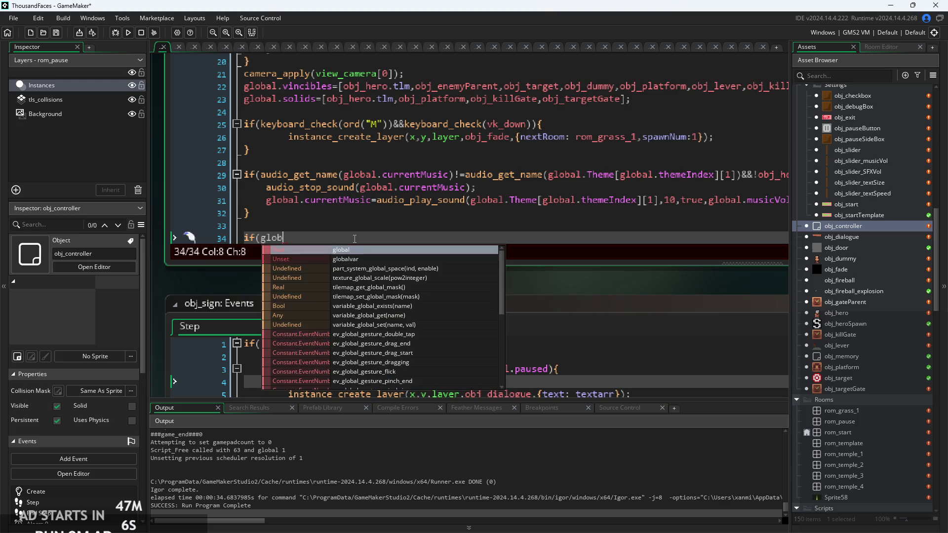
{"action": "type", "text": "al.paused){"}
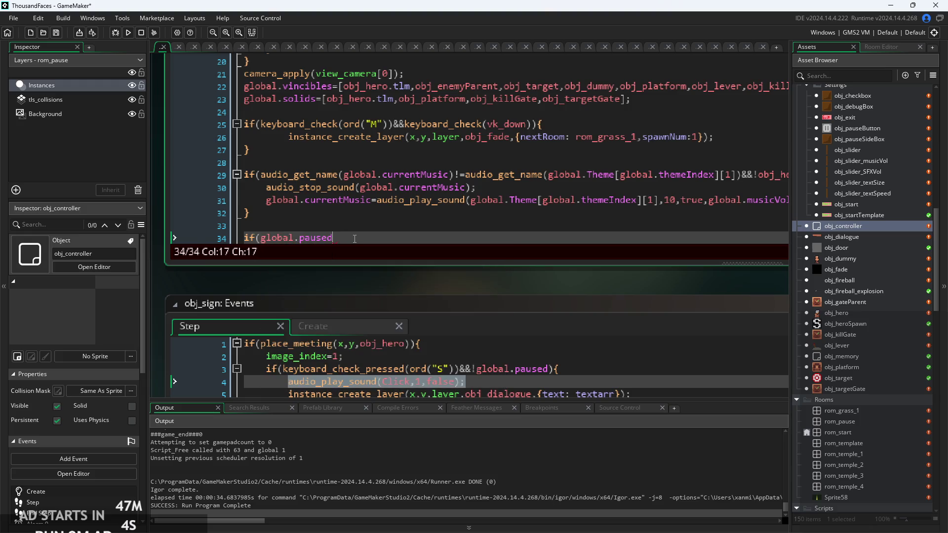
{"action": "key", "text": "Return"}
{"action": "key", "text": "Return"}
{"action": "type", "text": "}"}
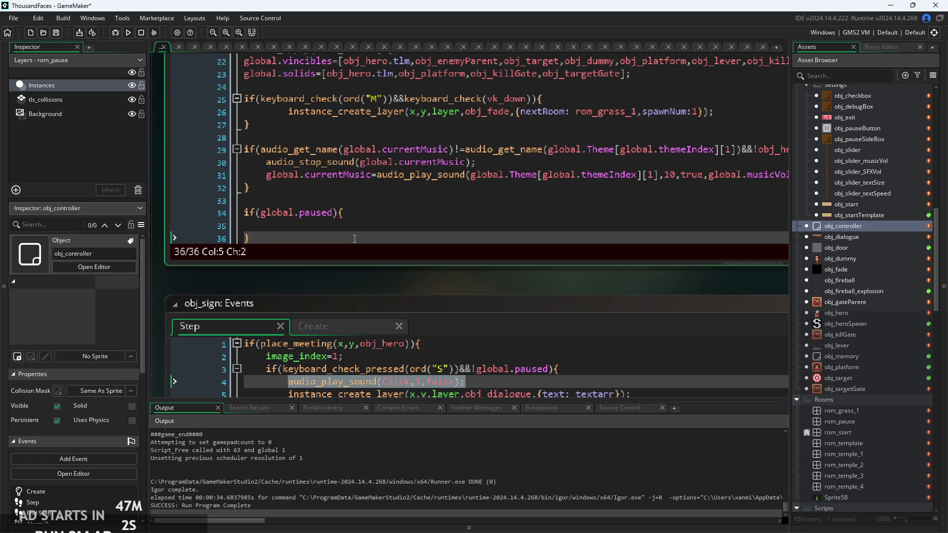
{"action": "key", "text": "Return"}
{"action": "type", "text": "else{"}
{"action": "key", "text": "Return"}
{"action": "key", "text": "Return"}
{"action": "type", "text": "}"}
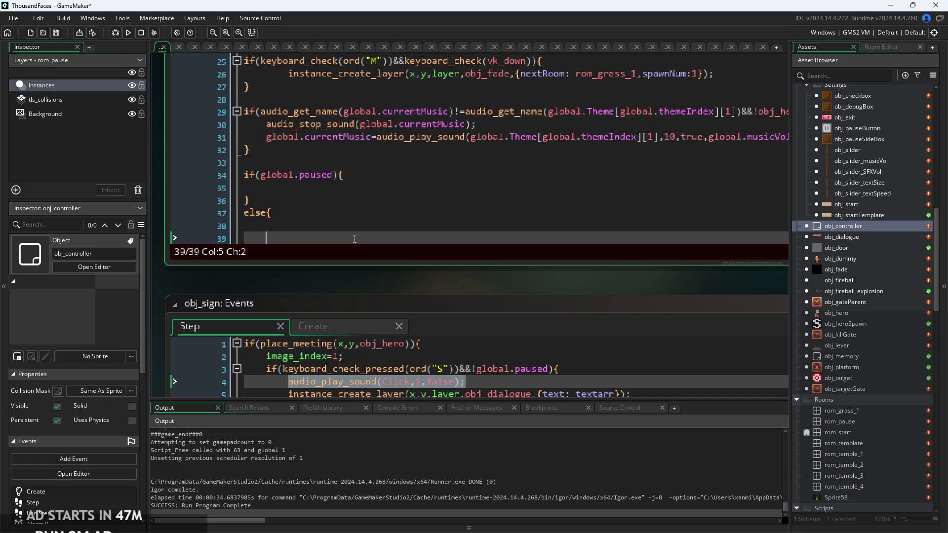
- Bring up obj_controller's Create event code
{"action": "left_click", "coordinate": [321, 211]}
{"action": "scroll", "coordinate": [321, 210], "scroll_direction": "down", "scroll_amount": 5}
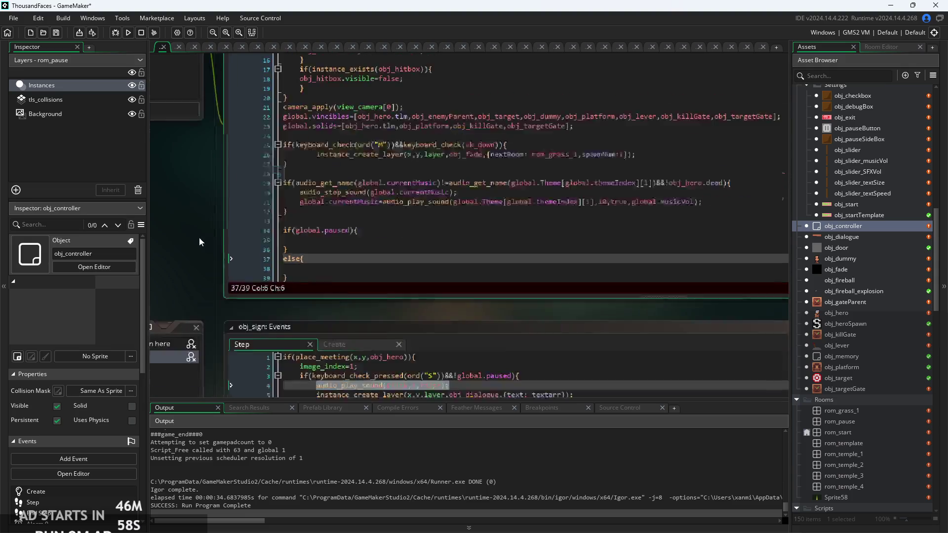
{"action": "left_click", "coordinate": [280, 121]}
{"action": "scroll", "coordinate": [380, 272], "scroll_direction": "up", "scroll_amount": 3}
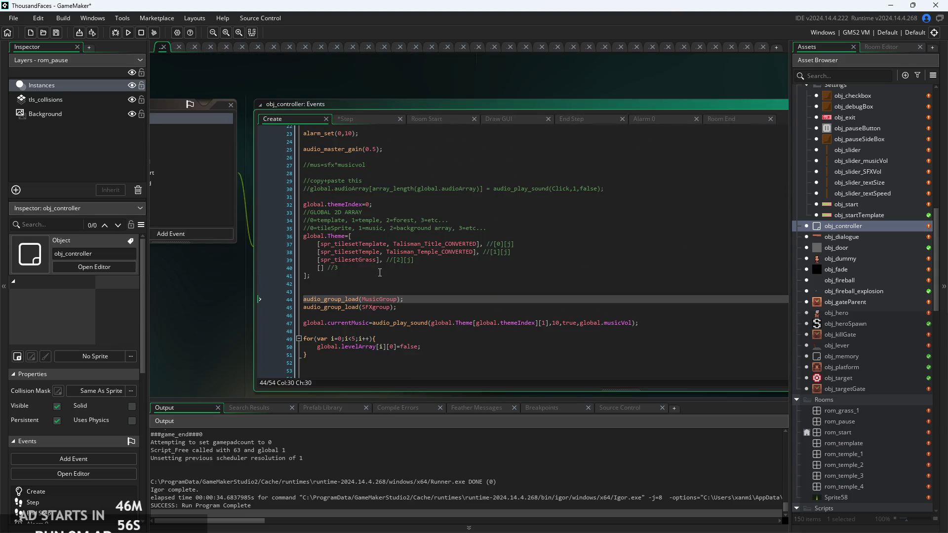
- Copy audio_master_gain(0.5); from the Create event into the Step event's else block
{"action": "scroll", "coordinate": [390, 197], "scroll_direction": "up", "scroll_amount": 2}
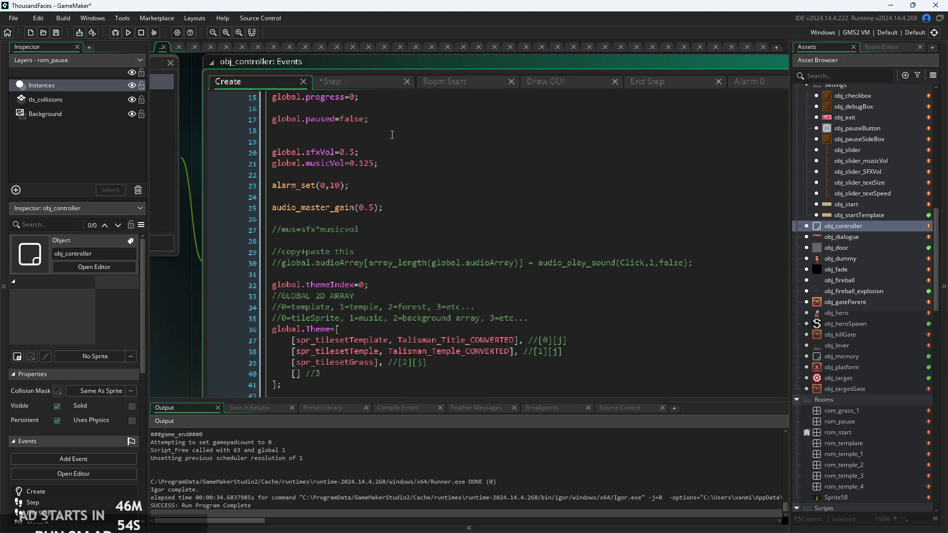
{"action": "left_click", "coordinate": [374, 81]}
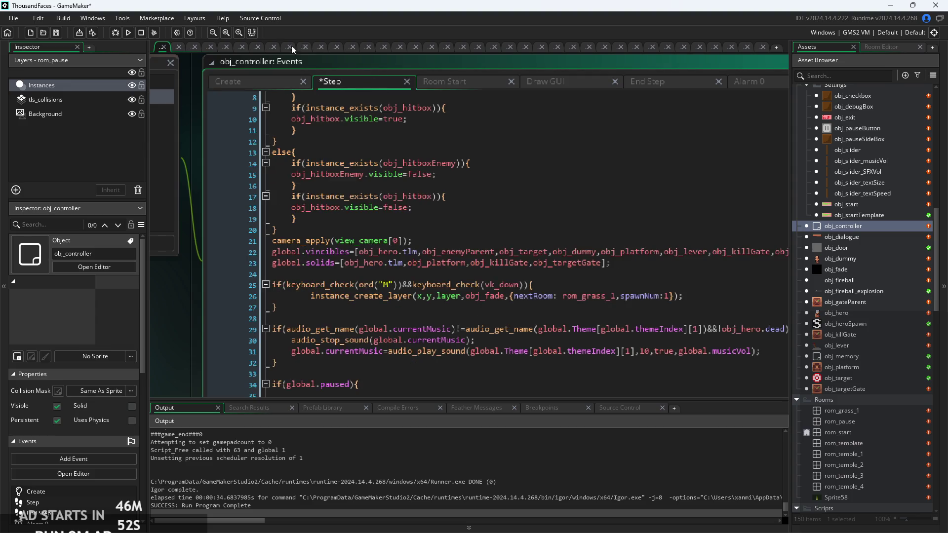
{"action": "left_click", "coordinate": [257, 82]}
{"action": "left_click", "coordinate": [228, 208]}
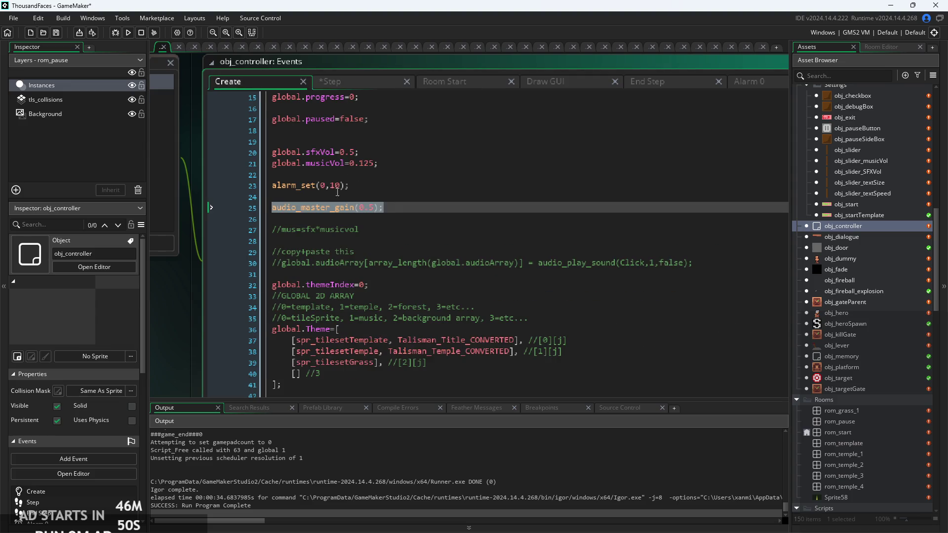
{"action": "left_click", "coordinate": [345, 81]}
{"action": "scroll", "coordinate": [335, 299], "scroll_direction": "down", "scroll_amount": 5}
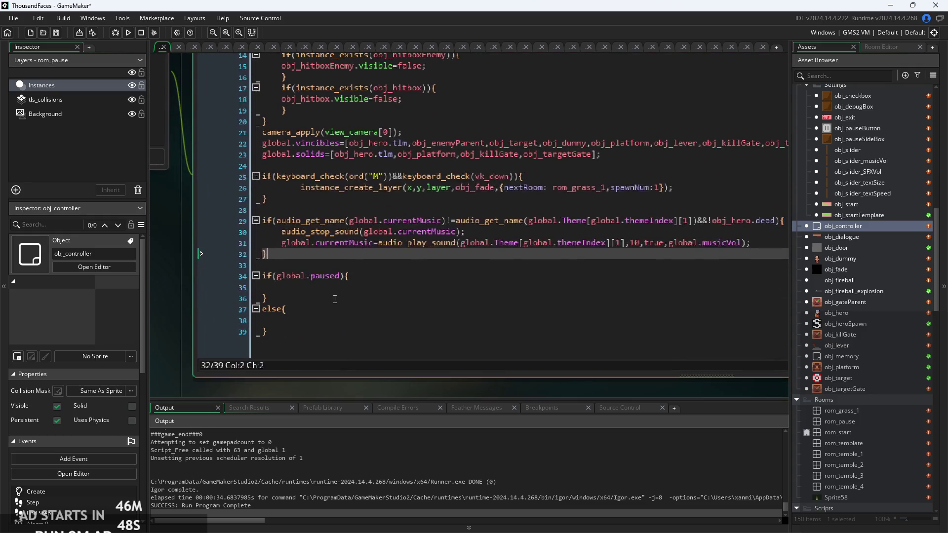
{"action": "left_click", "coordinate": [318, 320]}
{"action": "type", "text": "audio_master_gain(0.5);"}
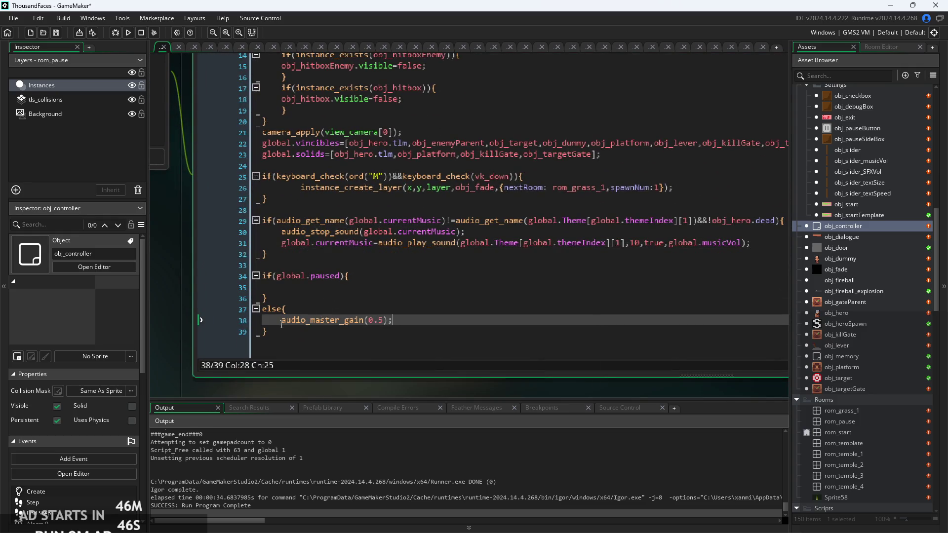
- Paste the same call into the paused block and change its gain to 0.25
{"action": "left_click", "coordinate": [310, 287]}
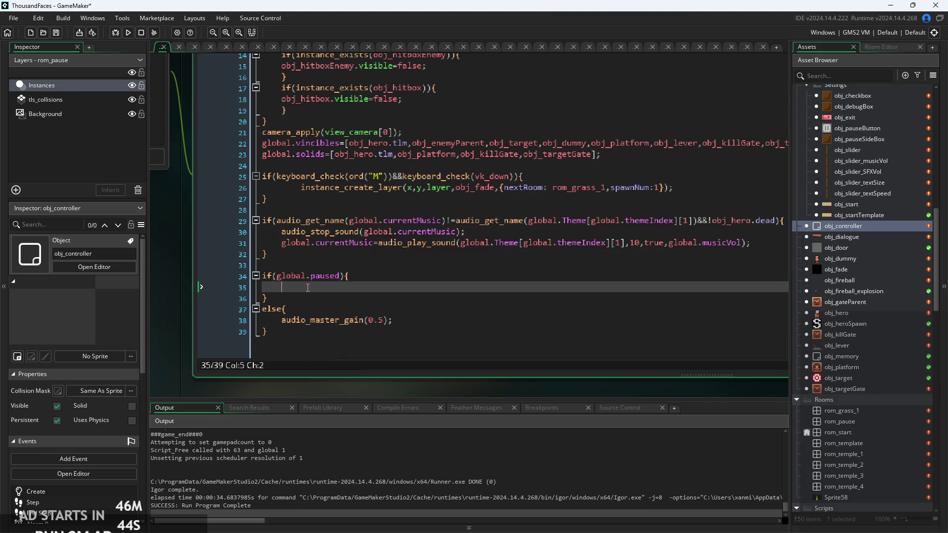
{"action": "type", "text": "audio_master_gain(0.5);"}
{"action": "left_click", "coordinate": [377, 287]}
{"action": "type", "text": "2"}
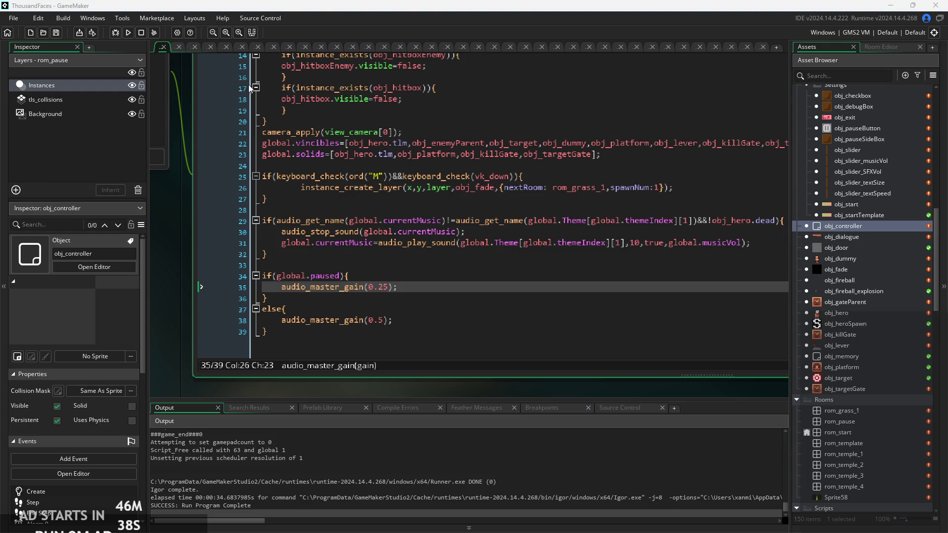
{"action": "left_click", "coordinate": [469, 246]}
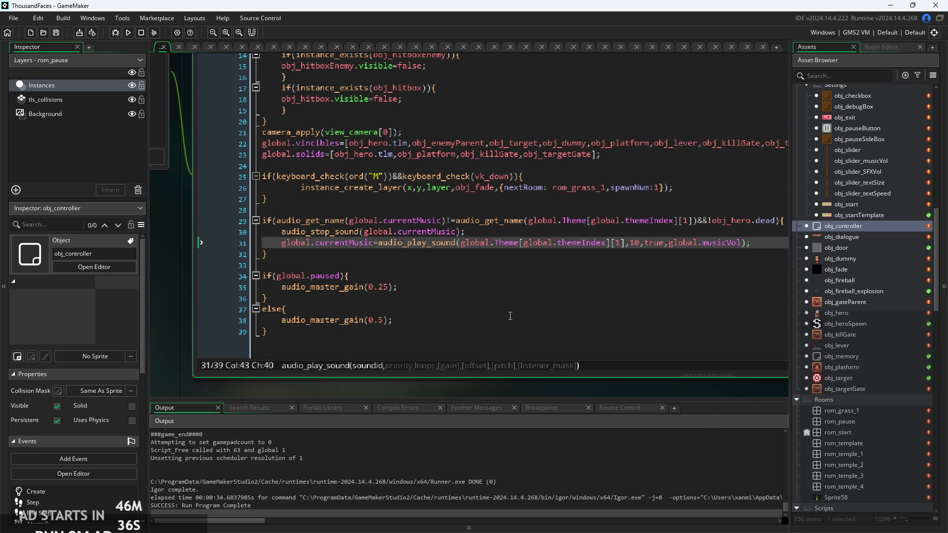
{"action": "left_click", "coordinate": [464, 320]}
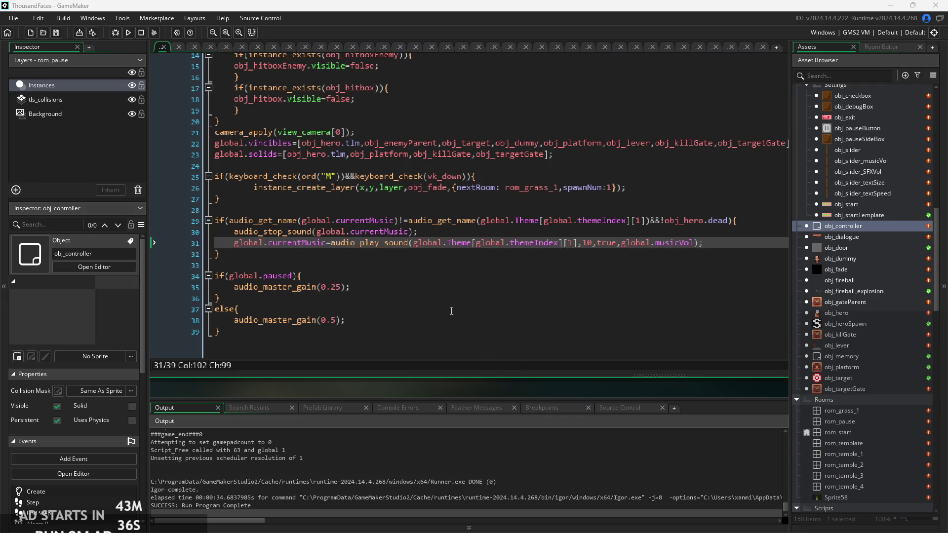
- Review the Step code, then build and run the game to test the pause gain
{"action": "left_click", "coordinate": [502, 266]}
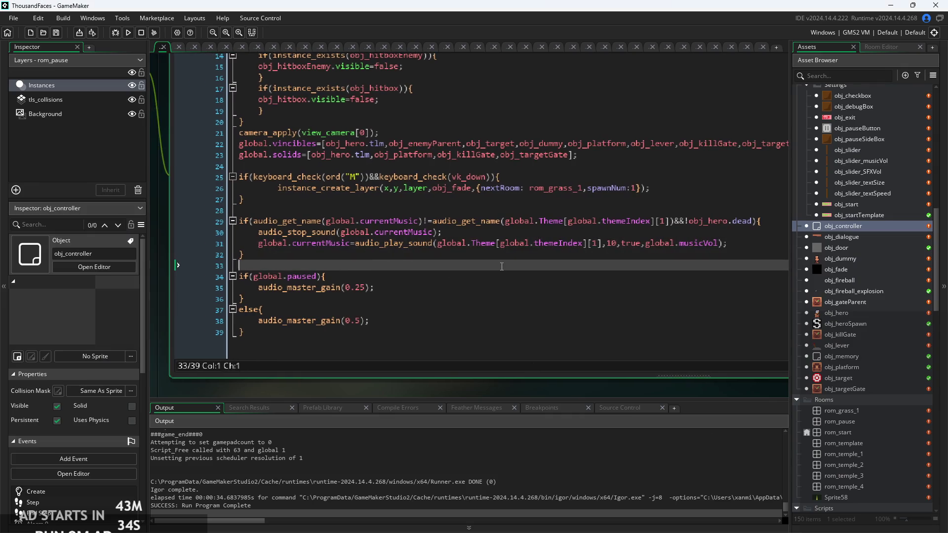
{"action": "left_click", "coordinate": [449, 310]}
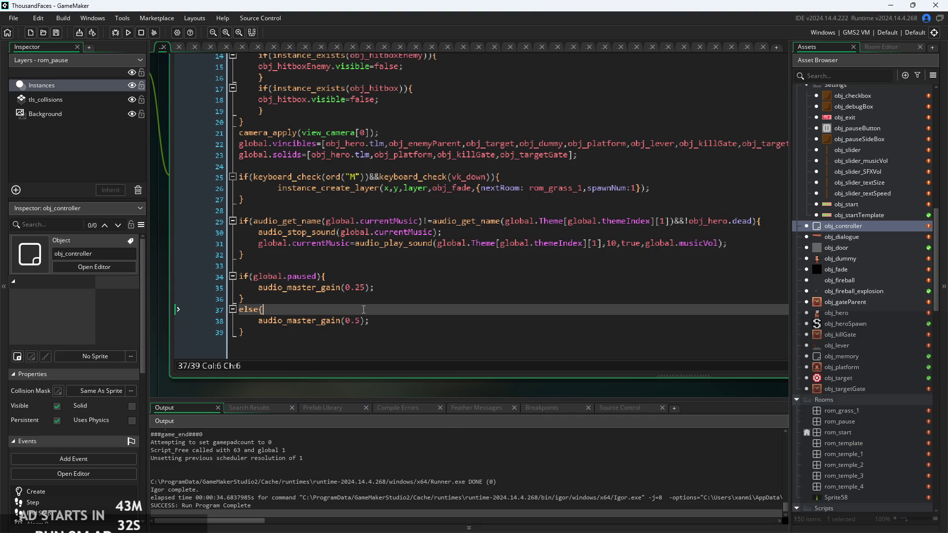
{"action": "left_click", "coordinate": [467, 278]}
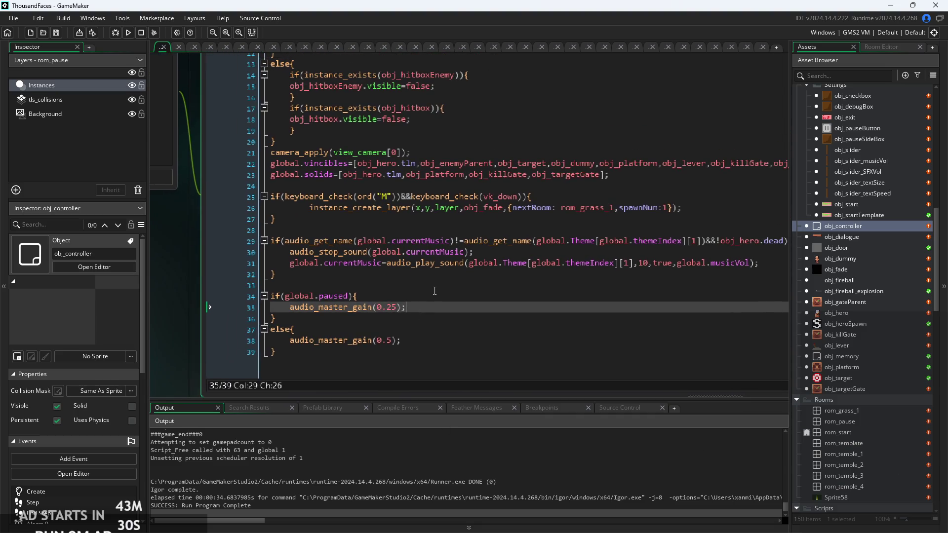
{"action": "left_click", "coordinate": [127, 32]}
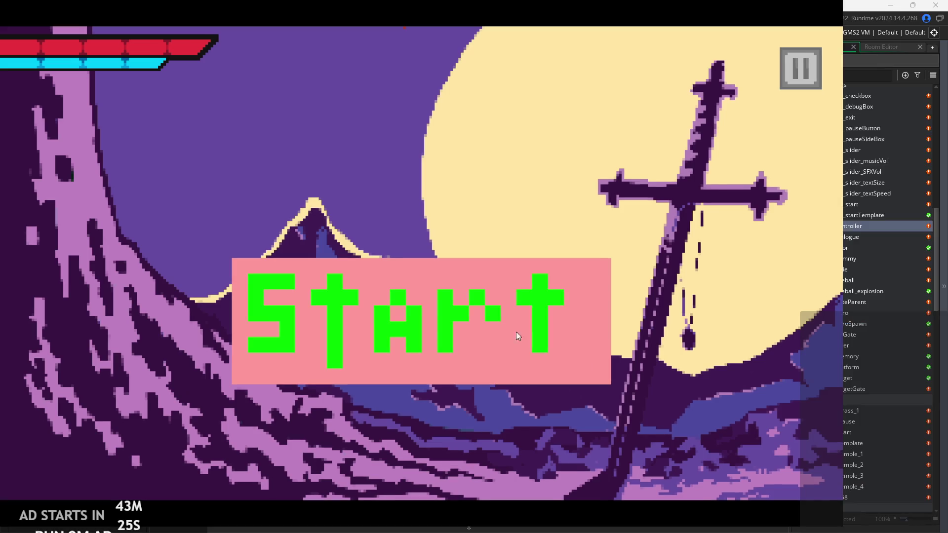
- Start the game, open and resume the pause menu, then run right and jump
{"action": "left_click", "coordinate": [517, 336]}
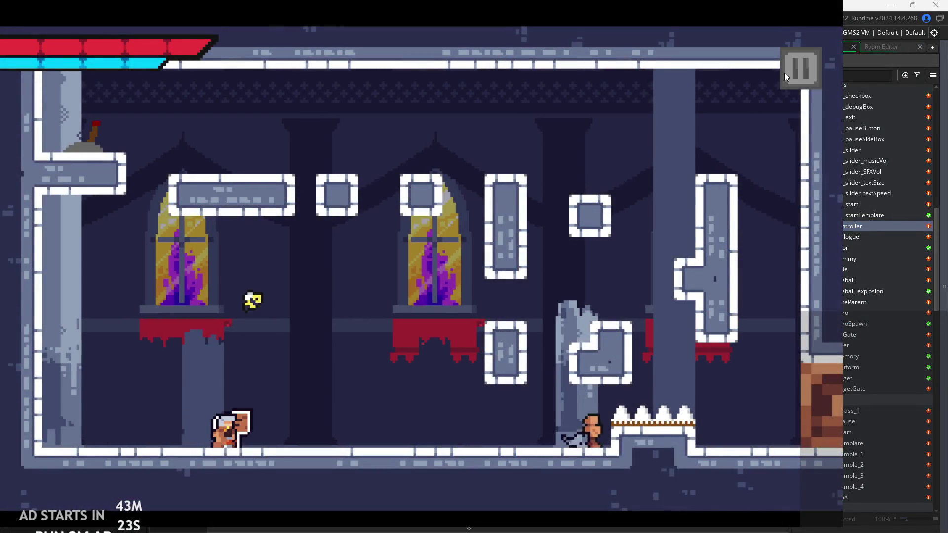
{"action": "left_click", "coordinate": [783, 72]}
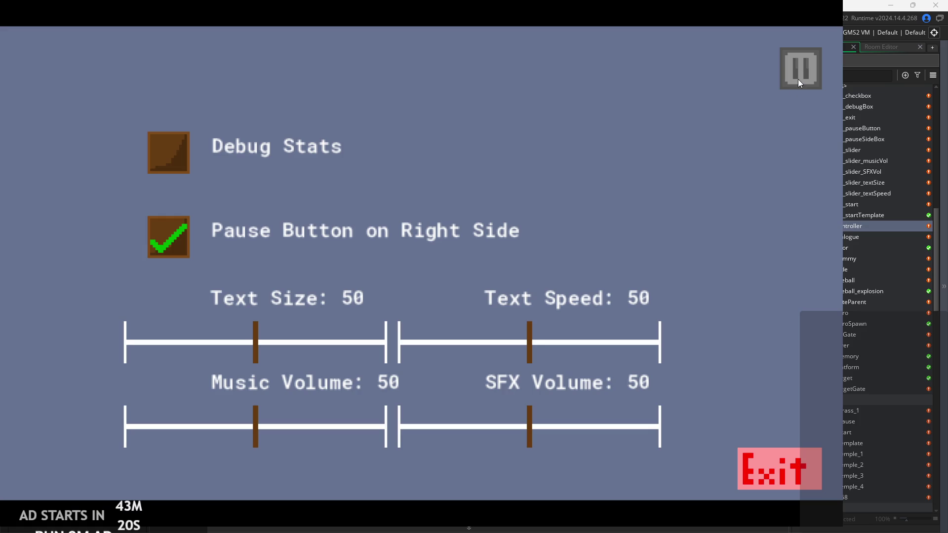
{"action": "left_click", "coordinate": [798, 79]}
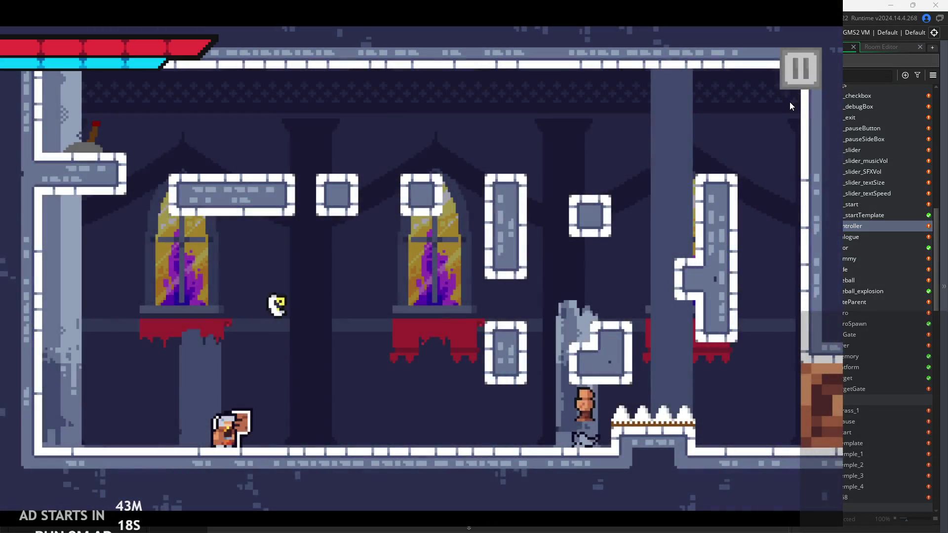
{"action": "key", "text": "Right"}
{"action": "key", "text": "space"}
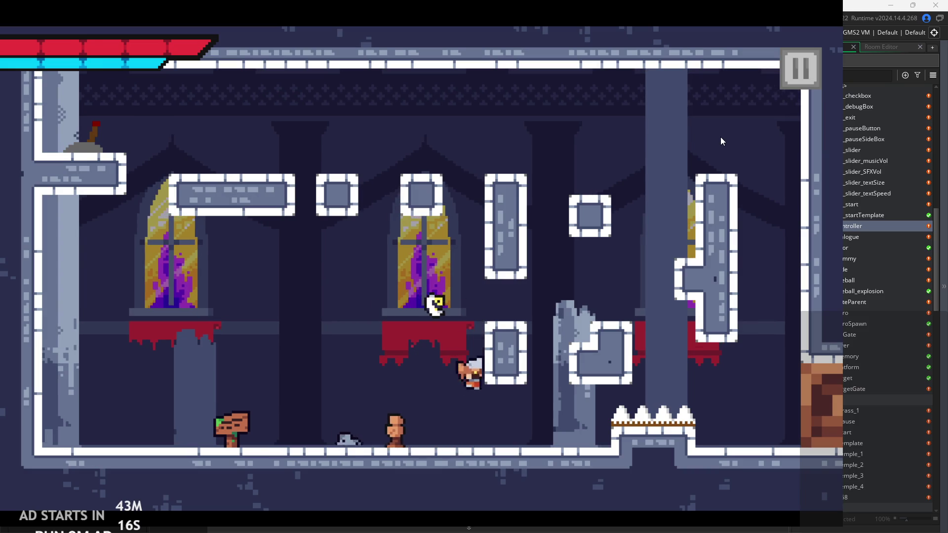
{"action": "key", "text": "Right"}
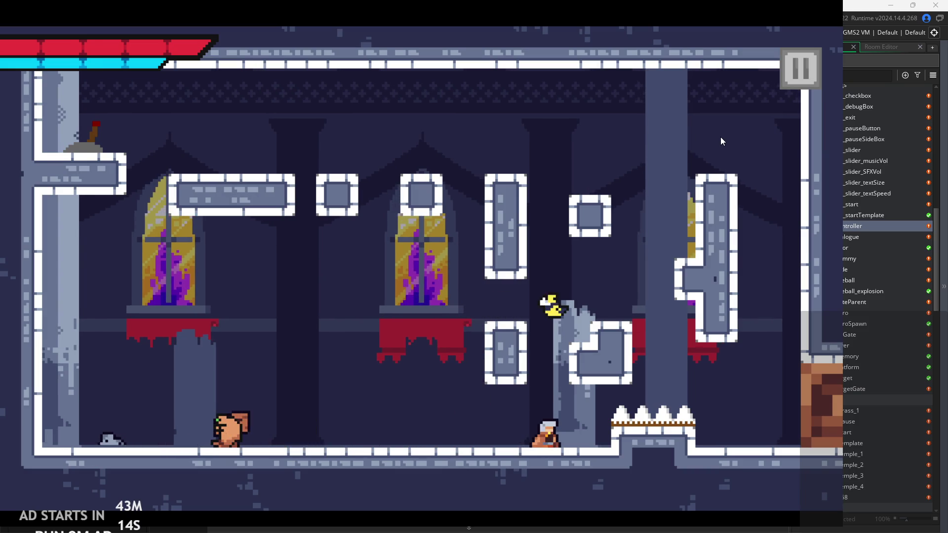
{"action": "key", "text": "space"}
- Climb the pillars, run around the level, then pause and stop the game
{"action": "key", "text": "Right"}
{"action": "key", "text": "space"}
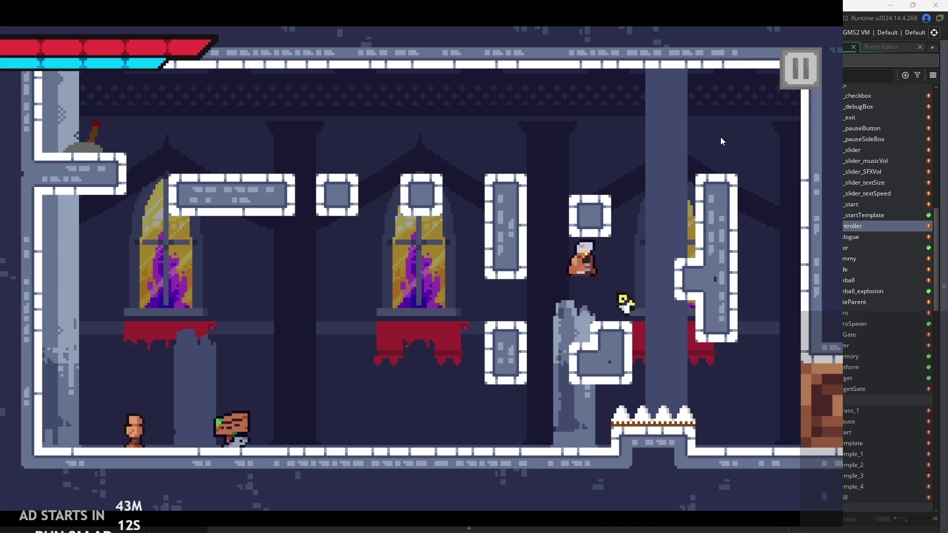
{"action": "key", "text": "space"}
{"action": "key", "text": "Left"}
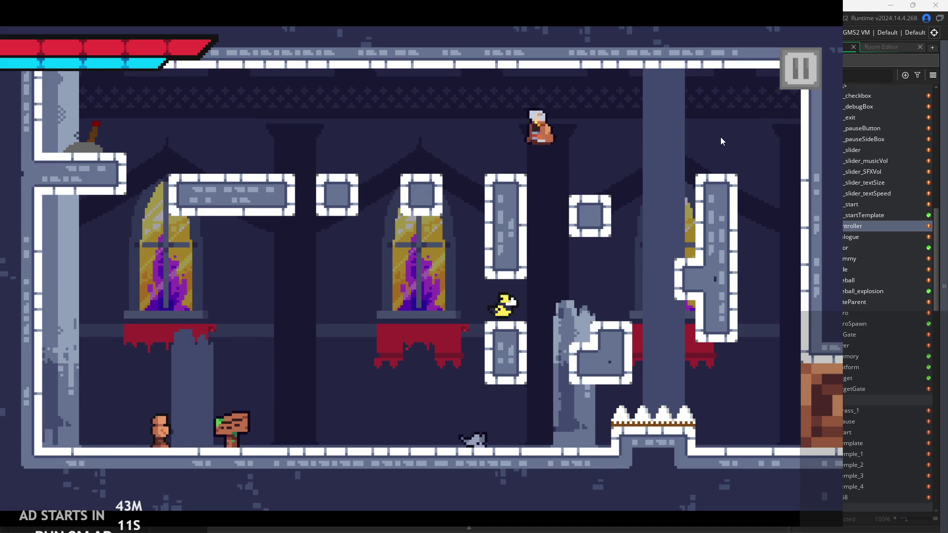
{"action": "key", "text": "Left"}
{"action": "key", "text": "Right"}
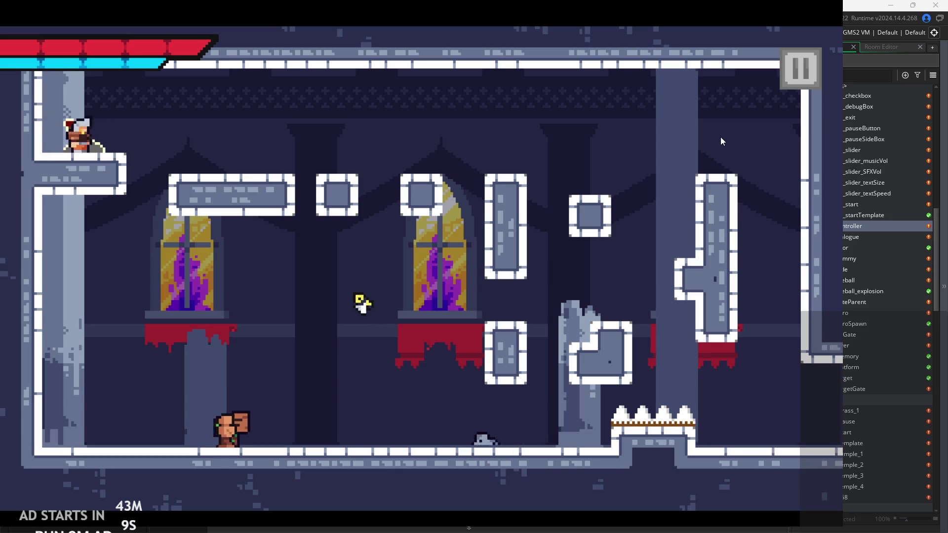
{"action": "key", "text": "Right"}
{"action": "key", "text": "space"}
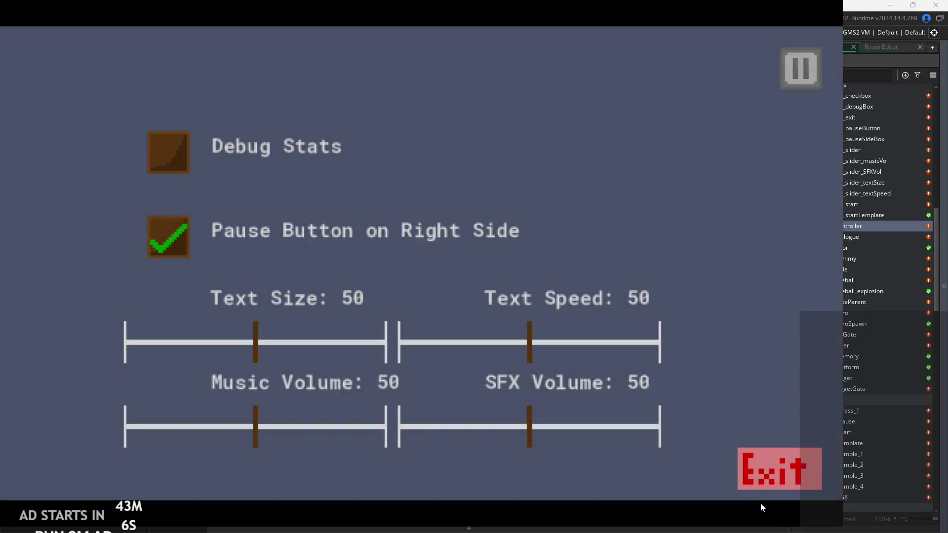
{"action": "left_click", "coordinate": [772, 471]}
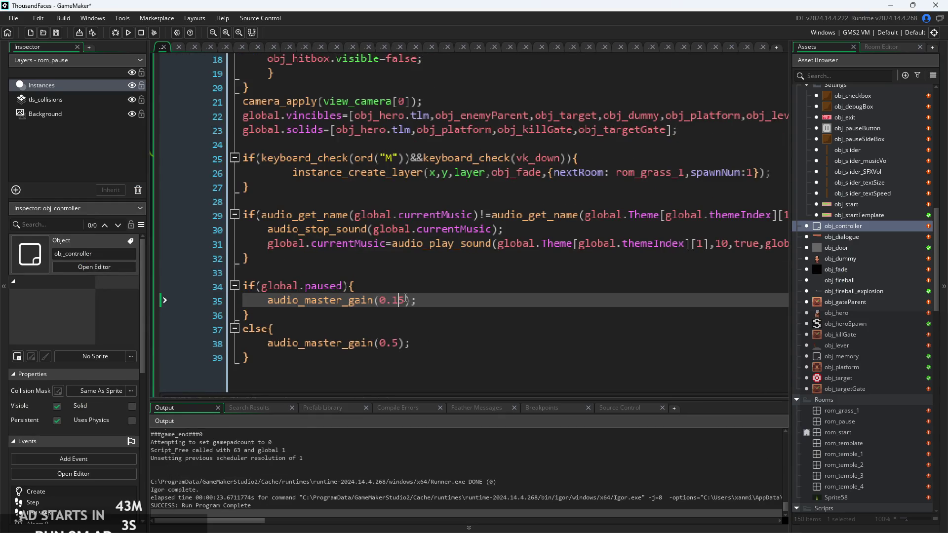
- Rebuild the game and start the first level from the title screen
{"action": "left_click", "coordinate": [128, 33]}
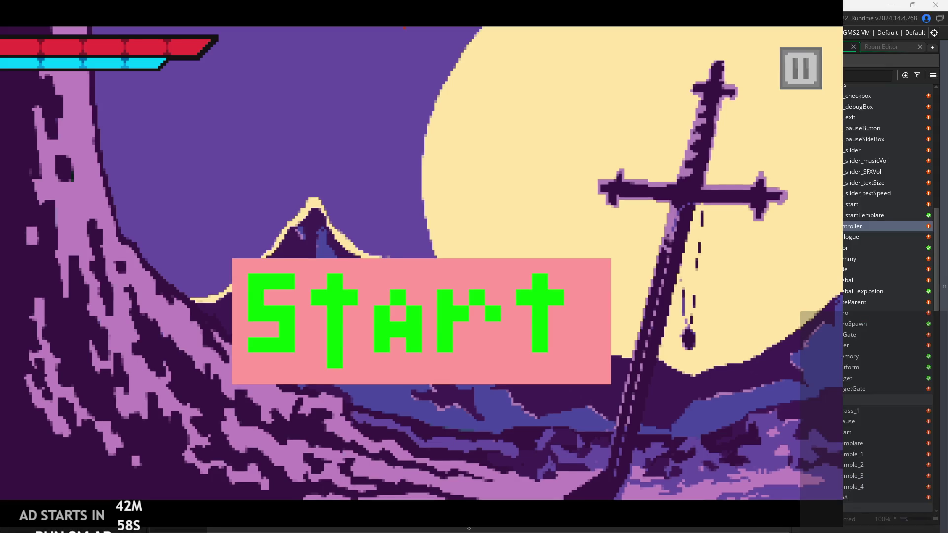
{"action": "left_click", "coordinate": [531, 303]}
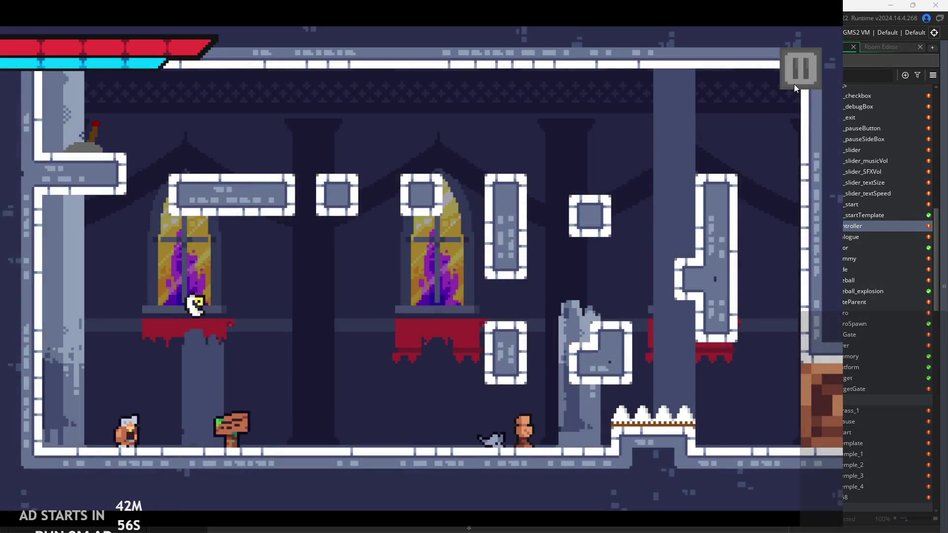
- Open and close the pause menu, then move and jump the player
{"action": "left_click", "coordinate": [794, 86]}
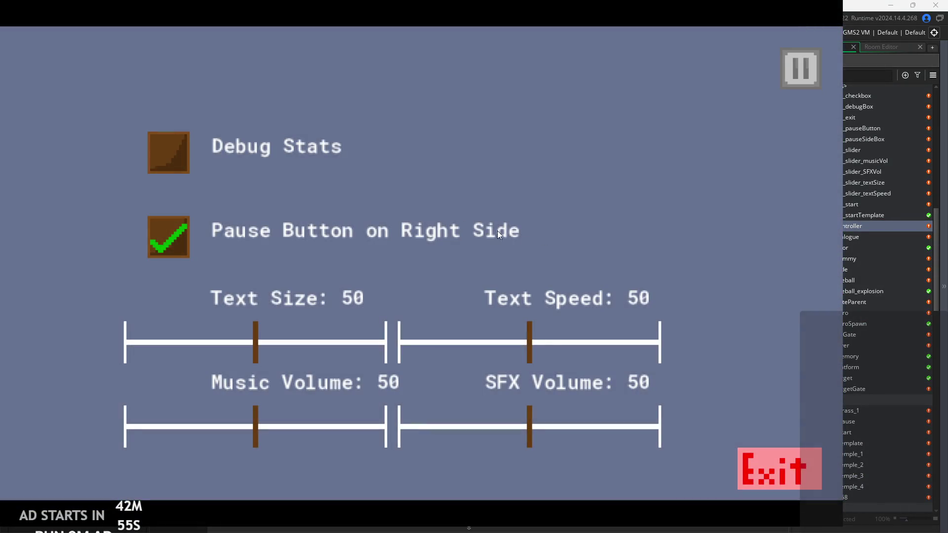
{"action": "left_click", "coordinate": [799, 63]}
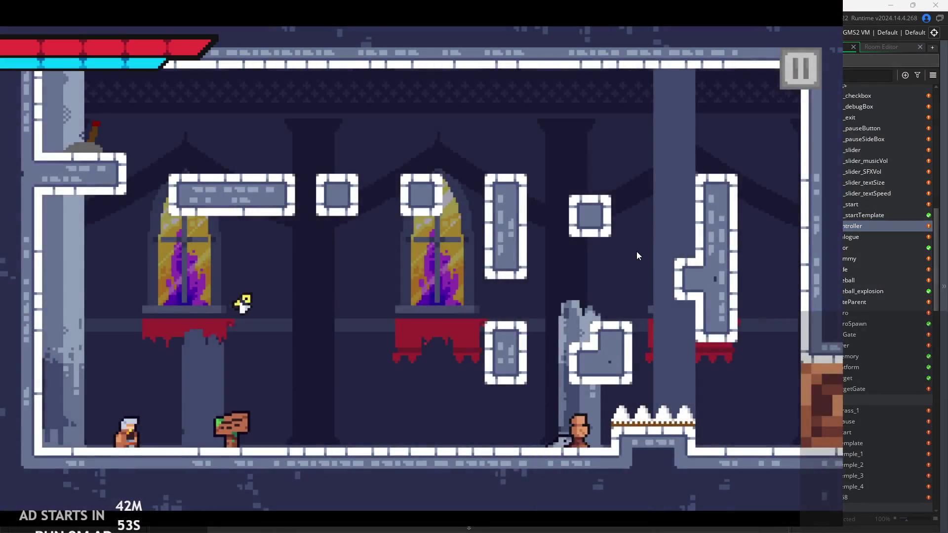
{"action": "key", "text": "Right"}
{"action": "key", "text": "space"}
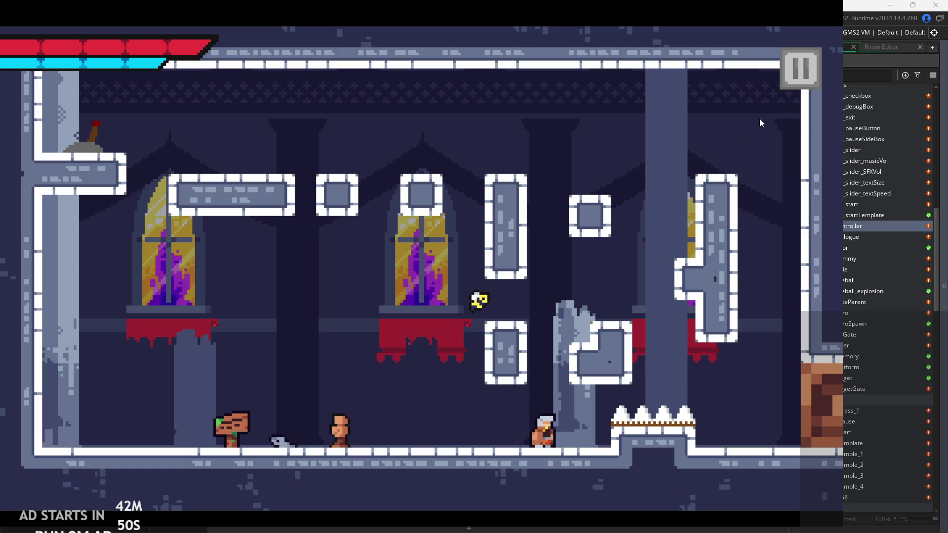
- Raise SFX Volume to 100 in the pause menu, play briefly, then close the game
{"action": "left_click", "coordinate": [789, 74]}
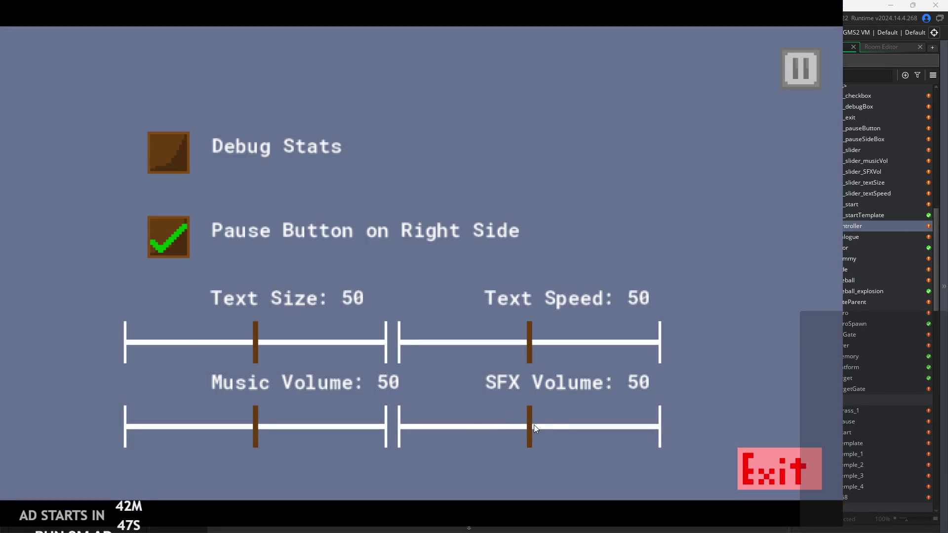
{"action": "mouse_move", "coordinate": [534, 425]}
{"action": "left_mouse_down"}
{"action": "mouse_move", "coordinate": [464, 434]}
{"action": "mouse_move", "coordinate": [708, 378]}
{"action": "left_mouse_up"}
{"action": "left_click", "coordinate": [789, 66]}
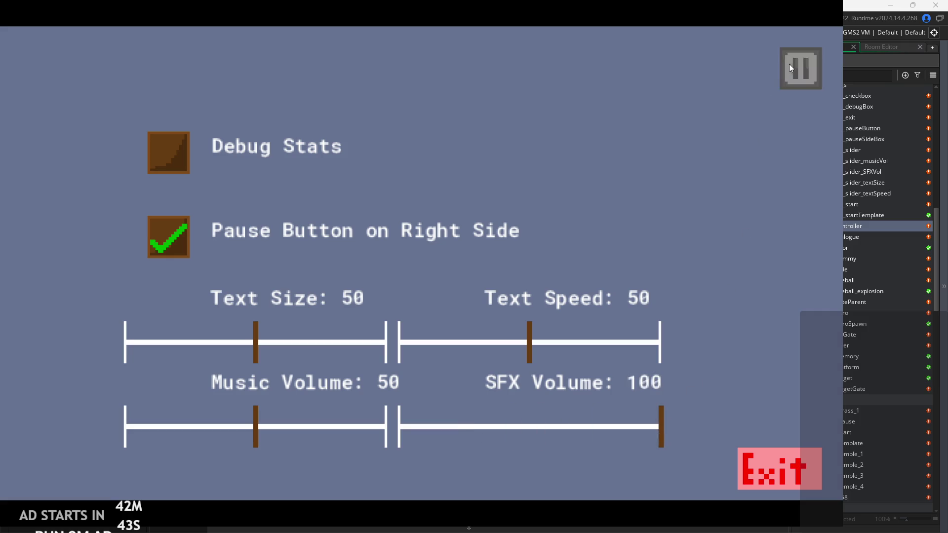
{"action": "key", "text": "Left"}
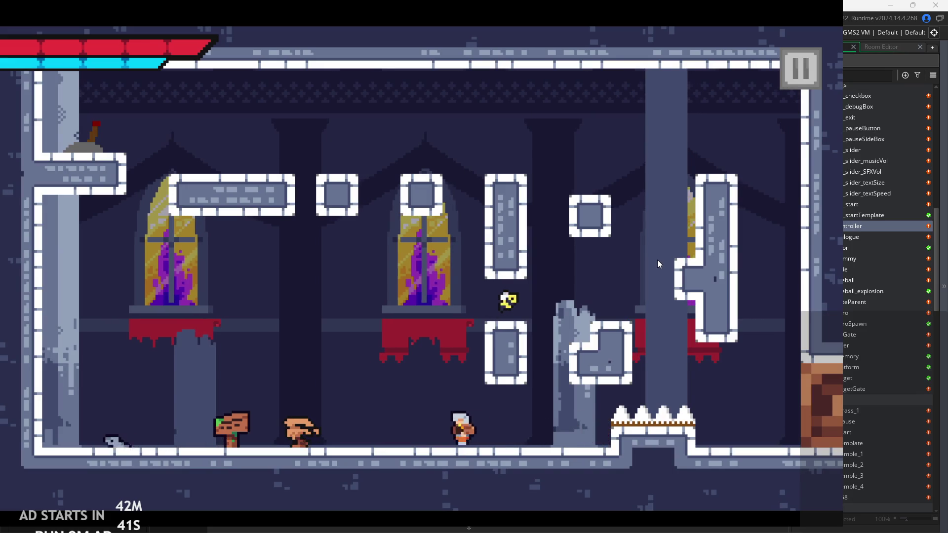
{"action": "key", "text": "space"}
{"action": "left_click", "coordinate": [812, 73]}
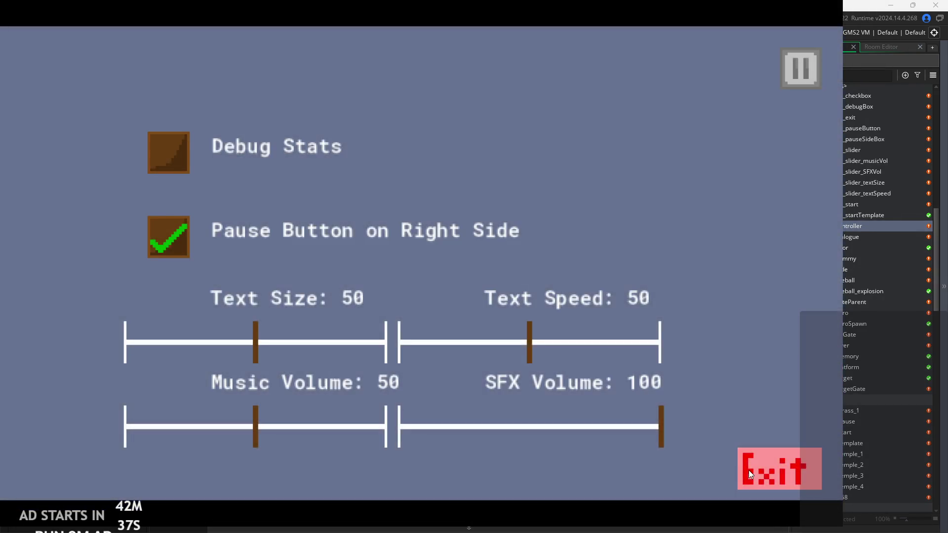
{"action": "left_click", "coordinate": [748, 470]}
{"action": "left_click", "coordinate": [400, 301]}
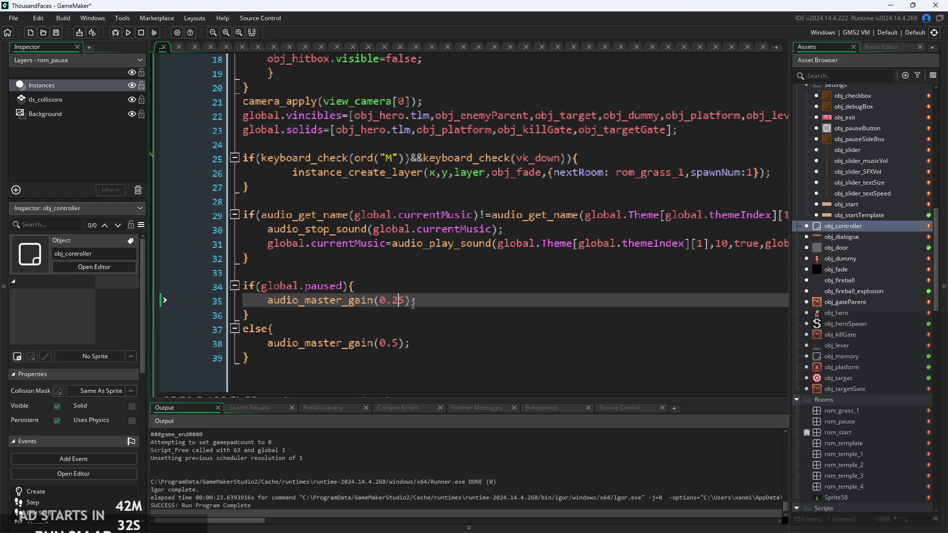
- Select '_master_gain(0.25);' on line 35 and type '_gr' to start an audio_group call
{"action": "scroll", "coordinate": [507, 276], "scroll_direction": "down", "scroll_amount": 2}
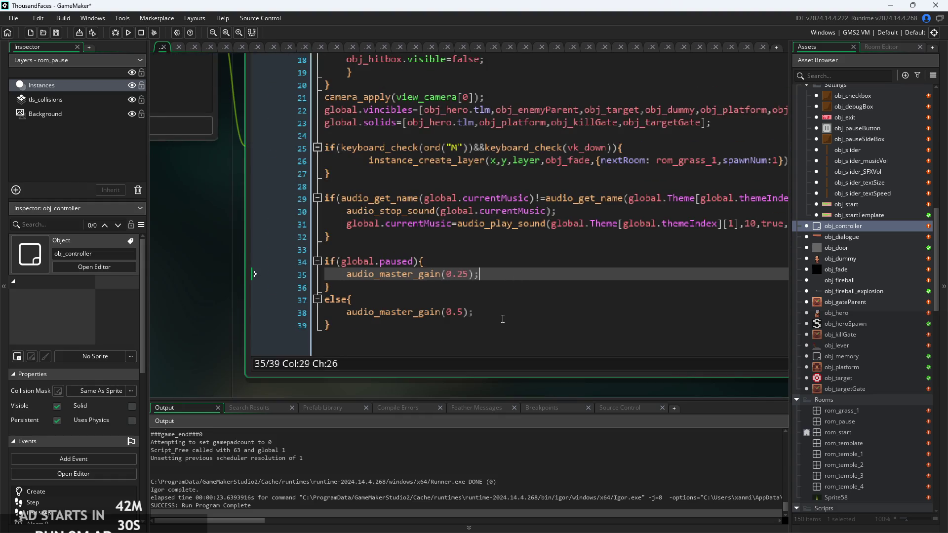
{"action": "scroll", "coordinate": [473, 284], "scroll_direction": "up", "scroll_amount": 2}
{"action": "key", "text": "Up"}
{"action": "scroll", "coordinate": [494, 266], "scroll_direction": "up", "scroll_amount": 3}
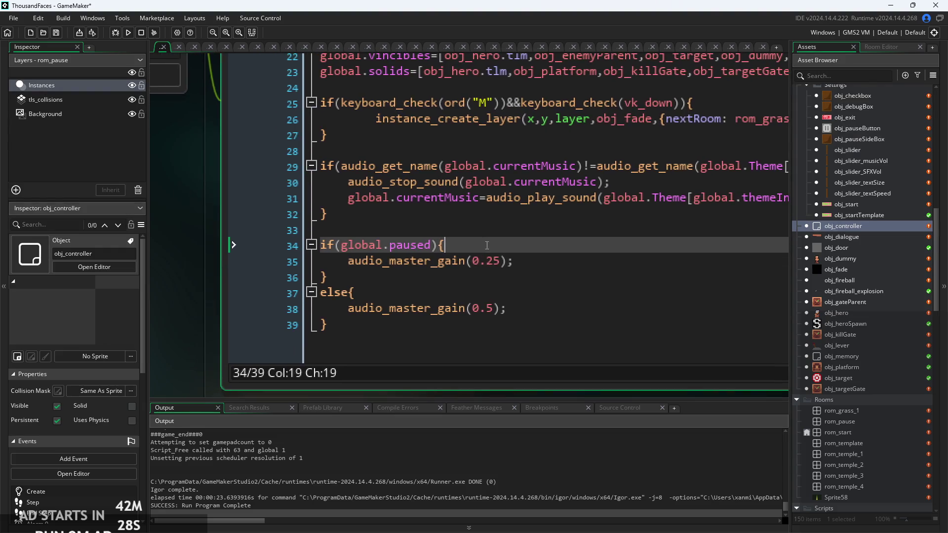
{"action": "left_click", "coordinate": [552, 267]}
{"action": "left_click_drag", "start_coordinate": [553, 267], "coordinate": [367, 272]}
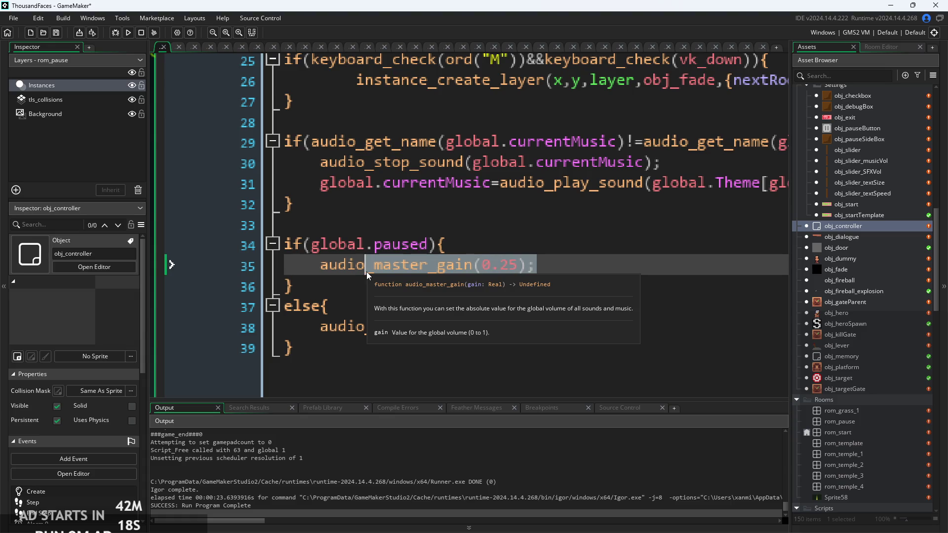
{"action": "type", "text": "_"}
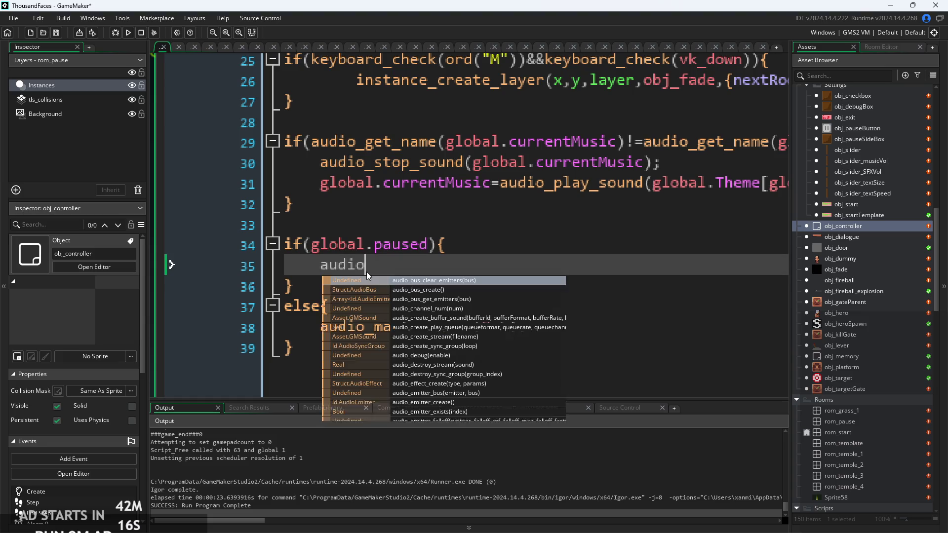
{"action": "type", "text": "gr"}
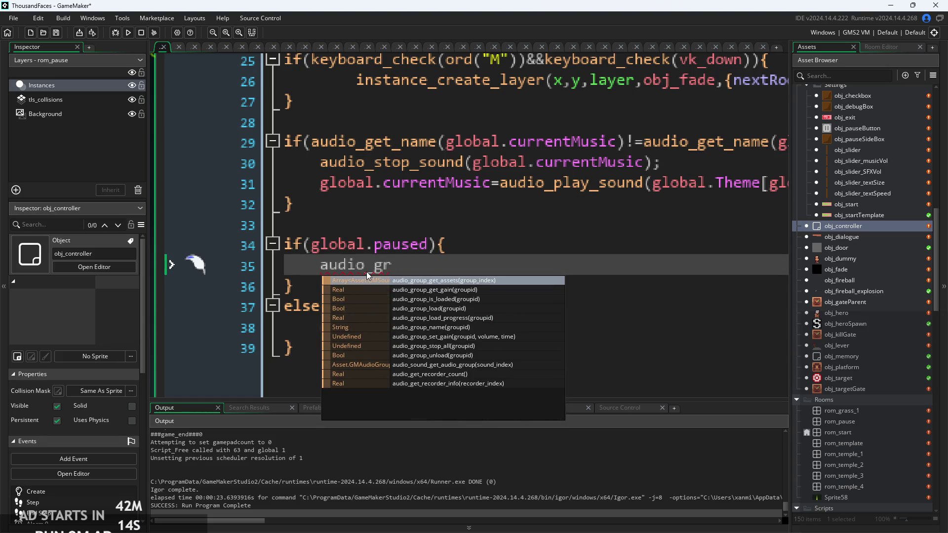
- Replace the master gain calls on lines 35 and 38 with audio_group_set_gain();
{"action": "left_click", "coordinate": [503, 339]}
{"action": "key", "text": "End"}
{"action": "type", "text": ";"}
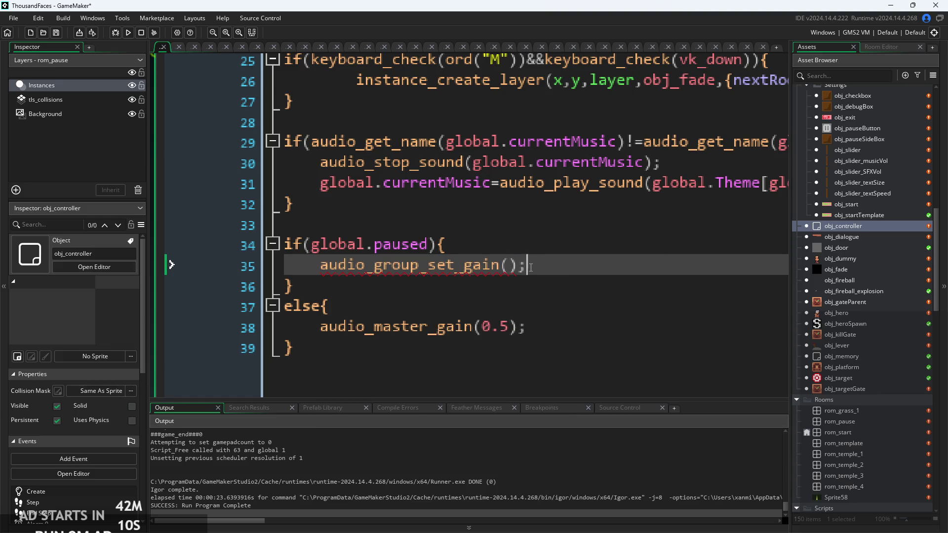
{"action": "left_click_drag", "start_coordinate": [374, 327], "coordinate": [538, 336]}
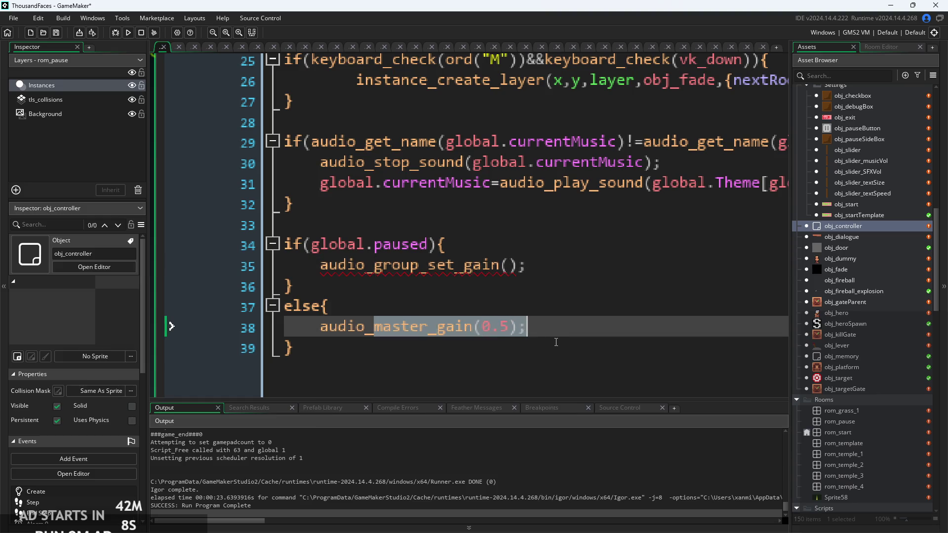
{"action": "type", "text": "rg"}
{"action": "key", "text": "BackSpace"}
{"action": "key", "text": "BackSpace"}
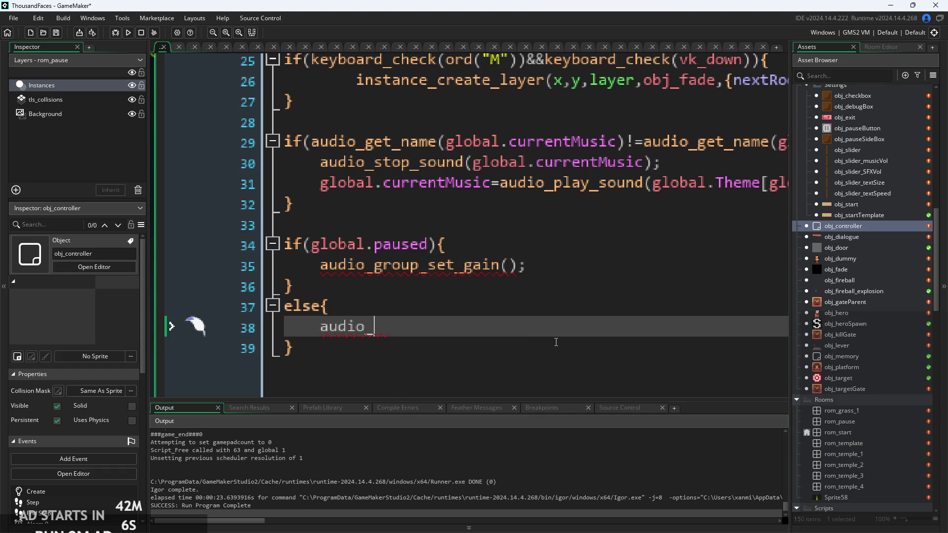
{"action": "type", "text": "gr"}
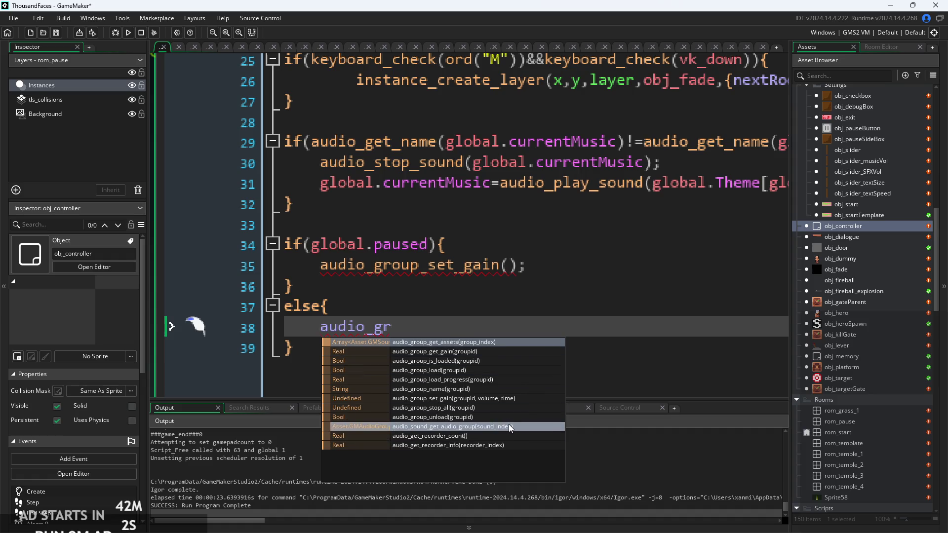
{"action": "left_click", "coordinate": [499, 398]}
{"action": "key", "text": "Down"}
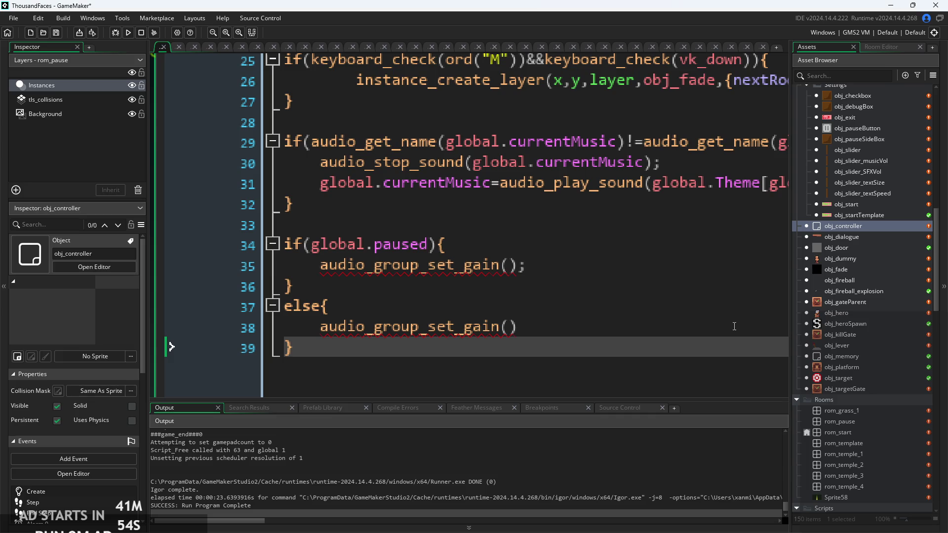
{"action": "left_click", "coordinate": [645, 334]}
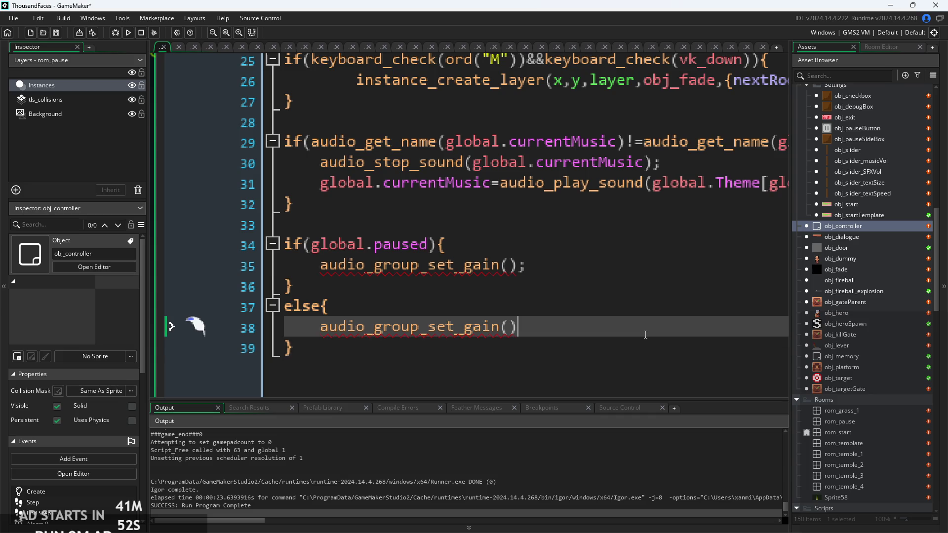
{"action": "type", "text": ";"}
- Duplicate each audio_group_set_gain(); call beneath itself in both branches
{"action": "left_click", "coordinate": [510, 266]}
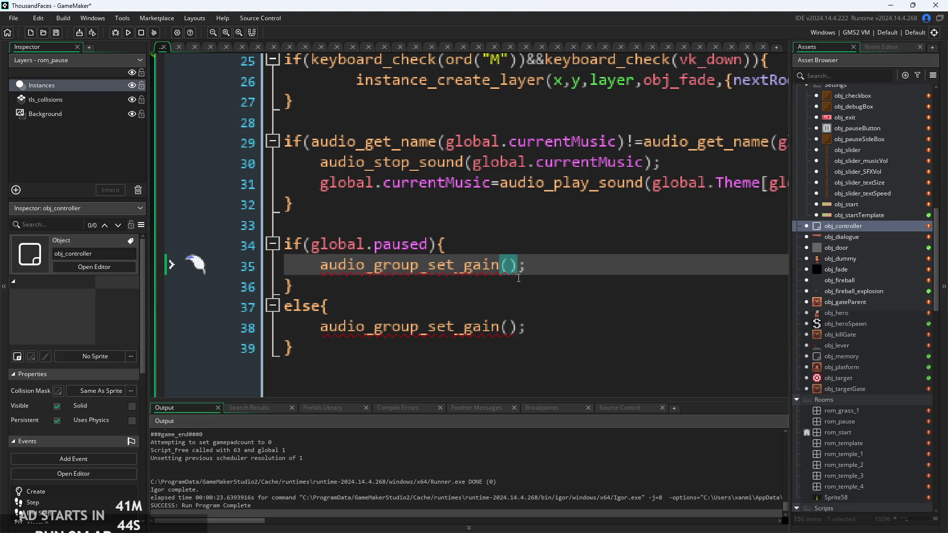
{"action": "left_click_drag", "start_coordinate": [526, 266], "coordinate": [318, 267]}
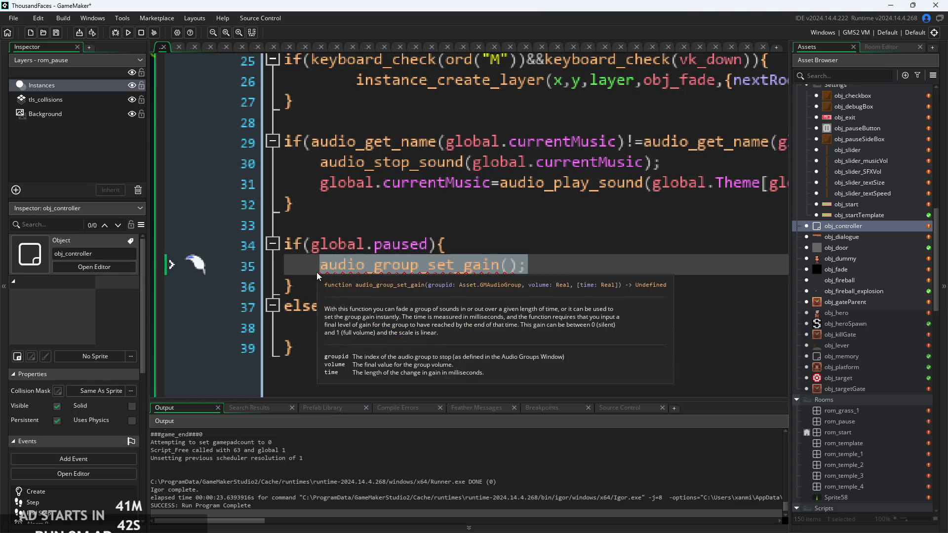
{"action": "key", "text": "ctrl+c"}
{"action": "left_click", "coordinate": [523, 267]}
{"action": "key", "text": "Return"}
{"action": "key", "text": "ctrl+v"}
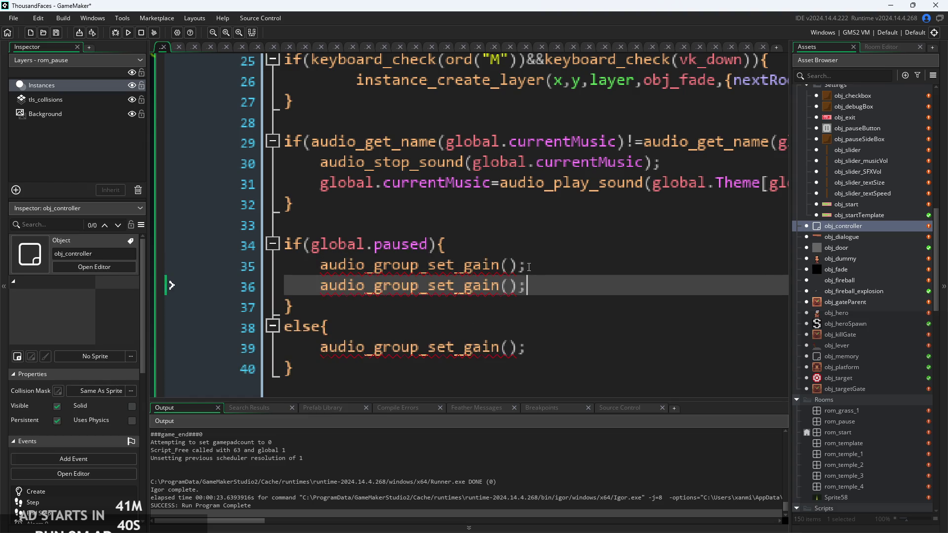
{"action": "left_click", "coordinate": [560, 348]}
{"action": "key", "text": "Return"}
{"action": "key", "text": "ctrl+v"}
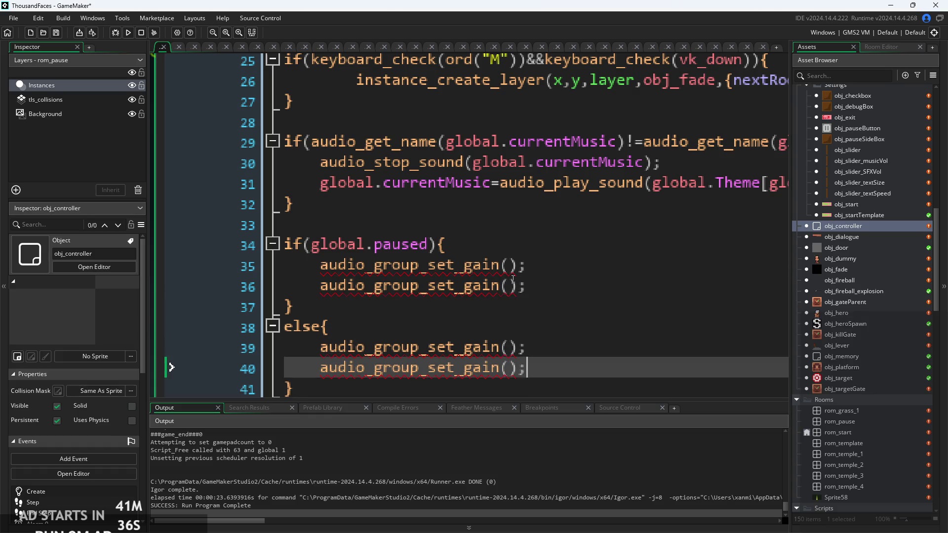
{"action": "left_click", "coordinate": [508, 267]}
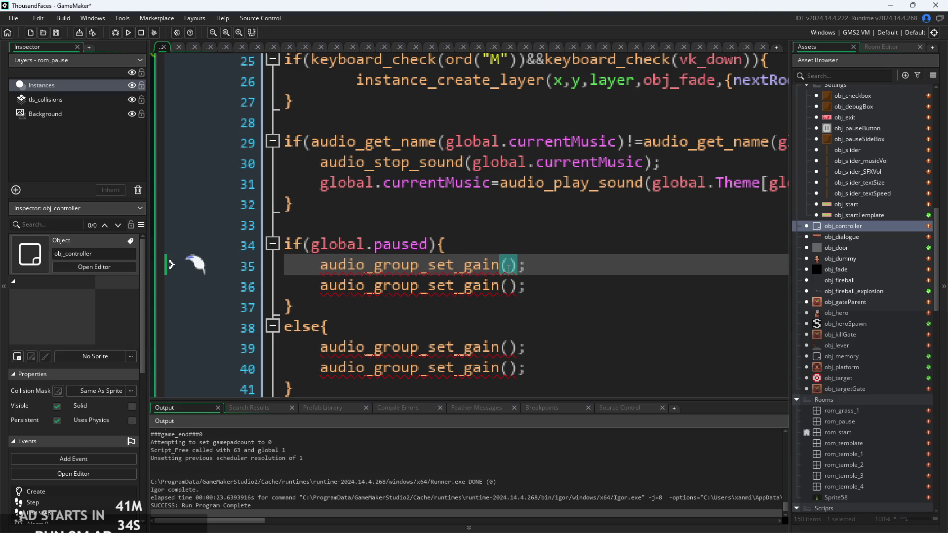
{"action": "left_click", "coordinate": [544, 251]}
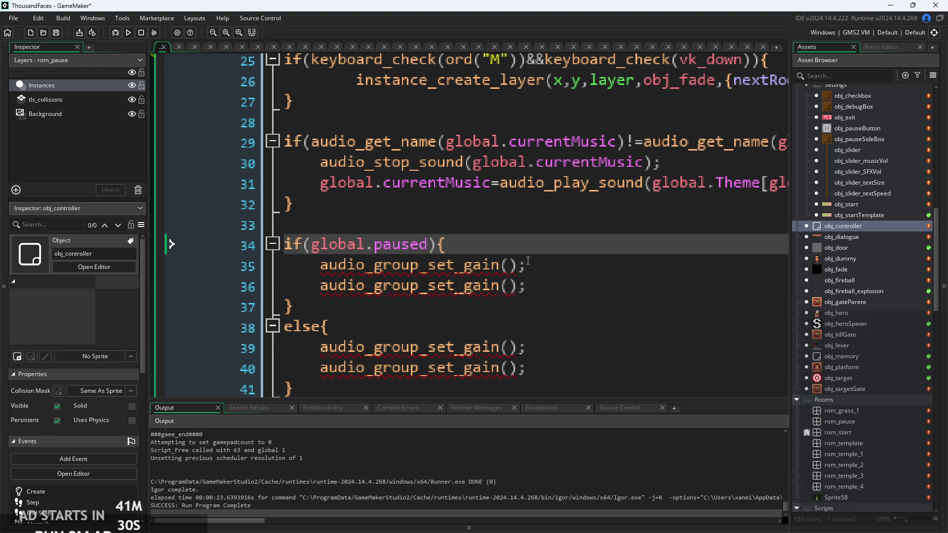
{"action": "left_click", "coordinate": [521, 216]}
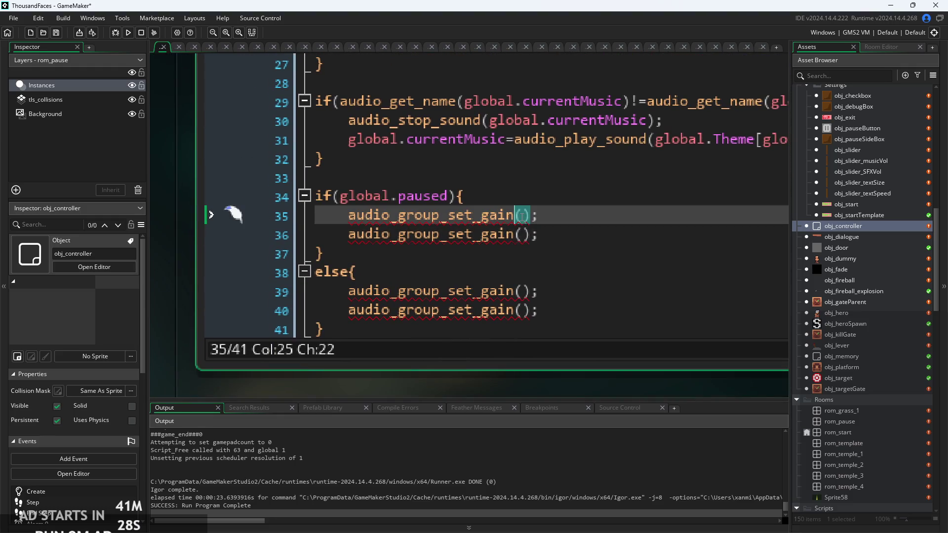
- Fill the else-branch calls with MusicGroup and SFXgroup, each at global.sfxVol
{"action": "left_click", "coordinate": [522, 292]}
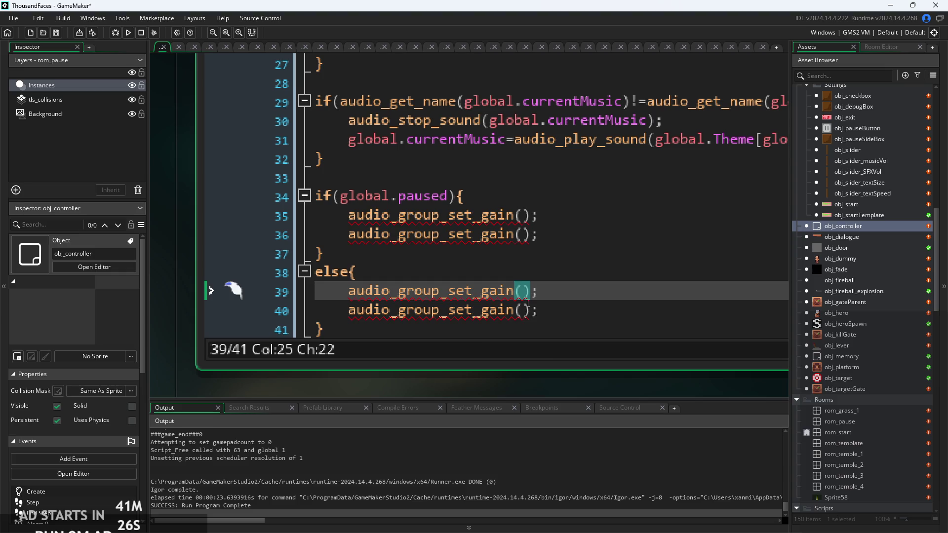
{"action": "type", "text": "s"}
{"action": "key", "text": "BackSpace"}
{"action": "type", "text": "globla"}
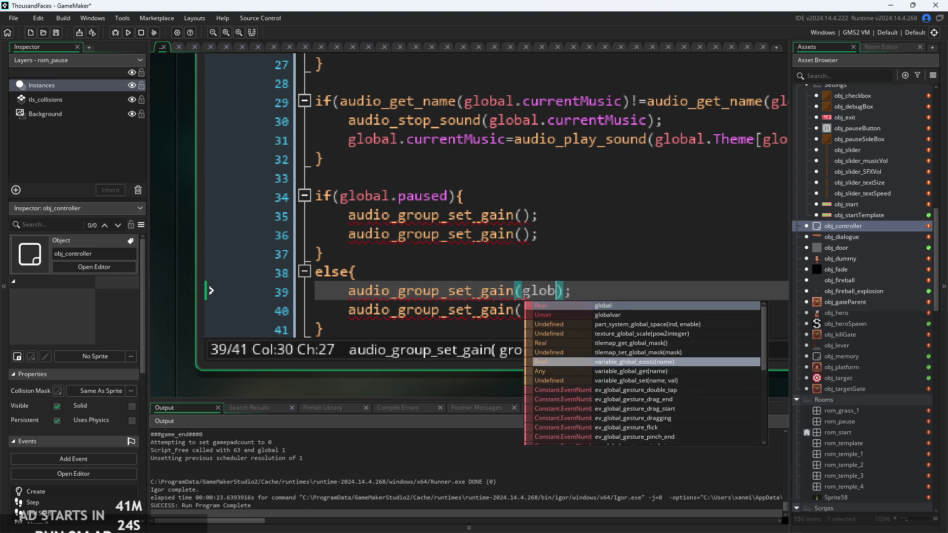
{"action": "key", "text": "BackSpace"}
{"action": "key", "text": "BackSpace"}
{"action": "key", "text": "BackSpace"}
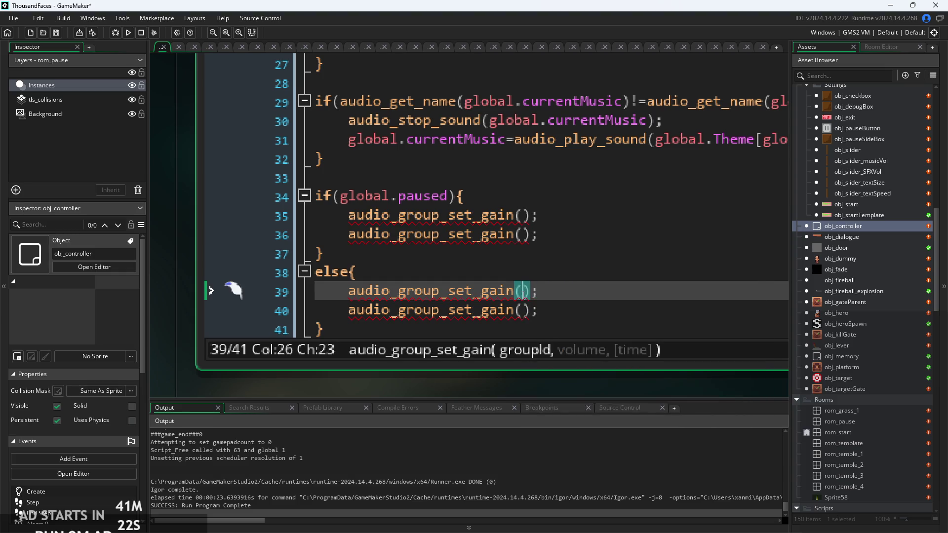
{"action": "type", "text": "music"}
{"action": "key", "text": "Return"}
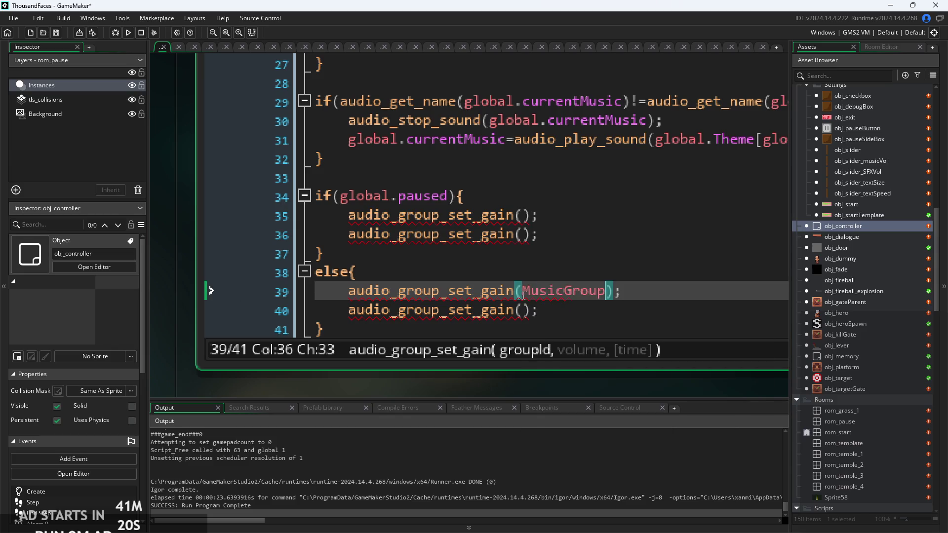
{"action": "key", "text": "Down"}
{"action": "key", "text": "Left"}
{"action": "key", "text": "Left"}
{"action": "type", "text": "sfx"}
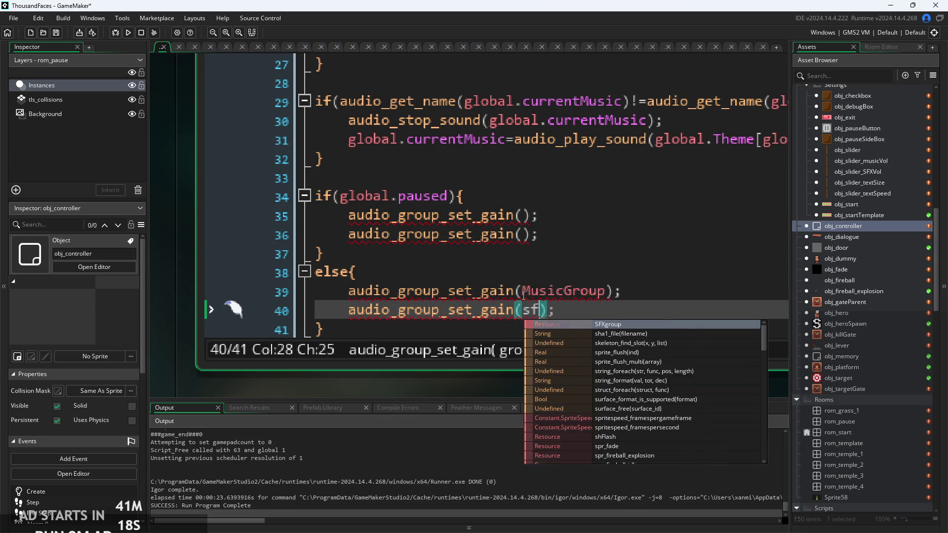
{"action": "key", "text": "Return"}
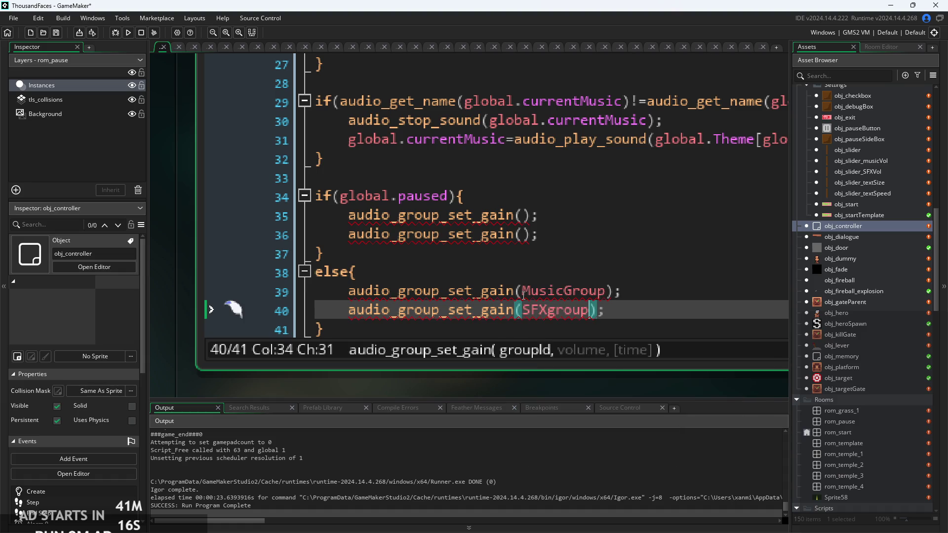
{"action": "type", "text": ",global.sfxVol"}
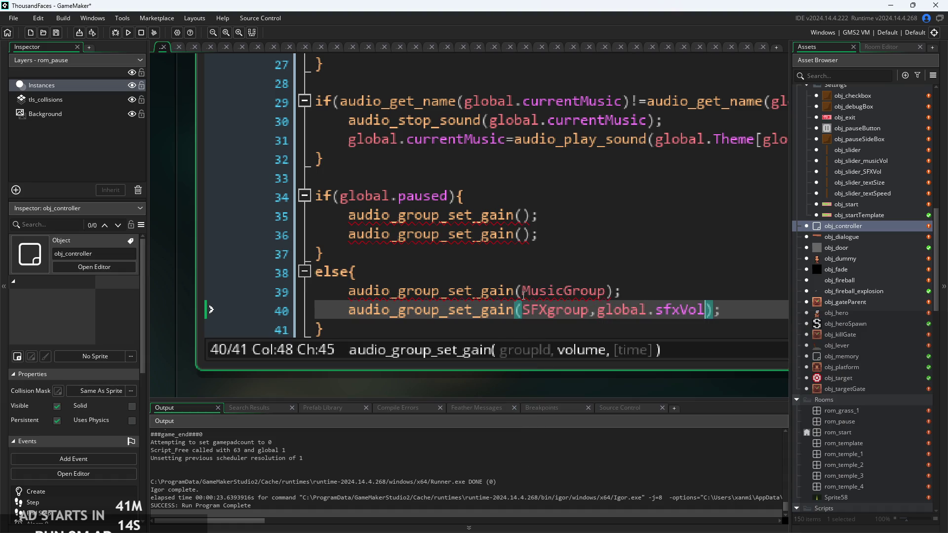
{"action": "key", "text": "Up"}
{"action": "key", "text": "Left"}
{"action": "key", "text": "Left"}
{"action": "type", "text": ",global."}
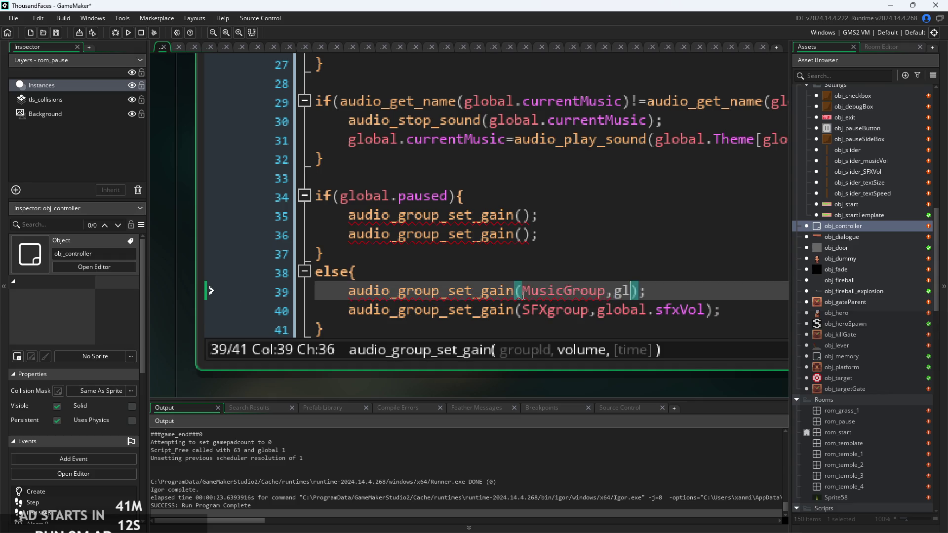
{"action": "type", "text": "sfxVol"}
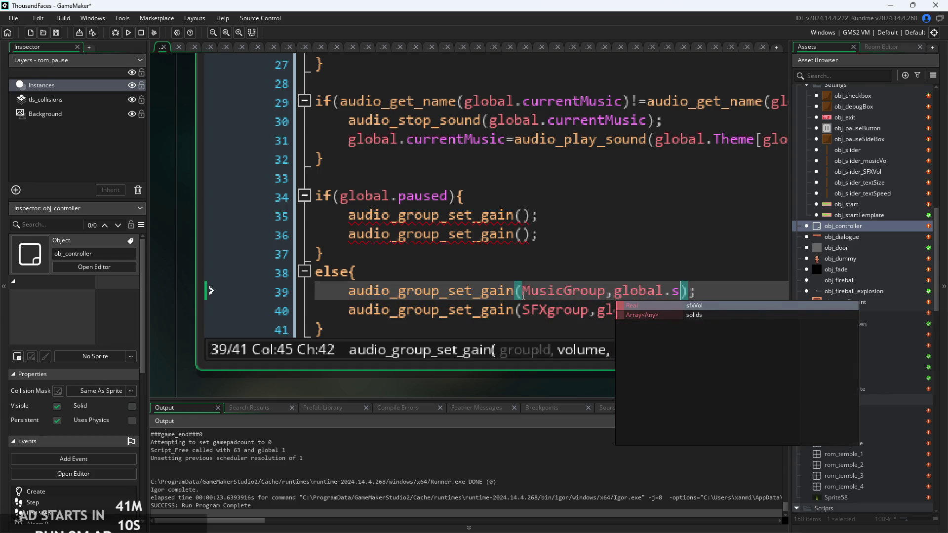
- Copy those two lines over the paused-branch calls and append *0.5 to the gain
{"action": "mouse_move", "coordinate": [734, 313]}
{"action": "left_mouse_down"}
{"action": "mouse_move", "coordinate": [316, 310]}
{"action": "mouse_move", "coordinate": [315, 292]}
{"action": "left_mouse_up"}
{"action": "left_click", "coordinate": [539, 234]}
{"action": "key", "text": "shift+Up"}
{"action": "key", "text": "shift+Home"}
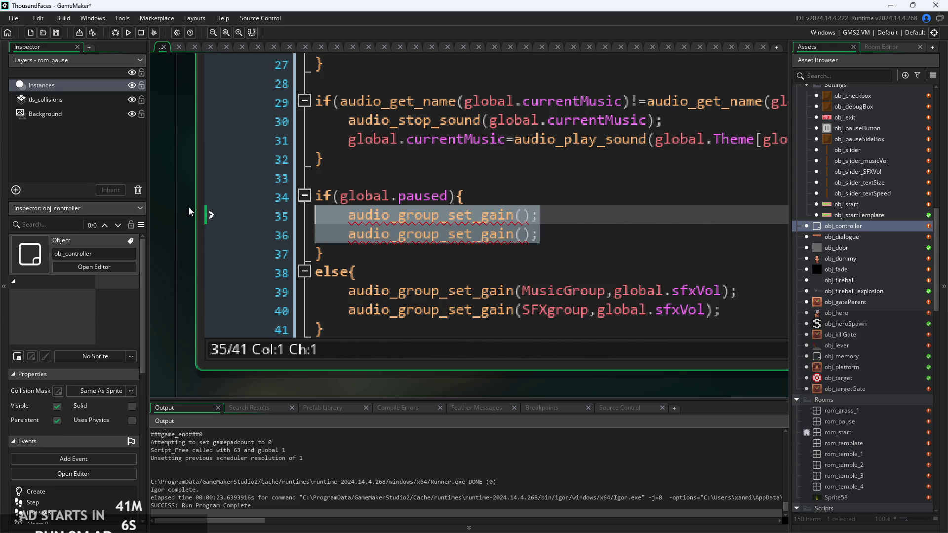
{"action": "key", "text": "ctrl+v"}
{"action": "left_click", "coordinate": [726, 216]}
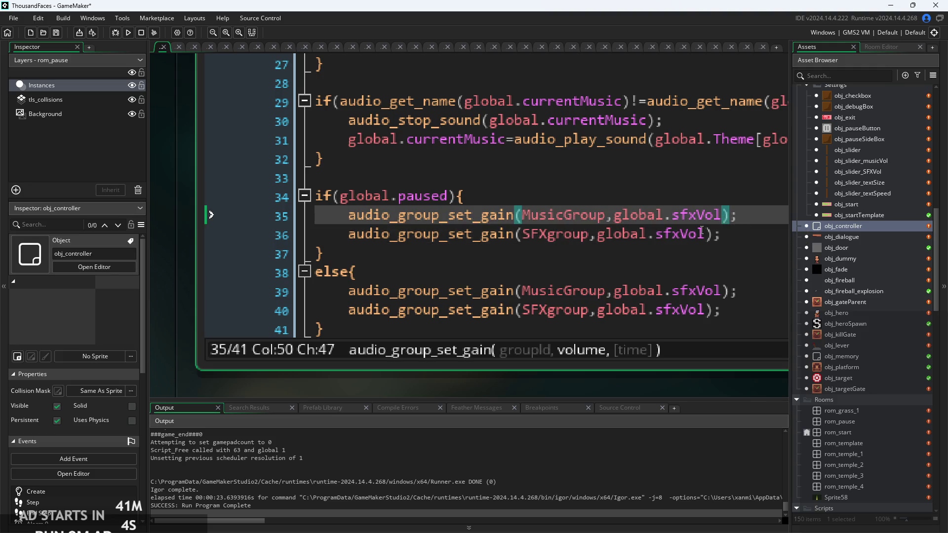
{"action": "type", "text": "*0.5"}
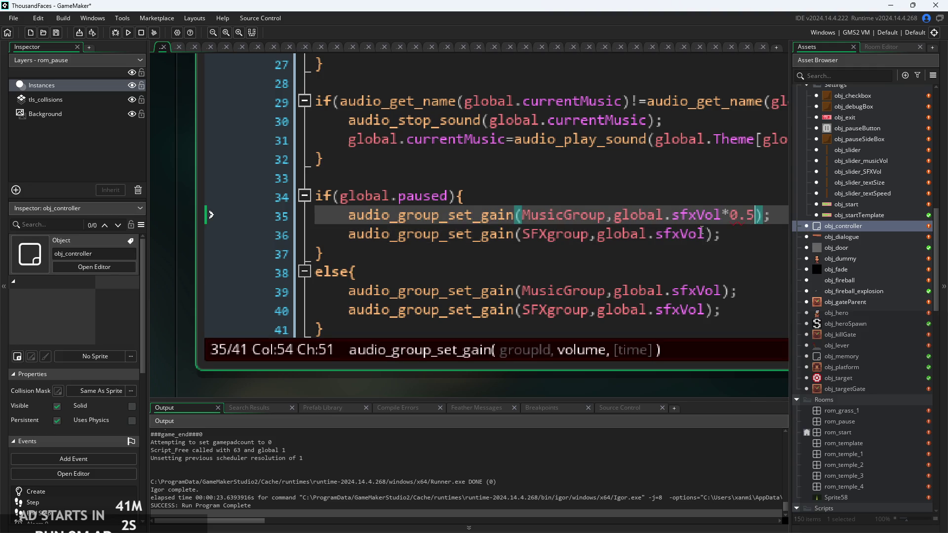
{"action": "left_click", "coordinate": [701, 233]}
{"action": "type", "text": "*0.5"}
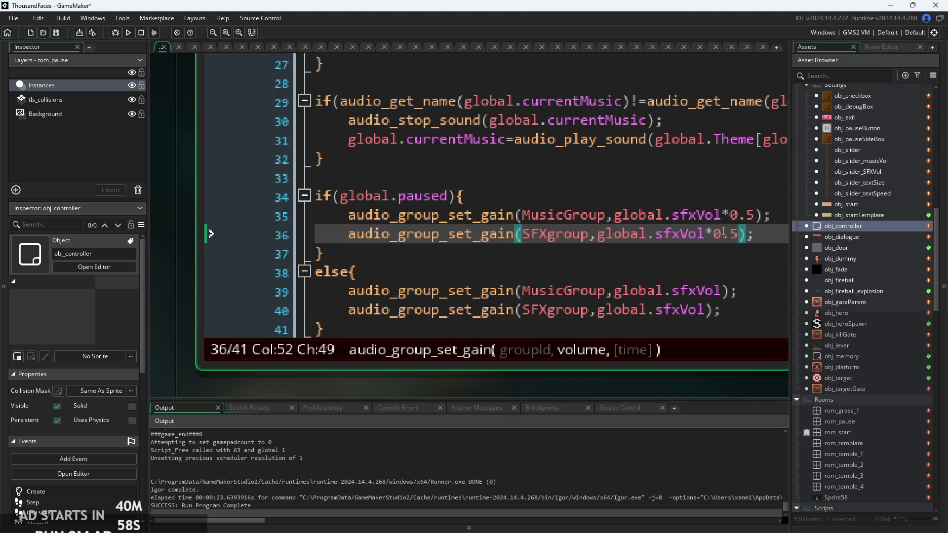
{"action": "scroll", "coordinate": [709, 238], "scroll_direction": "down", "scroll_amount": 2}
{"action": "left_click", "coordinate": [710, 213]}
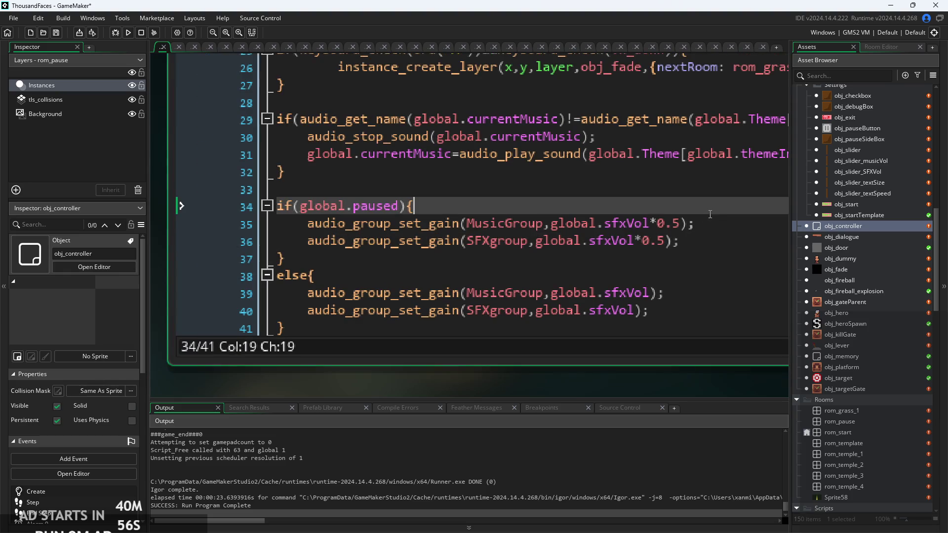
- Inspect the volume arguments of the gain calls on lines 35 to 40
{"action": "left_click", "coordinate": [708, 223]}
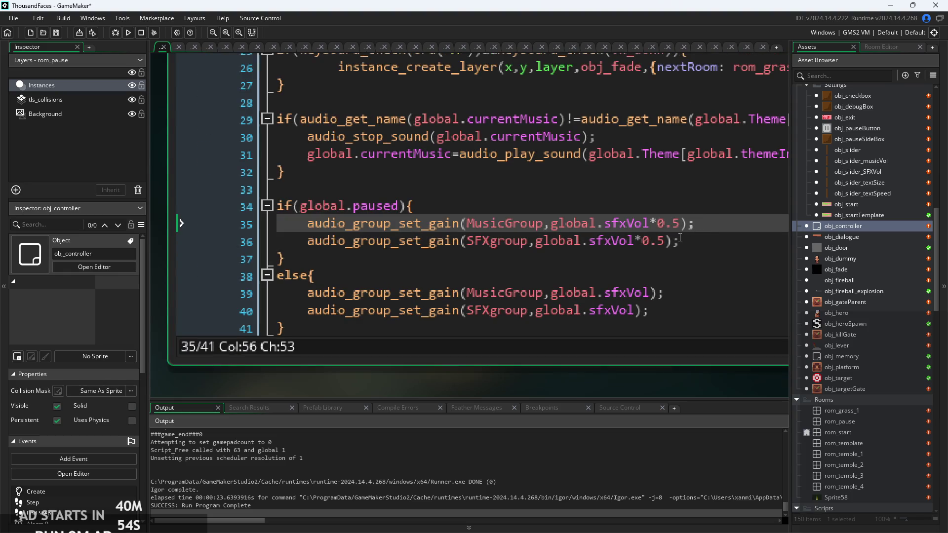
{"action": "key", "text": "Down"}
{"action": "scroll", "coordinate": [596, 223], "scroll_direction": "up", "scroll_amount": 1}
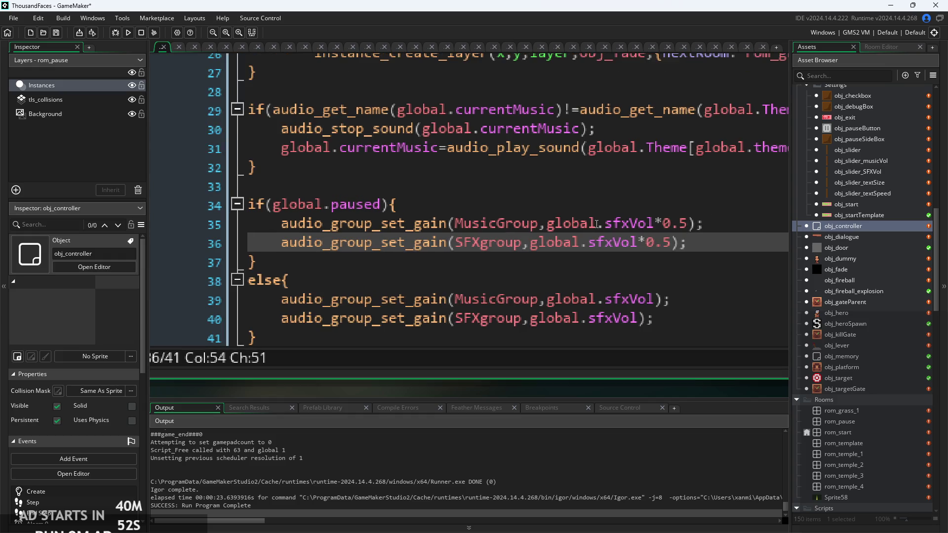
{"action": "left_click", "coordinate": [681, 223]}
{"action": "left_click", "coordinate": [695, 223]}
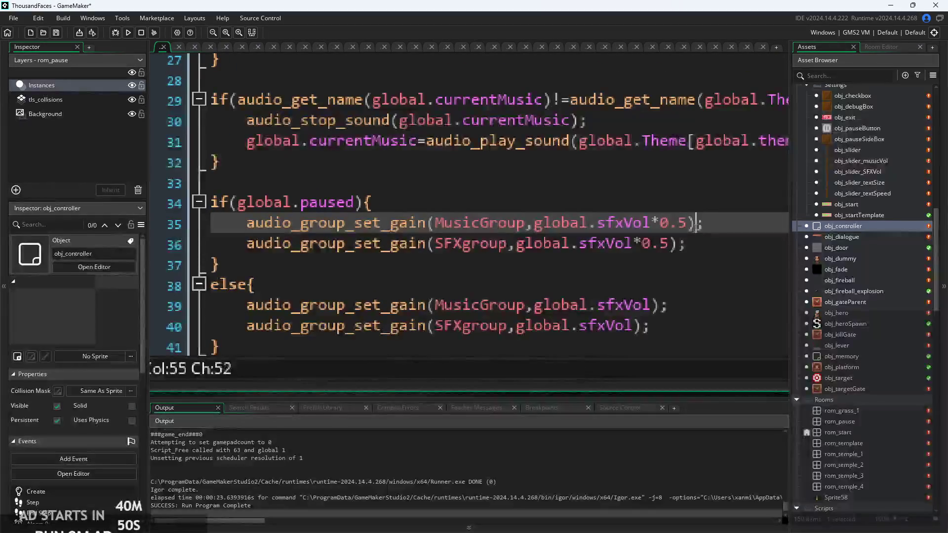
{"action": "key", "text": "Left"}
{"action": "key", "text": "Left"}
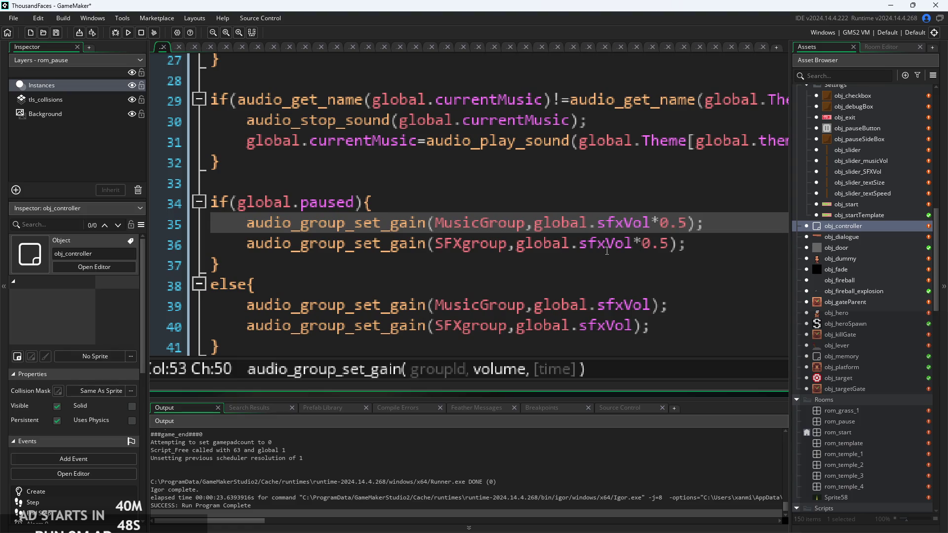
{"action": "left_click", "coordinate": [428, 223]}
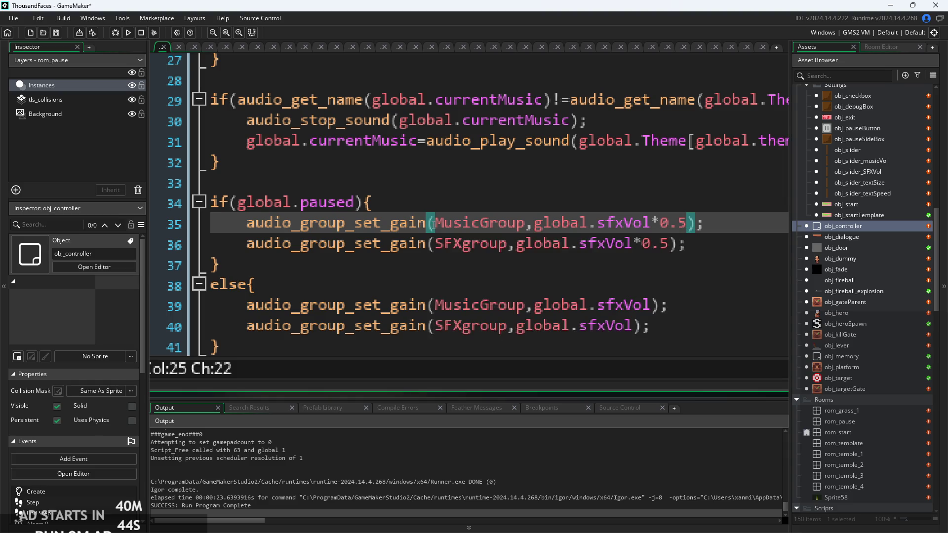
{"action": "left_click", "coordinate": [554, 223]}
{"action": "left_click", "coordinate": [543, 243]}
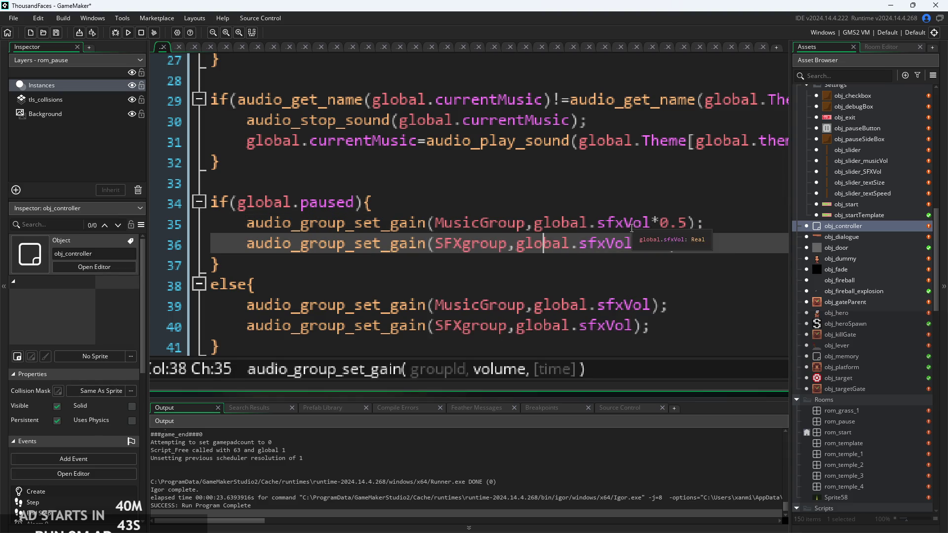
{"action": "left_click", "coordinate": [606, 327]}
- Change sfxVol to global.musicVol in the MusicGroup gain calls on lines 39 and 35
{"action": "left_click", "coordinate": [615, 306]}
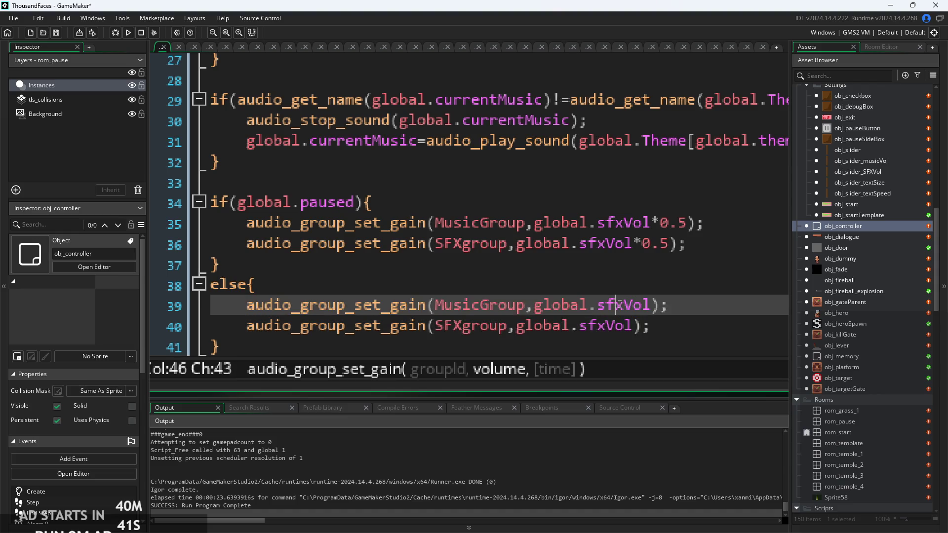
{"action": "left_click_drag", "start_coordinate": [614, 306], "coordinate": [595, 304]}
{"action": "type", "text": "music"}
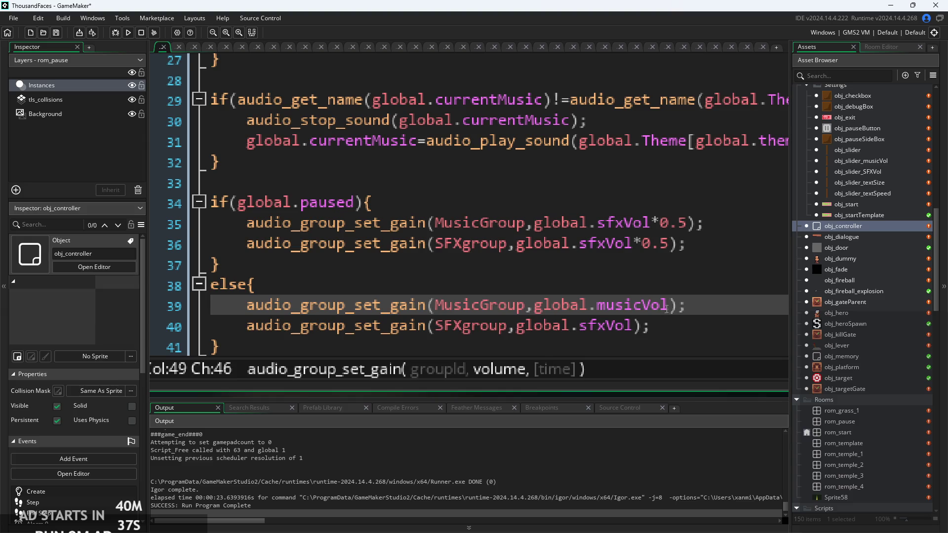
{"action": "left_click", "coordinate": [633, 310]}
{"action": "key", "text": "ctrl+space"}
{"action": "key", "text": "Return"}
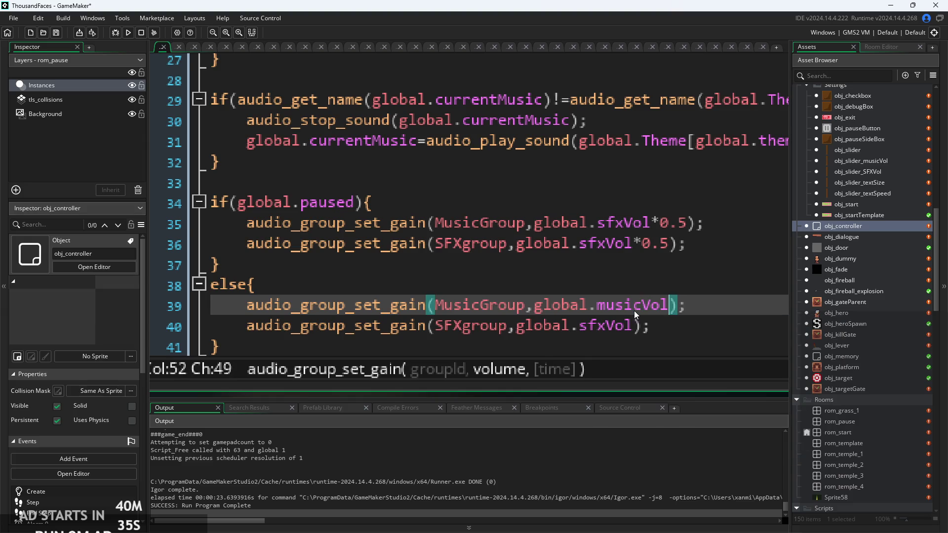
{"action": "left_click_drag", "start_coordinate": [625, 225], "coordinate": [603, 230]}
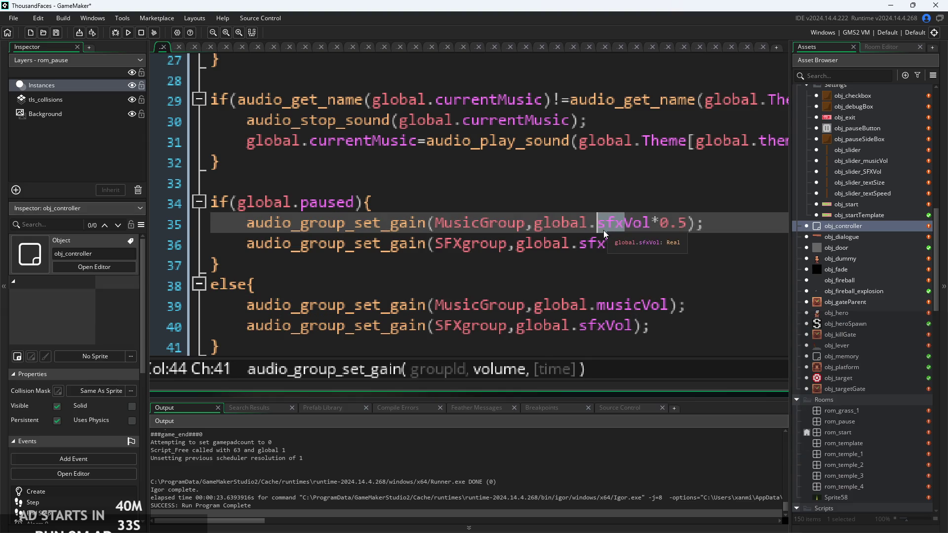
{"action": "type", "text": "music"}
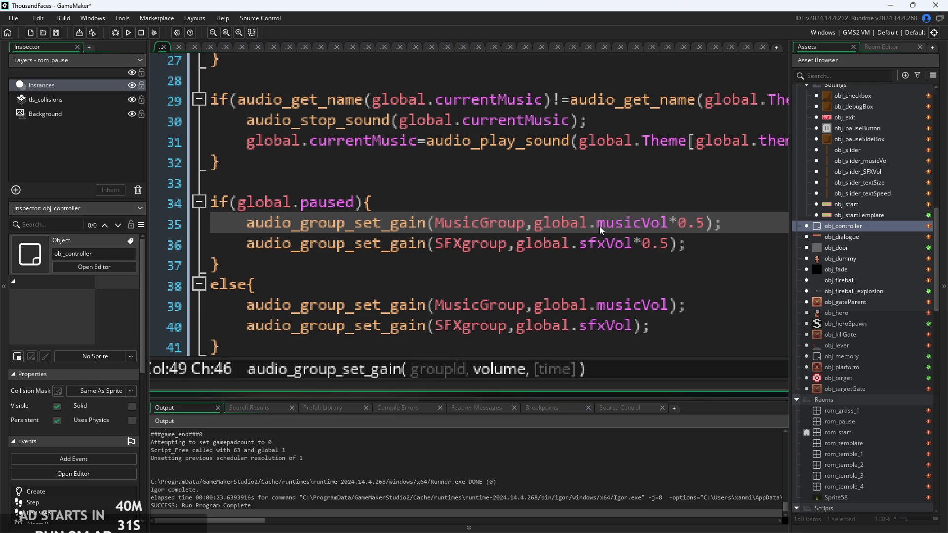
- Start a nested if( condition on a new line under if(global.paused)
{"action": "left_click", "coordinate": [674, 245]}
{"action": "left_click", "coordinate": [731, 223]}
{"action": "left_click", "coordinate": [439, 210]}
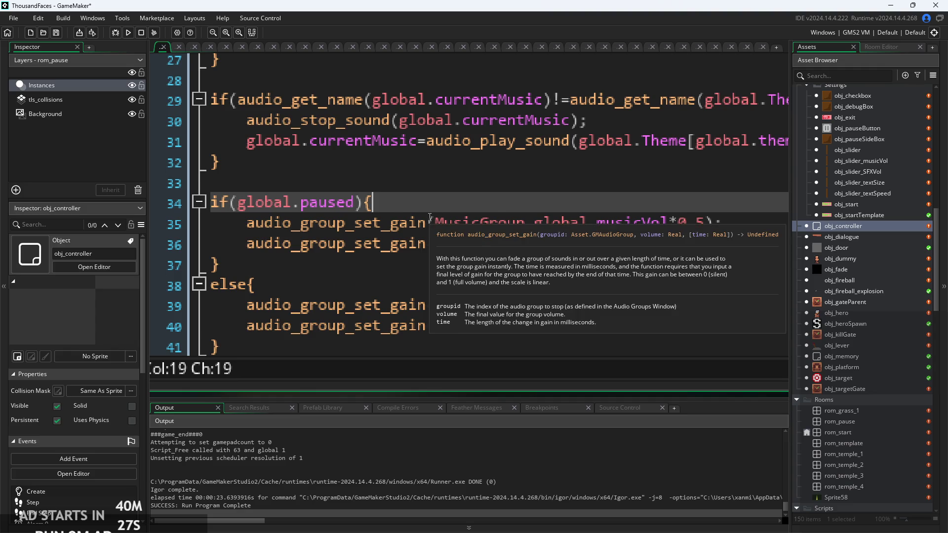
{"action": "key", "text": "Return"}
{"action": "type", "text": "if("}
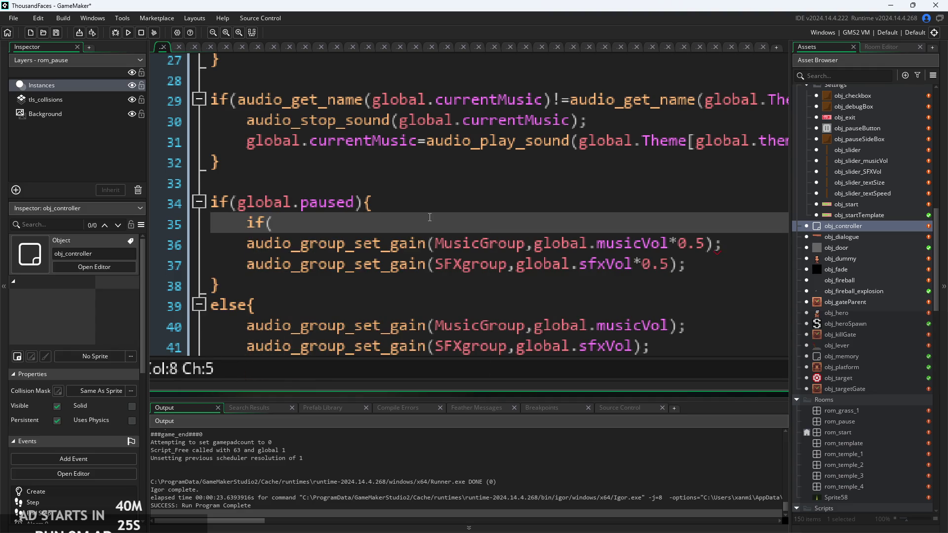
{"action": "type", "text": "obh"}
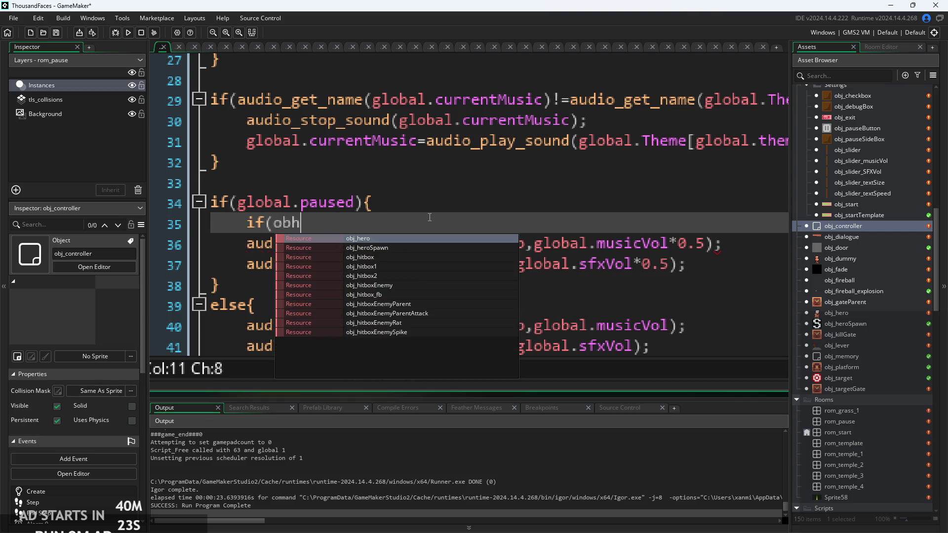
- Write the condition if(obj_slider_musicVol.isDragging){ using autocomplete for the object and variable
{"action": "key", "text": "BackSpace"}
{"action": "type", "text": "j"}
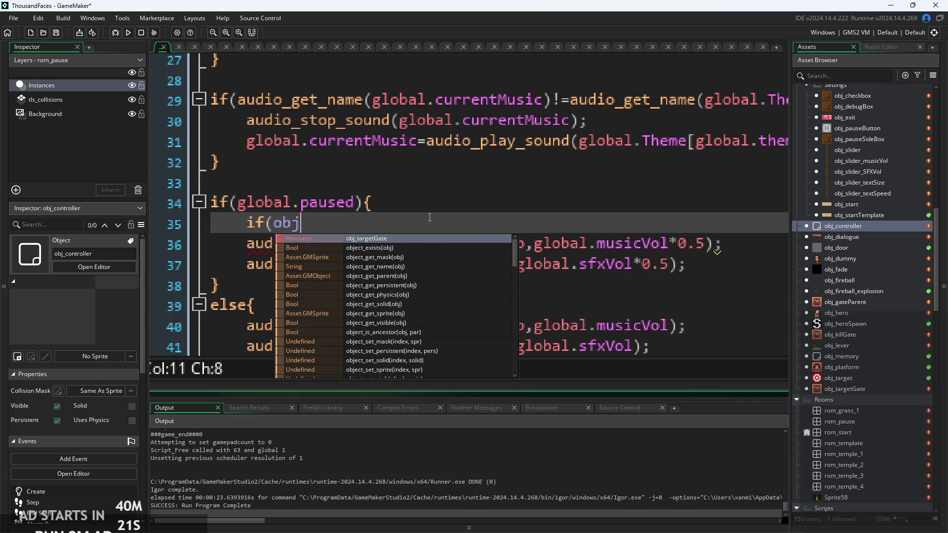
{"action": "type", "text": ")"}
{"action": "key", "text": "BackSpace"}
{"action": "type", "text": "_sl"}
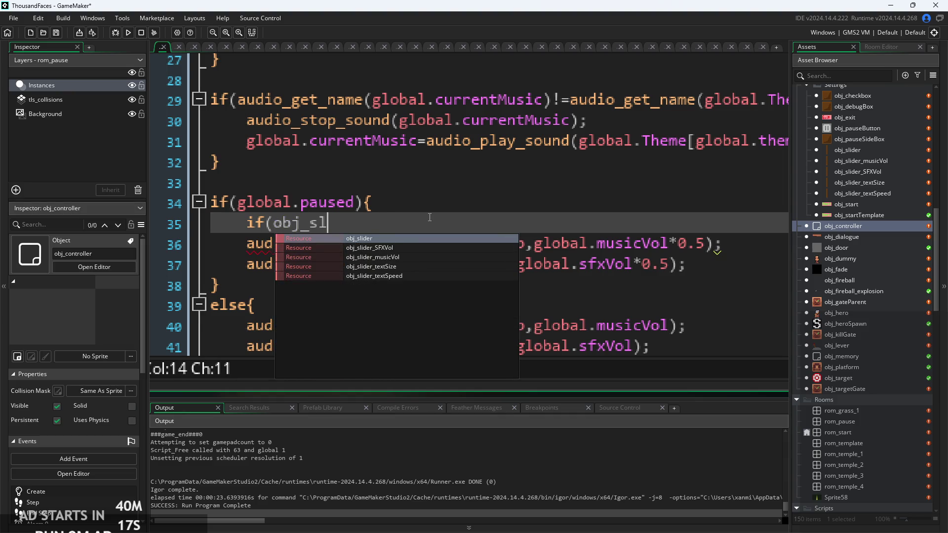
{"action": "type", "text": "i"}
{"action": "key", "text": "Down"}
{"action": "key", "text": "Down"}
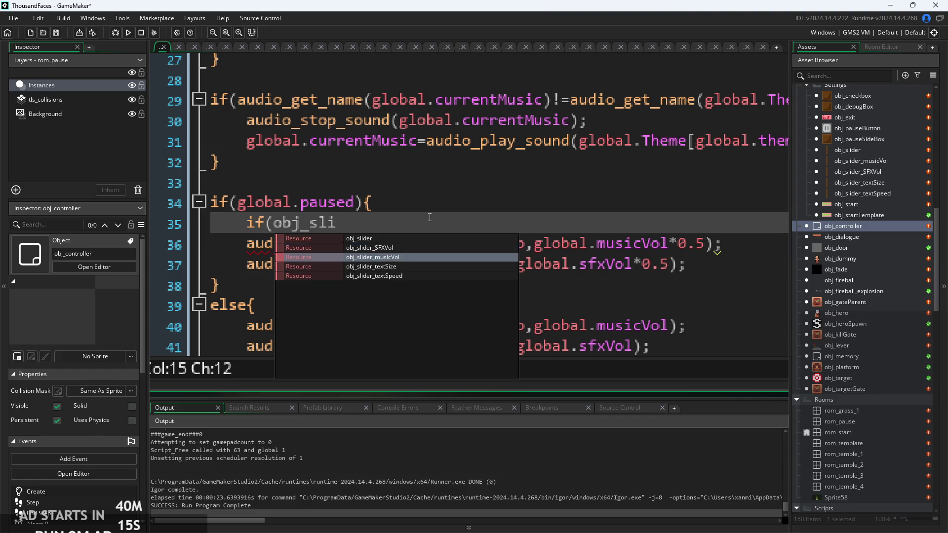
{"action": "key", "text": "Return"}
{"action": "type", "text": "."}
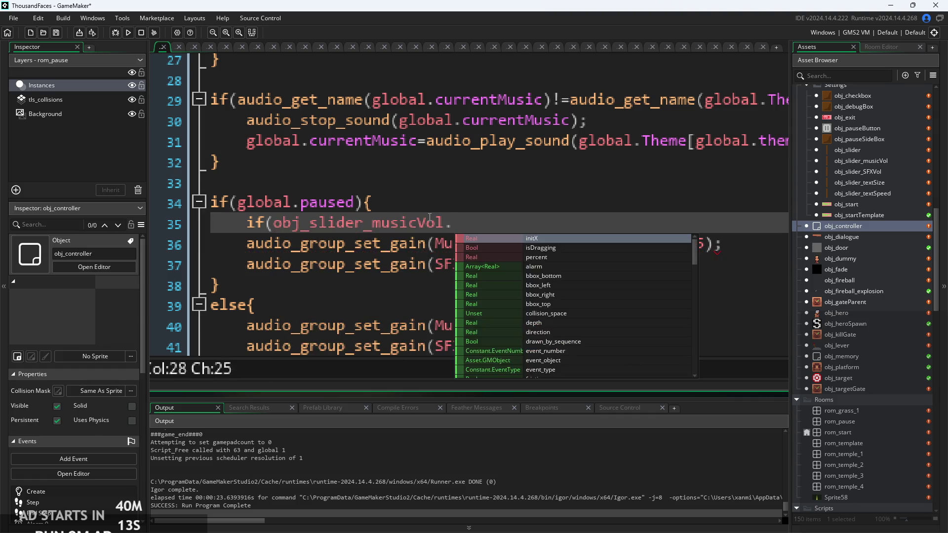
{"action": "type", "text": "dr"}
{"action": "key", "text": "BackSpace"}
{"action": "key", "text": "BackSpace"}
{"action": "type", "text": "is"}
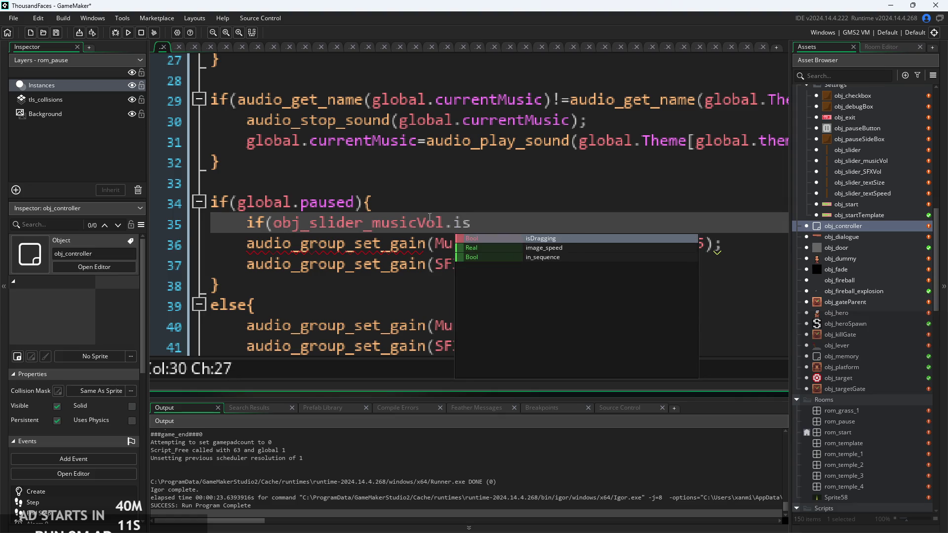
{"action": "key", "text": "Return"}
{"action": "type", "text": "){"}
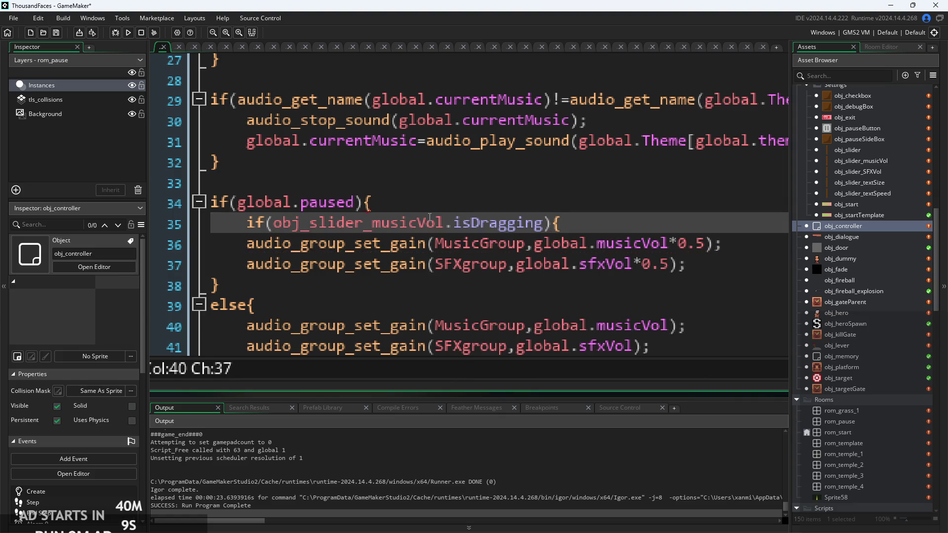
- Close the block with a brace, indent the music gain call, and negate the condition with !
{"action": "left_click", "coordinate": [731, 240]}
{"action": "key", "text": "Return"}
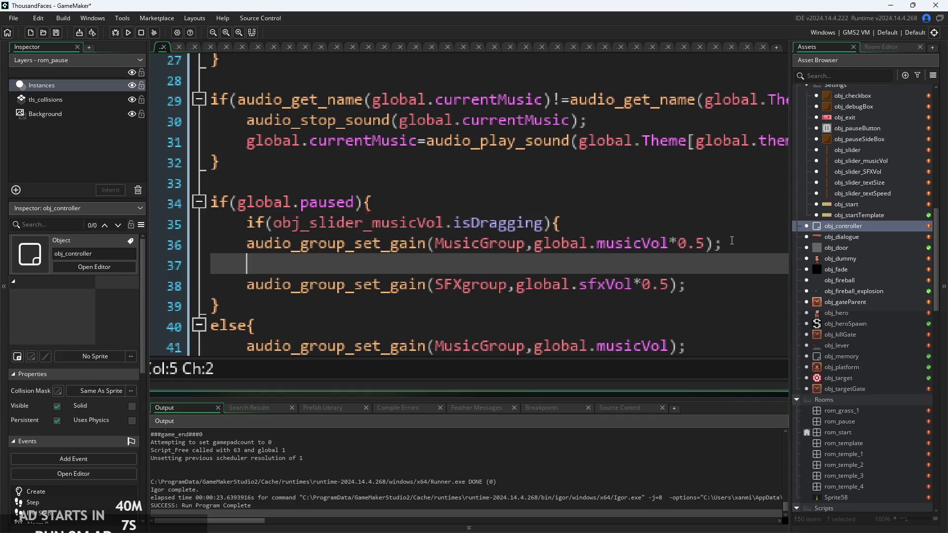
{"action": "type", "text": "}"}
{"action": "key", "text": "Up"}
{"action": "key", "text": "Home"}
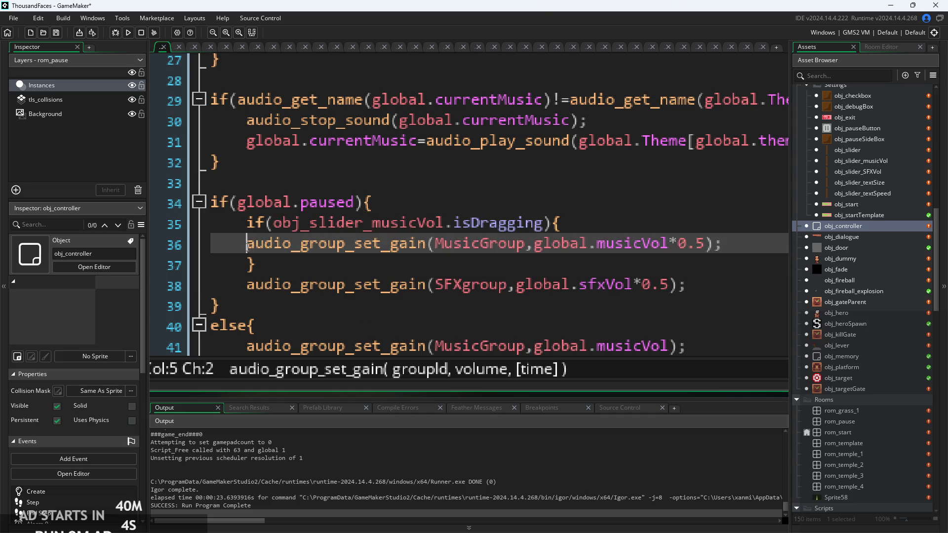
{"action": "key", "text": "Tab"}
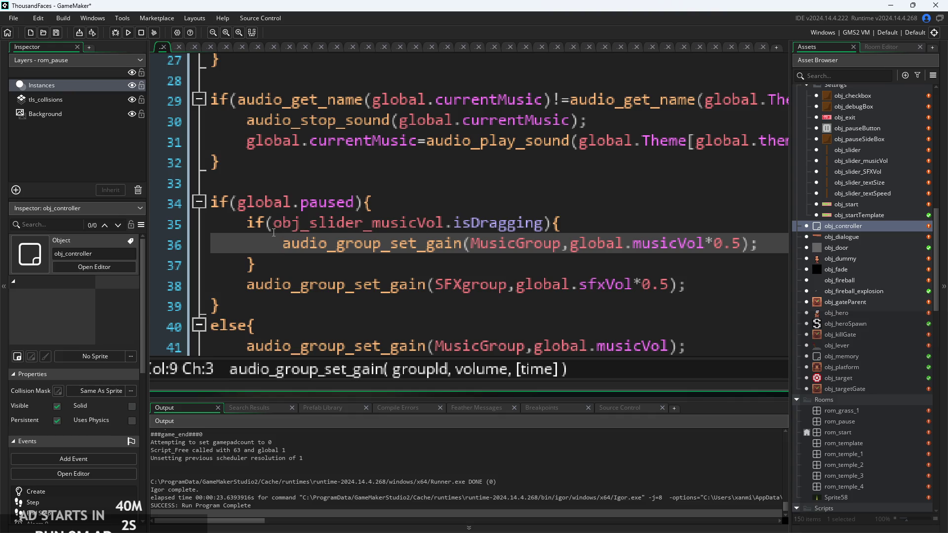
{"action": "left_click", "coordinate": [273, 225]}
{"action": "type", "text": "!"}
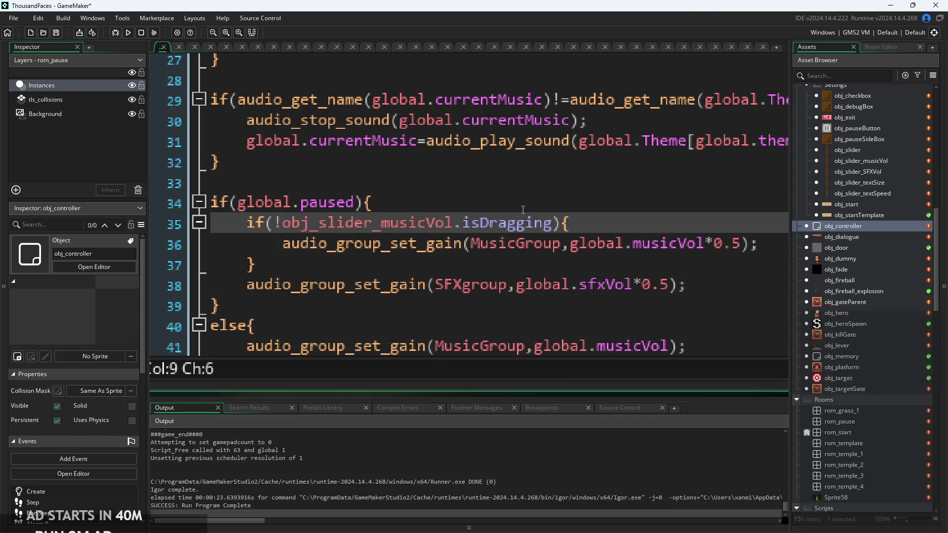
- Review the new if(!obj_slider_musicVol.isDragging) block on lines 35 to 37
{"action": "left_click", "coordinate": [427, 266]}
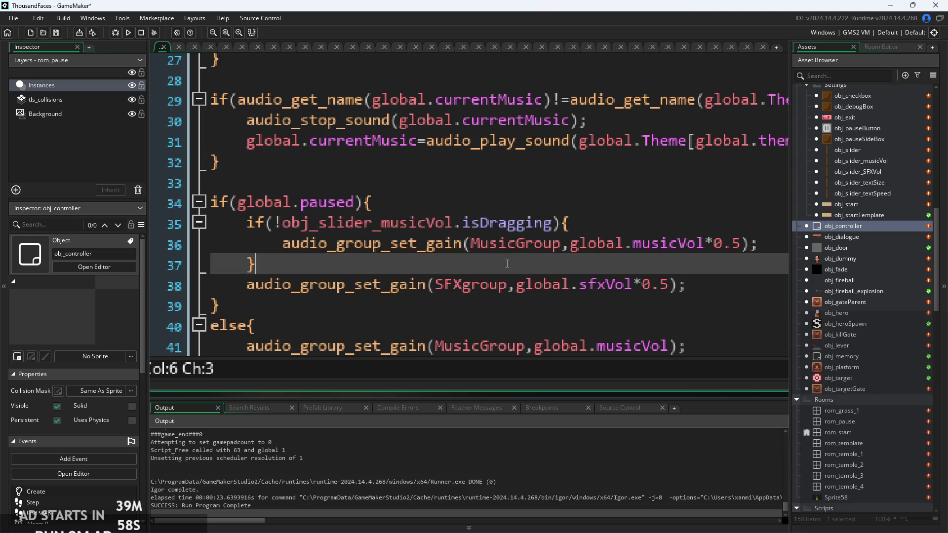
{"action": "scroll", "coordinate": [427, 273], "scroll_direction": "down", "scroll_amount": 1, "text": "ctrl"}
{"action": "mouse_move", "coordinate": [340, 278]}
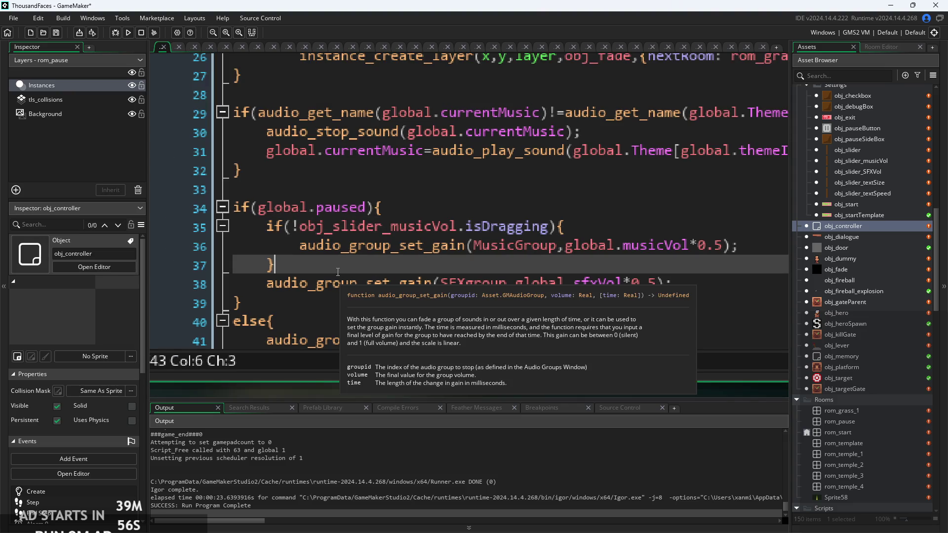
{"action": "mouse_move", "coordinate": [337, 269]}
{"action": "left_mouse_down"}
{"action": "mouse_move", "coordinate": [271, 238]}
{"action": "mouse_move", "coordinate": [268, 227]}
{"action": "left_mouse_up"}
{"action": "left_click", "coordinate": [302, 251]}
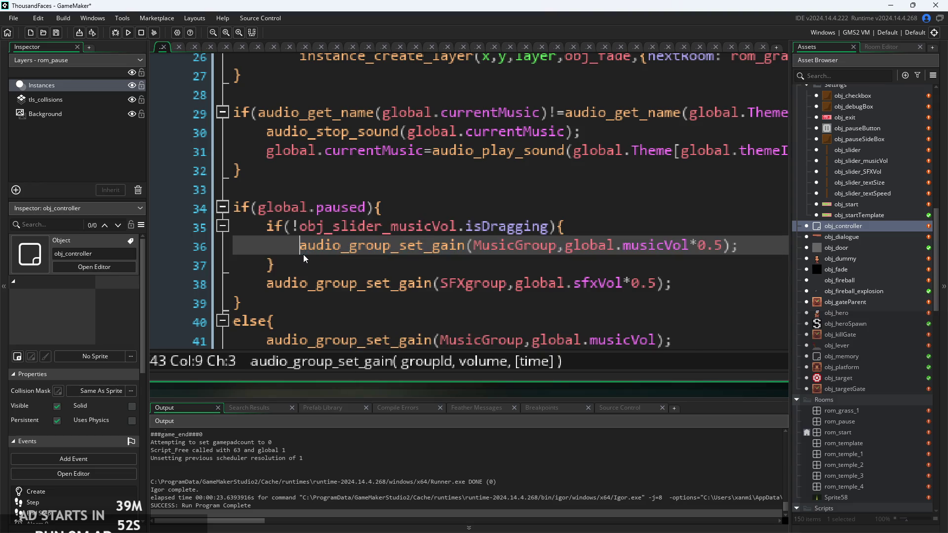
{"action": "scroll", "coordinate": [323, 270], "scroll_direction": "down", "scroll_amount": 1, "text": "ctrl"}
{"action": "scroll", "coordinate": [323, 270], "scroll_direction": "down", "scroll_amount": 2}
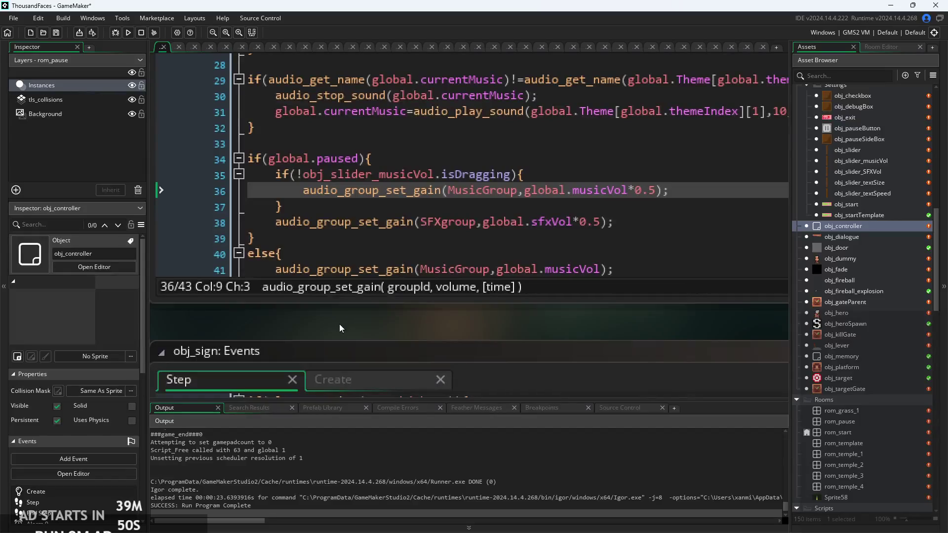
{"action": "scroll", "coordinate": [339, 321], "scroll_direction": "up", "scroll_amount": 1}
{"action": "left_click", "coordinate": [345, 261]}
{"action": "scroll", "coordinate": [345, 260], "scroll_direction": "down", "scroll_amount": 2}
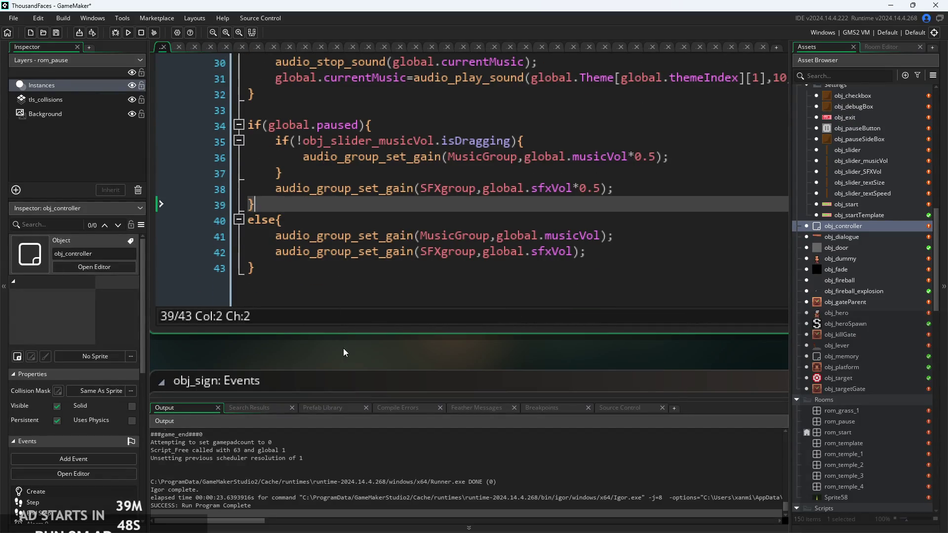
{"action": "scroll", "coordinate": [344, 352], "scroll_direction": "up", "scroll_amount": 2}
{"action": "scroll", "coordinate": [342, 394], "scroll_direction": "up", "scroll_amount": 1, "text": "ctrl"}
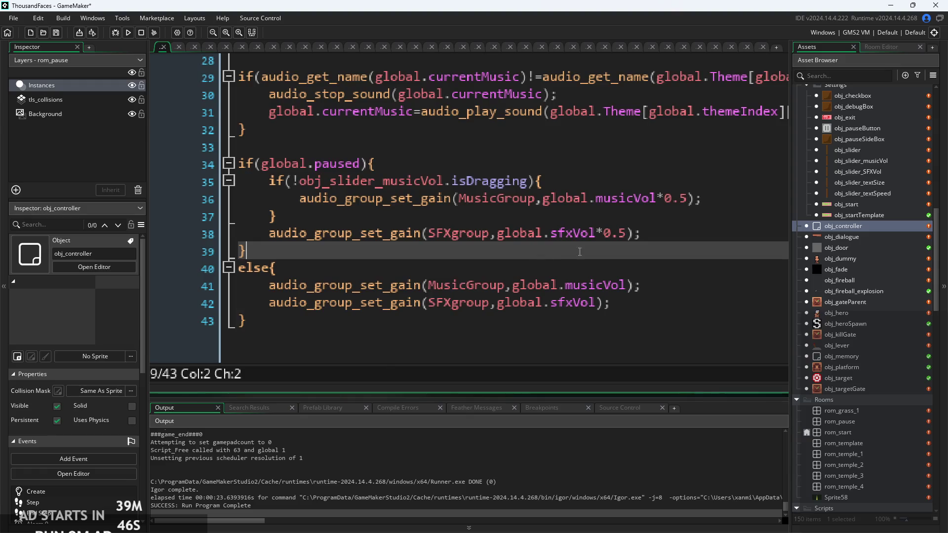
{"action": "left_click", "coordinate": [647, 199]}
{"action": "key", "text": "Down"}
{"action": "left_click", "coordinate": [461, 197]}
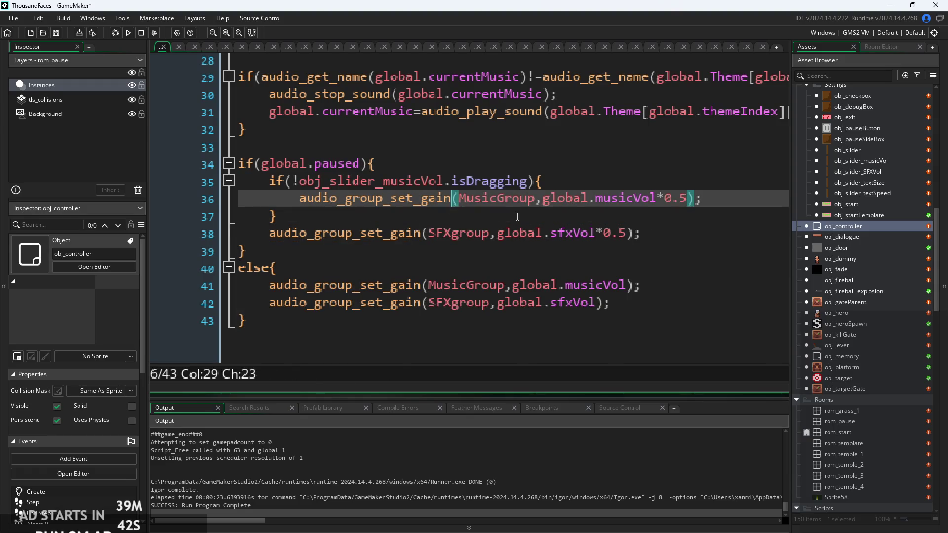
{"action": "left_click", "coordinate": [296, 222]}
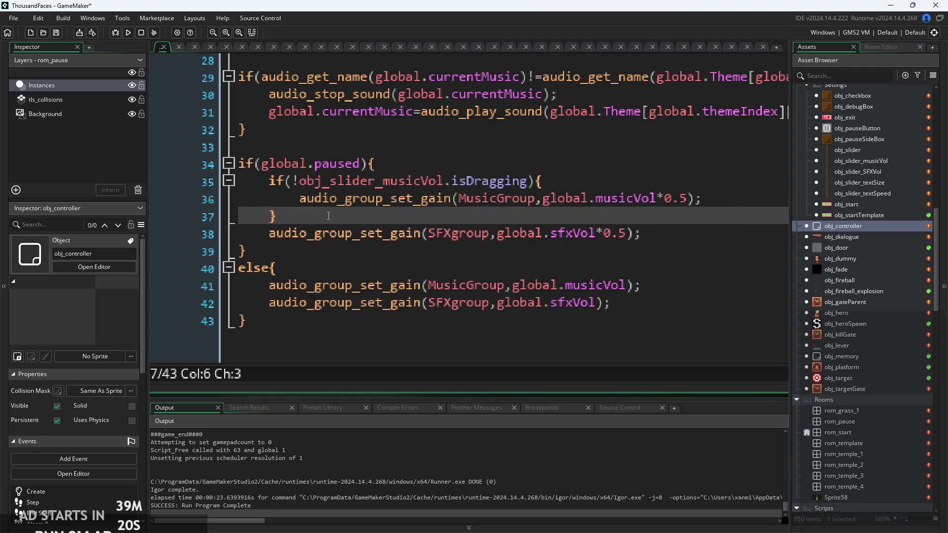
- Duplicate the isDragging condition above the SFX gain line, changing it to obj_slider_SFXVol
{"action": "left_click_drag", "start_coordinate": [543, 182], "coordinate": [233, 190]}
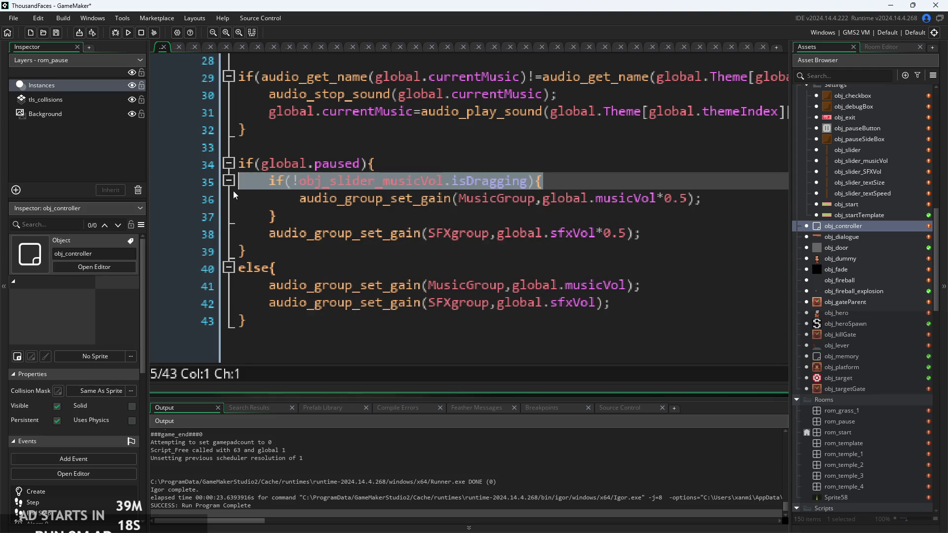
{"action": "key", "text": "ctrl+c"}
{"action": "left_click", "coordinate": [457, 215]}
{"action": "key", "text": "Return"}
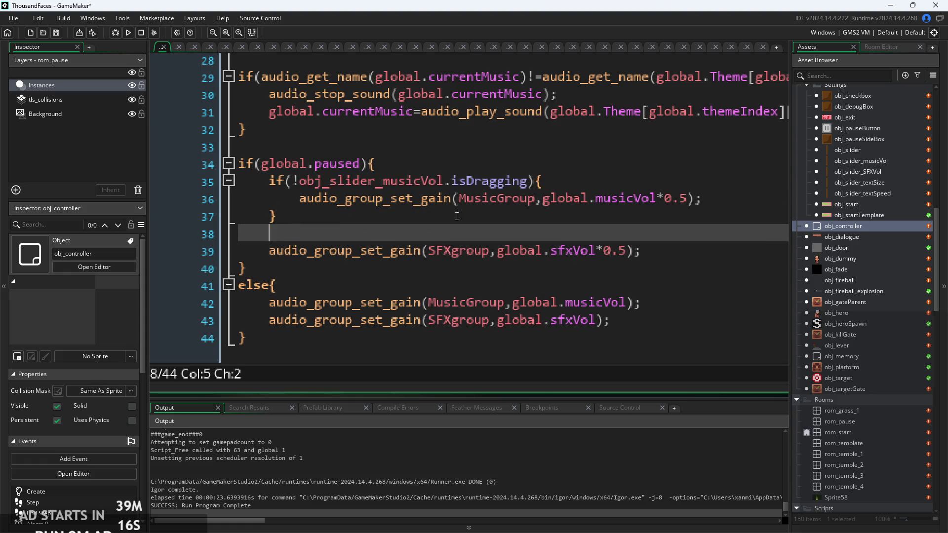
{"action": "key", "text": "ctrl+v"}
{"action": "key", "text": "Home"}
{"action": "key", "text": "BackSpace"}
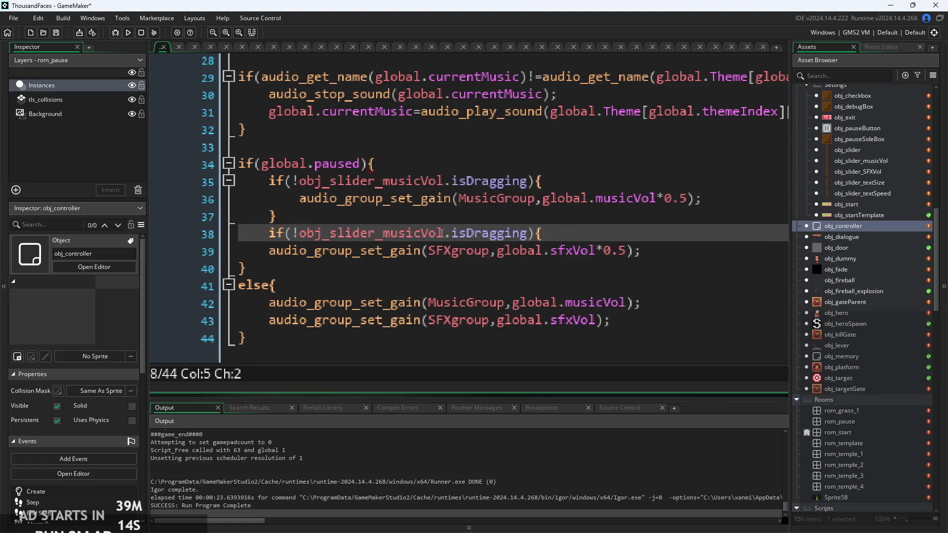
{"action": "left_click", "coordinate": [418, 234]}
{"action": "left_click_drag", "start_coordinate": [421, 234], "coordinate": [384, 237]}
{"action": "type", "text": "s"}
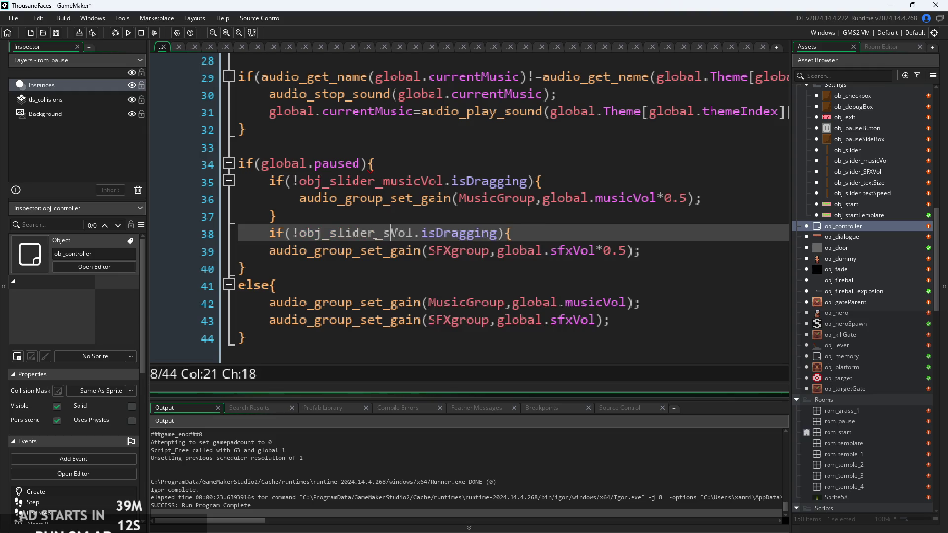
{"action": "key", "text": "BackSpace"}
{"action": "type", "text": "SFX"}
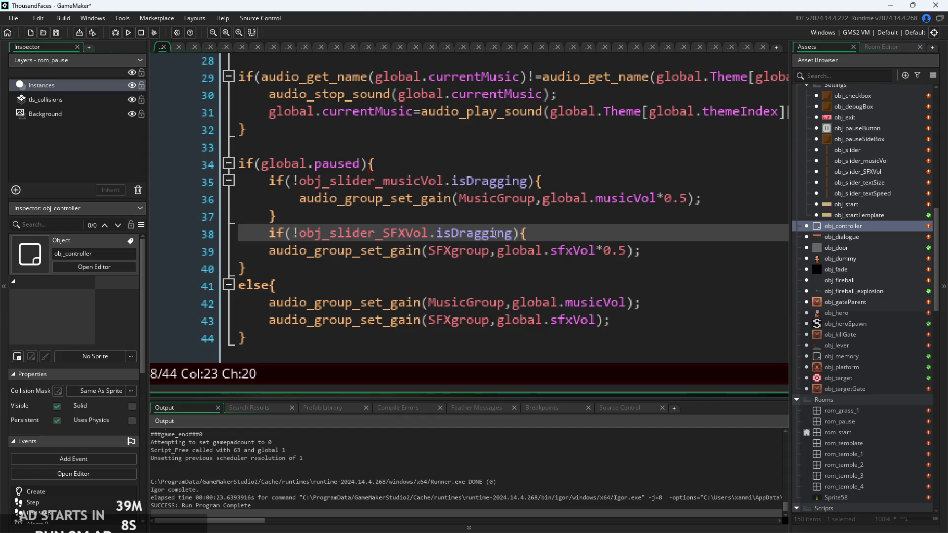
- Close the SFX if block with a brace, indent its gain call, and run the game
{"action": "left_click", "coordinate": [674, 247]}
{"action": "key", "text": "Return"}
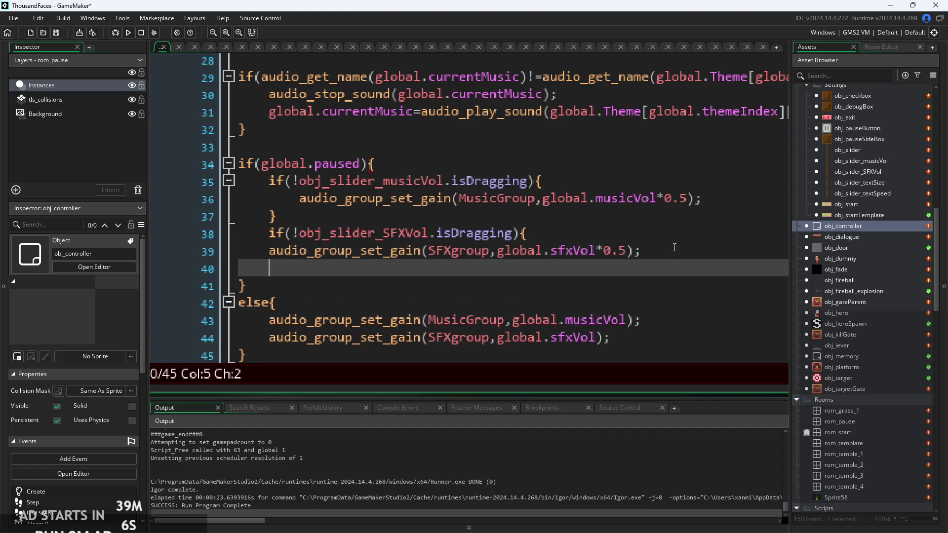
{"action": "type", "text": "}"}
{"action": "left_click", "coordinate": [270, 252]}
{"action": "key", "text": "Tab"}
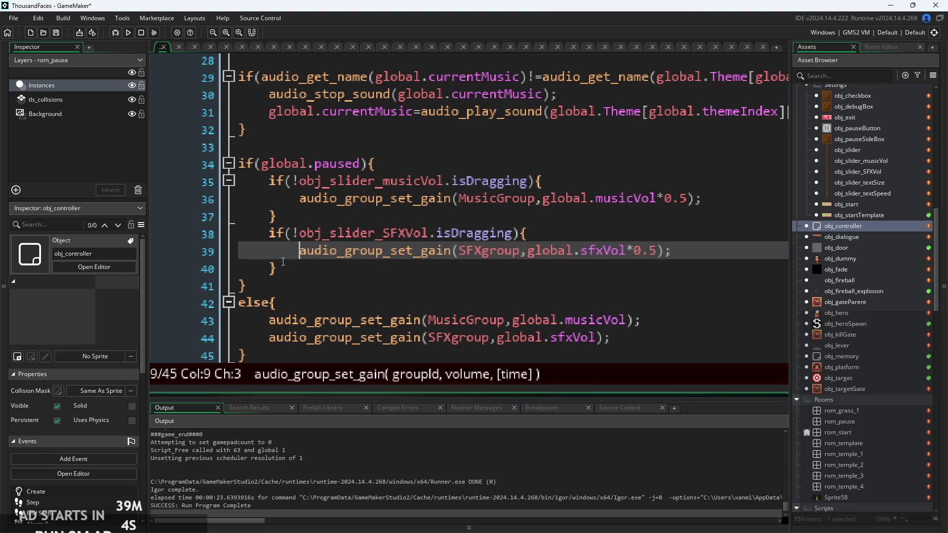
{"action": "key", "text": "F5"}
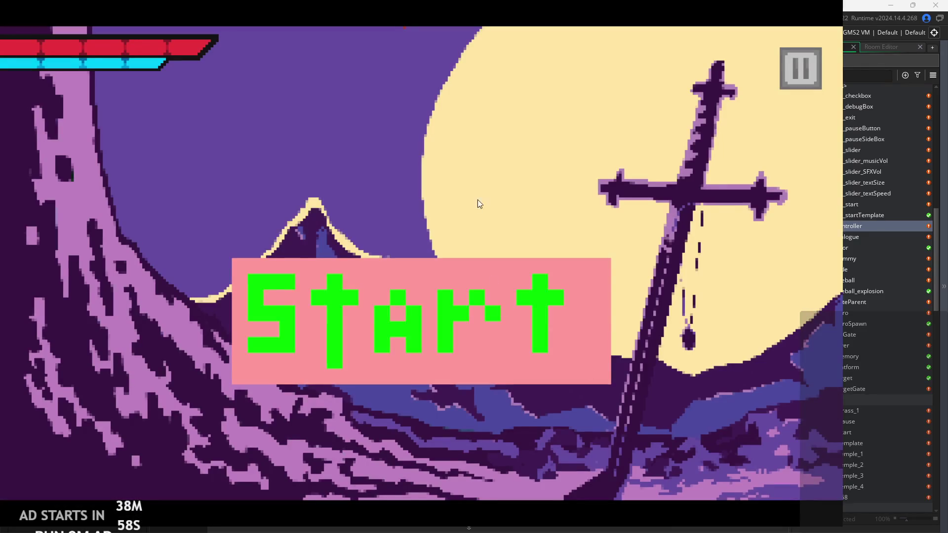
- Pause the running game, hit the missing obj_slider_musicVol instance error, and abort to line 34
{"action": "left_click", "coordinate": [786, 70]}
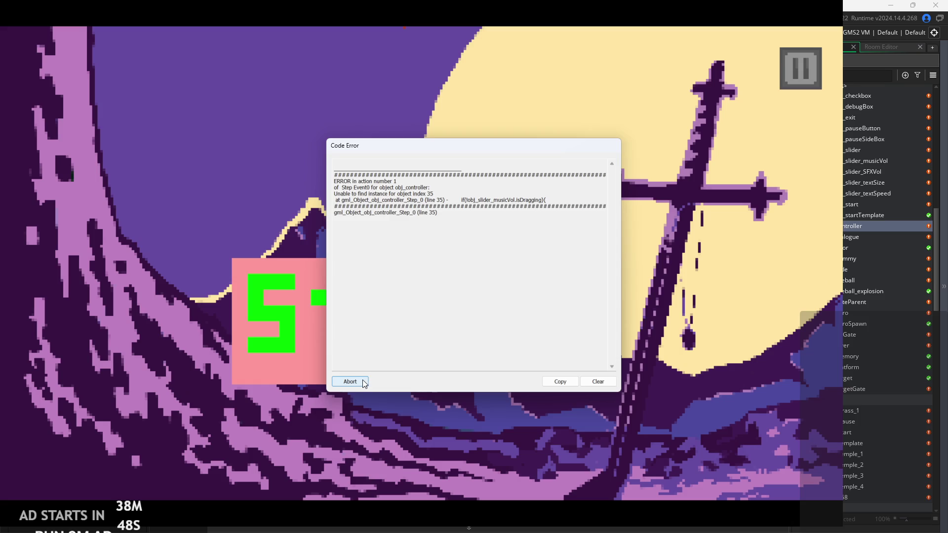
{"action": "left_click", "coordinate": [365, 383]}
{"action": "left_click", "coordinate": [433, 162]}
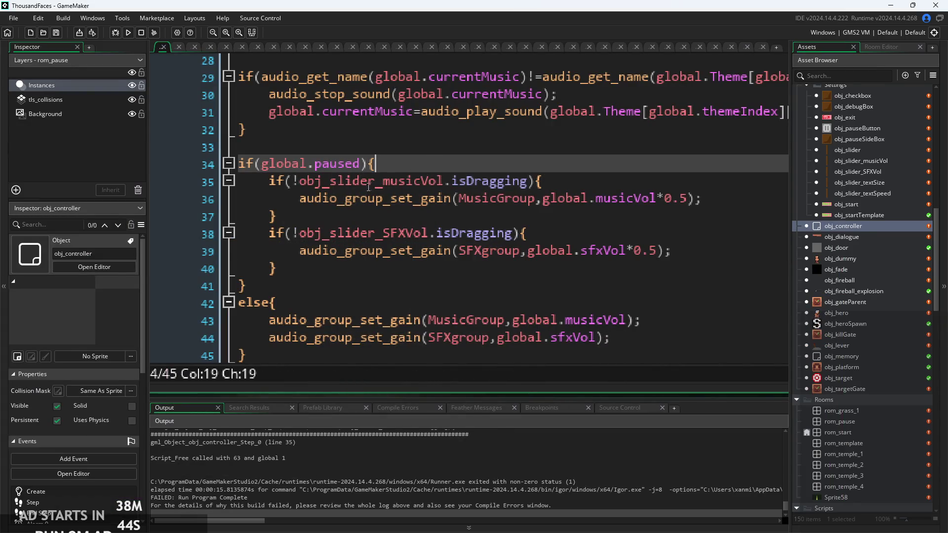
- Replace global.paused with room==rom_pause in the line 34 condition, then run the game
{"action": "left_click_drag", "start_coordinate": [414, 165], "coordinate": [410, 178]}
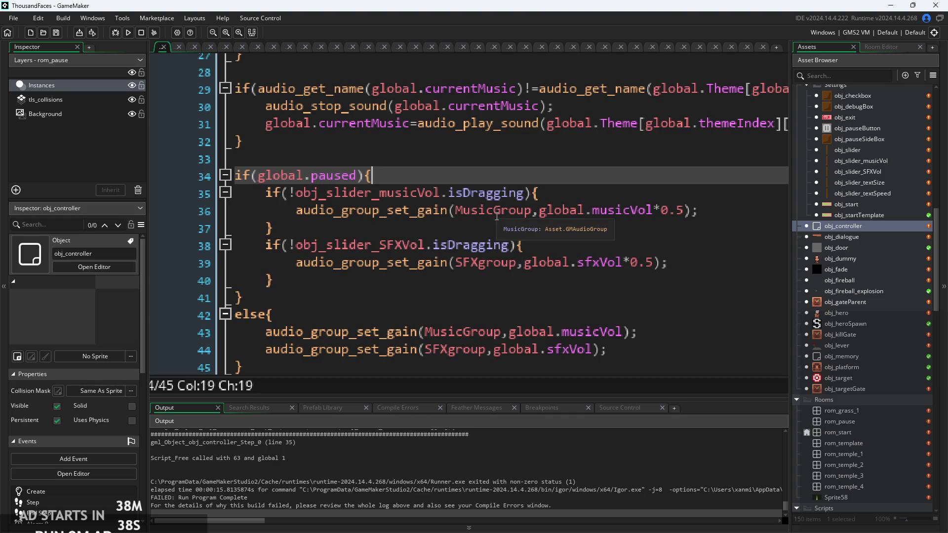
{"action": "left_click", "coordinate": [461, 208]}
{"action": "scroll", "coordinate": [364, 217], "scroll_direction": "up", "scroll_amount": 1}
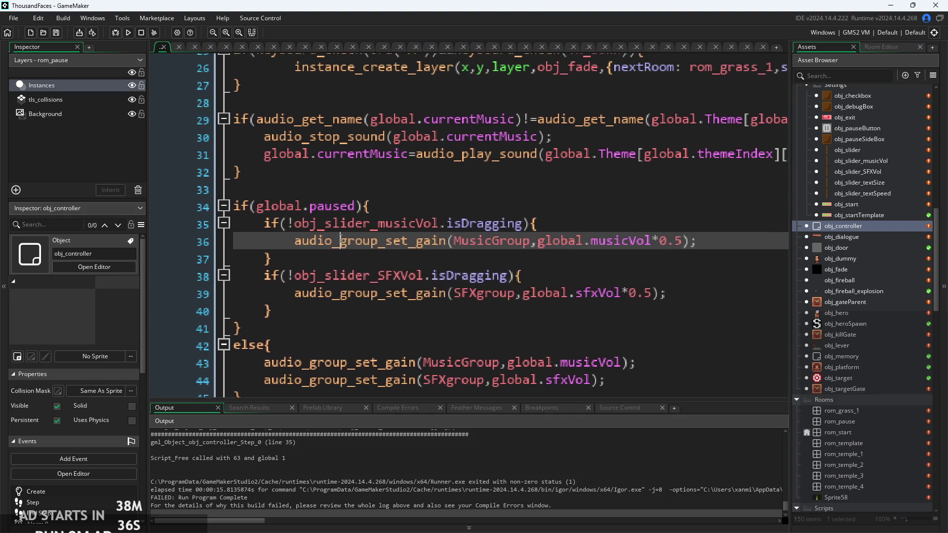
{"action": "left_click", "coordinate": [357, 206]}
{"action": "scroll", "coordinate": [358, 207], "scroll_direction": "down", "scroll_amount": 1, "text": "ctrl"}
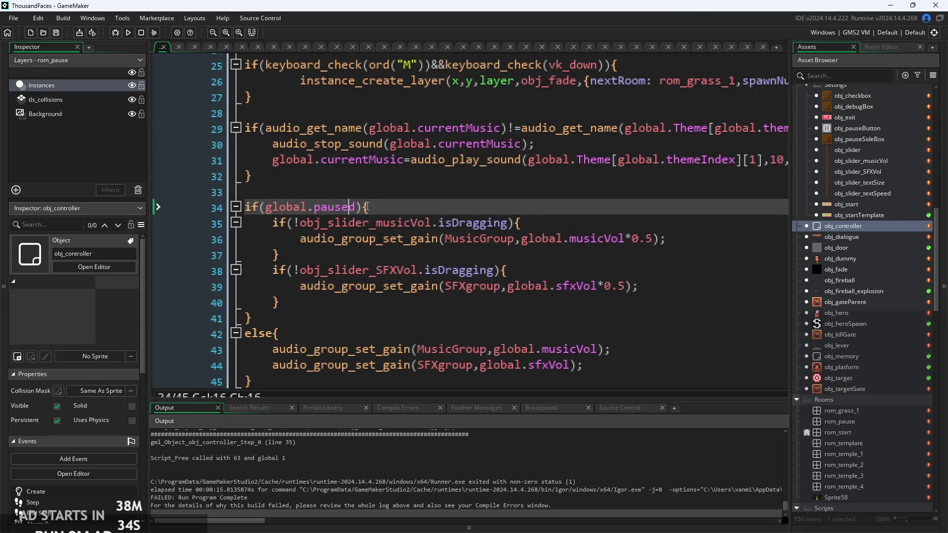
{"action": "scroll", "coordinate": [357, 206], "scroll_direction": "up", "scroll_amount": 3, "text": "ctrl"}
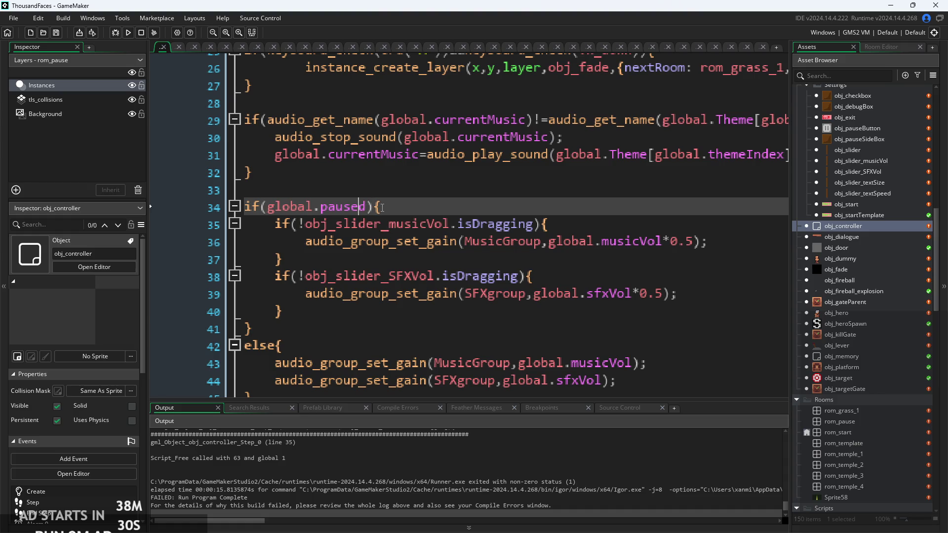
{"action": "scroll", "coordinate": [398, 204], "scroll_direction": "down", "scroll_amount": 3, "text": "ctrl"}
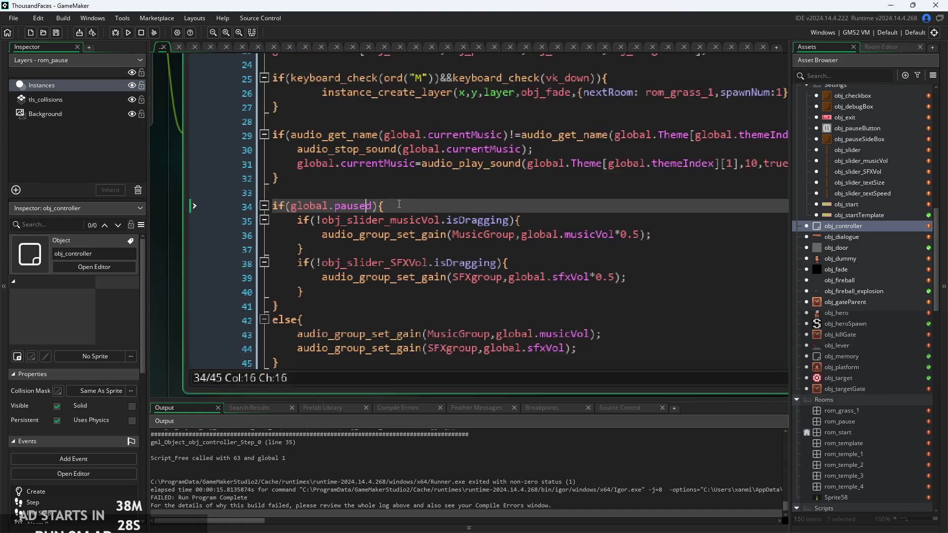
{"action": "scroll", "coordinate": [398, 204], "scroll_direction": "up", "scroll_amount": 3, "text": "ctrl"}
{"action": "left_click_drag", "start_coordinate": [366, 206], "coordinate": [278, 212]}
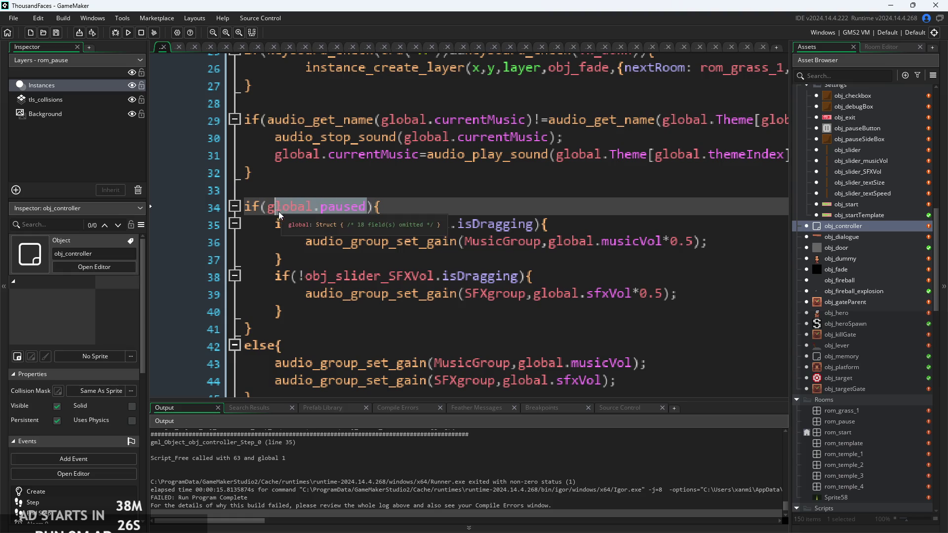
{"action": "type", "text": "ro"}
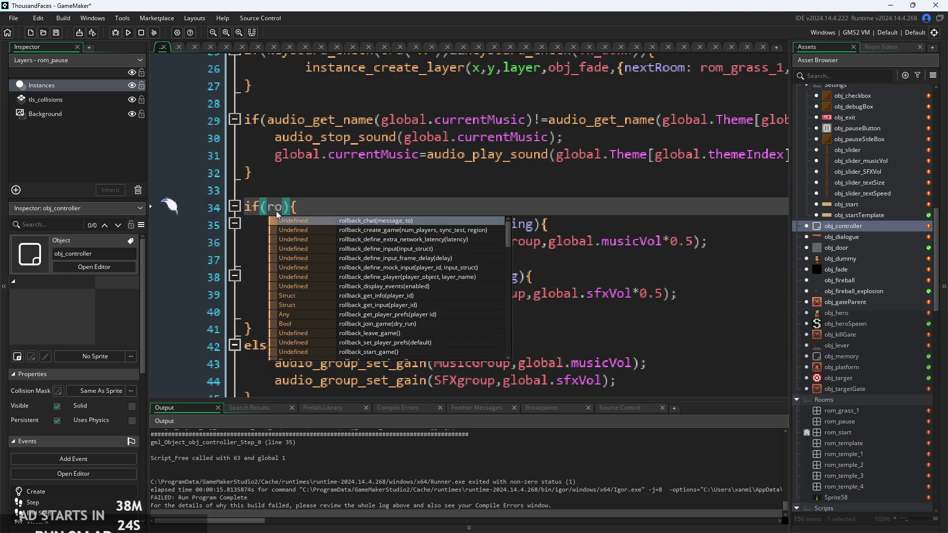
{"action": "type", "text": "om=="}
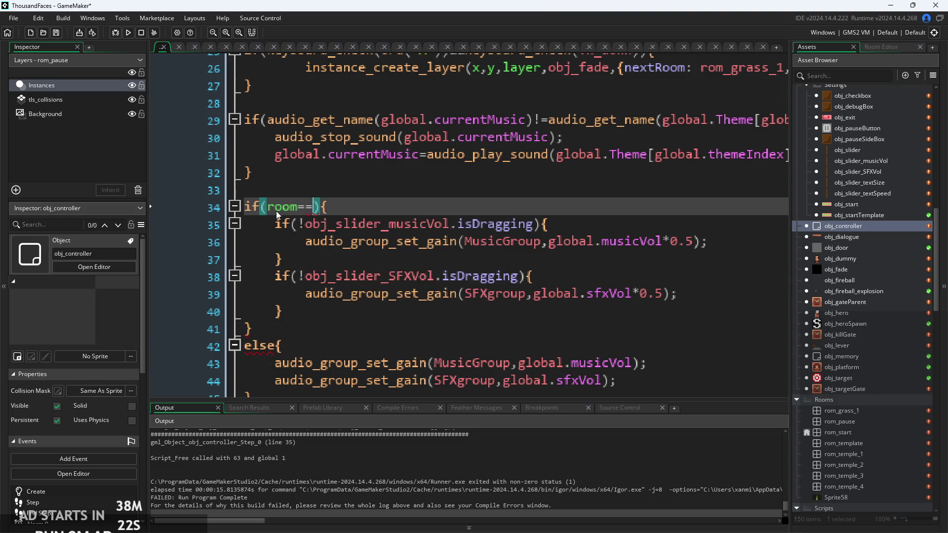
{"action": "type", "text": "rom_pause"}
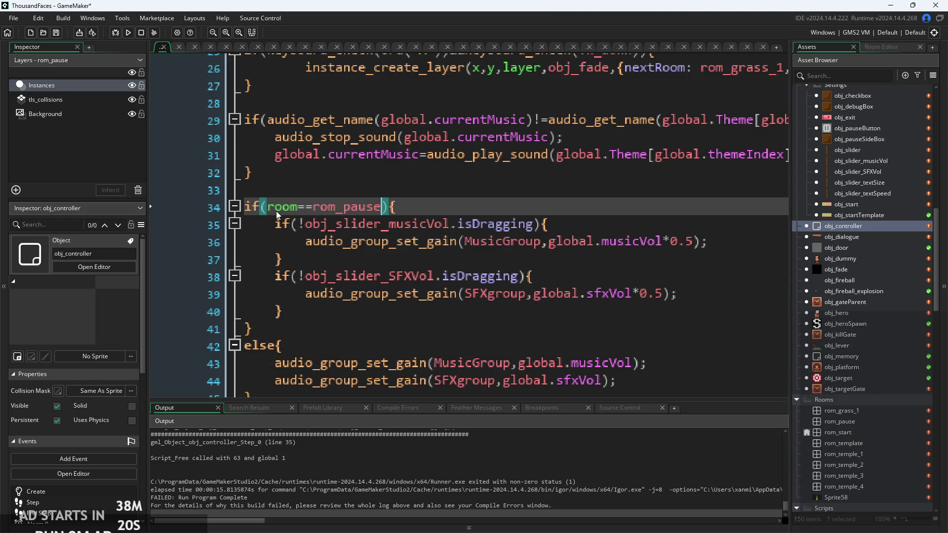
{"action": "left_click", "coordinate": [128, 32]}
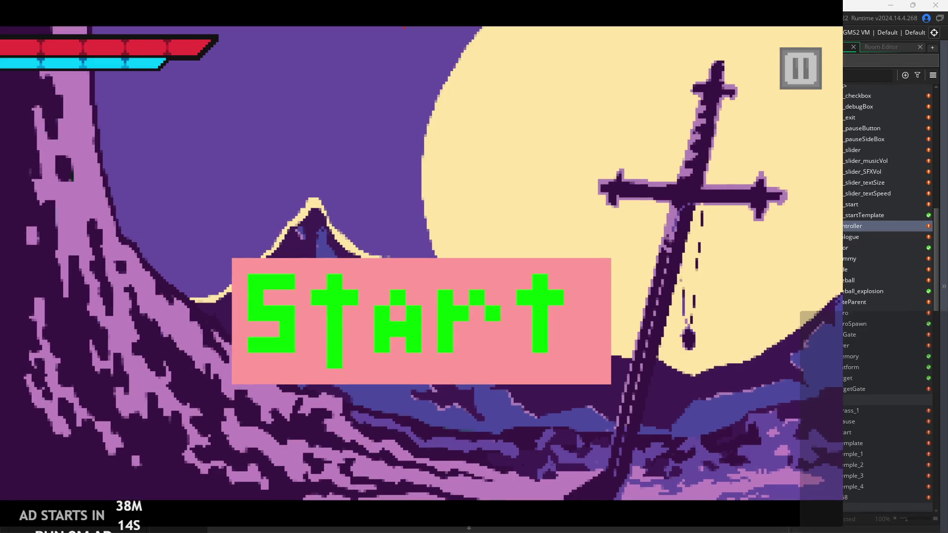
- Open the in-game pause settings and drag the Music Volume slider to 49
{"action": "left_click", "coordinate": [783, 69]}
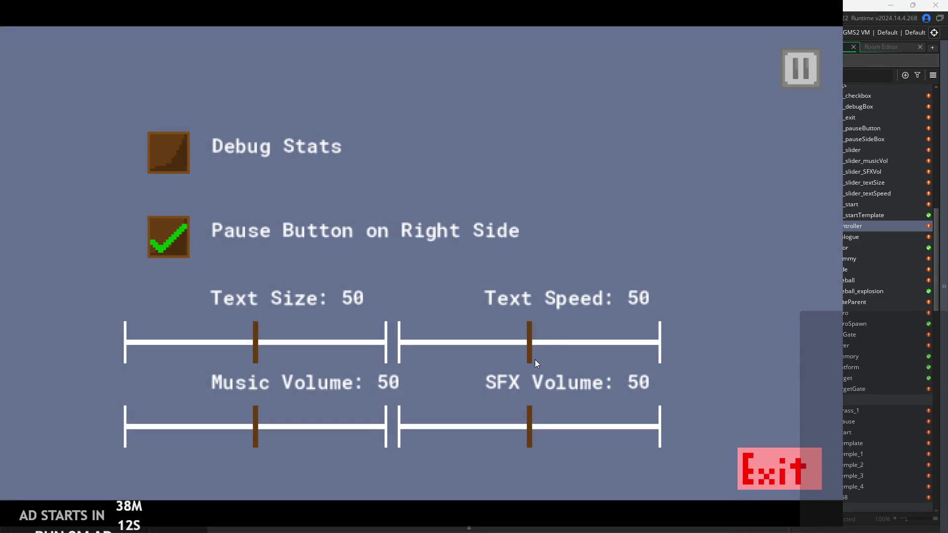
{"action": "mouse_move", "coordinate": [256, 431]}
{"action": "left_mouse_down"}
{"action": "mouse_move", "coordinate": [422, 410]}
{"action": "mouse_move", "coordinate": [255, 428]}
{"action": "left_mouse_up"}
{"action": "left_click", "coordinate": [255, 425]}
- Exit the test game and return to the music if block's closing brace
{"action": "left_click", "coordinate": [748, 453]}
{"action": "left_click", "coordinate": [537, 262]}
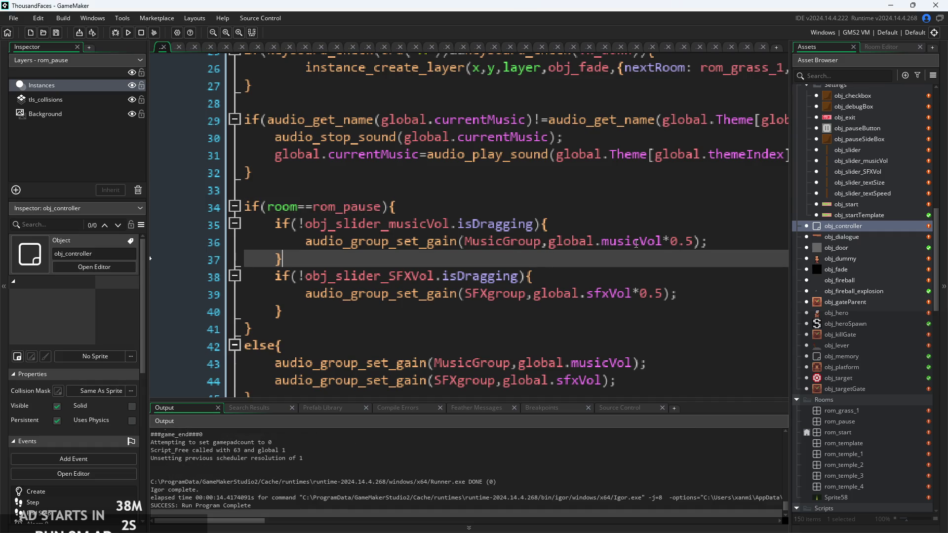
{"action": "scroll", "coordinate": [546, 263], "scroll_direction": "up", "scroll_amount": 3}
{"action": "scroll", "coordinate": [533, 261], "scroll_direction": "down", "scroll_amount": 2}
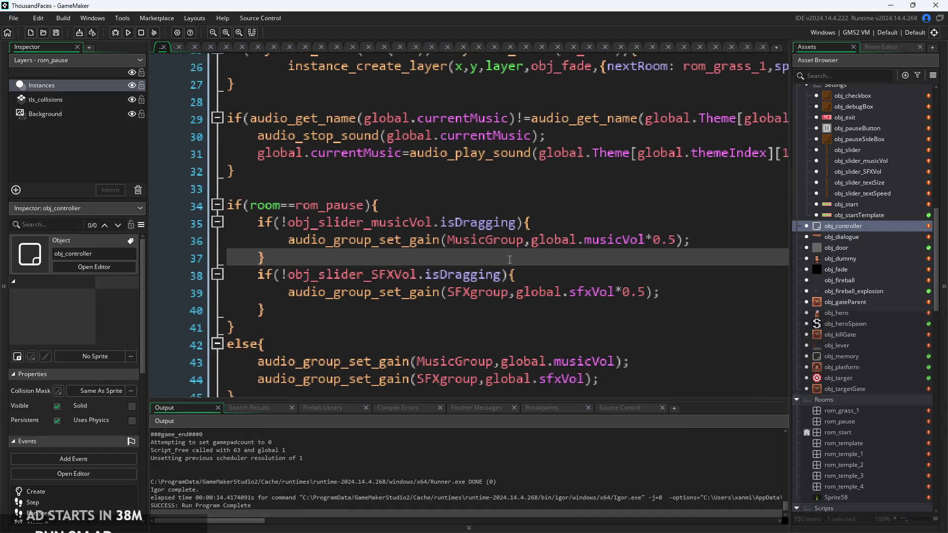
{"action": "left_click", "coordinate": [554, 237]}
{"action": "left_click", "coordinate": [481, 220]}
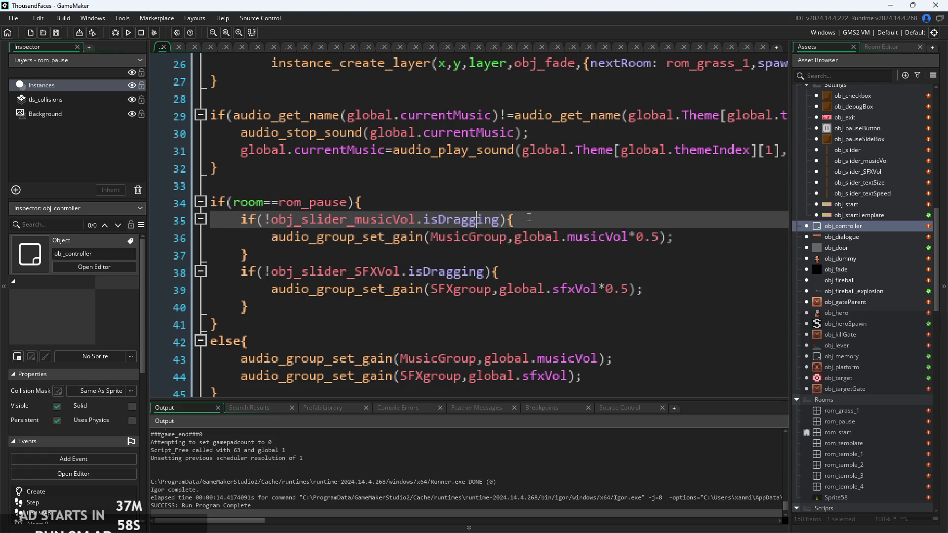
{"action": "left_click", "coordinate": [488, 269]}
{"action": "left_click", "coordinate": [490, 260]}
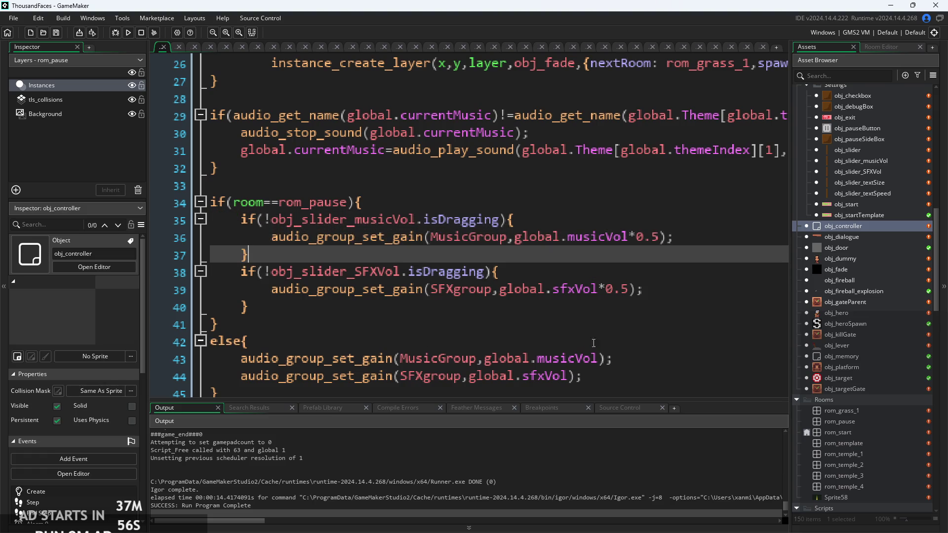
- Paste an else branch with full-volume music gain after the music if block and close it
{"action": "mouse_move", "coordinate": [612, 358]}
{"action": "left_mouse_down"}
{"action": "mouse_move", "coordinate": [233, 322]}
{"action": "mouse_move", "coordinate": [199, 343]}
{"action": "left_mouse_up"}
{"action": "key", "text": "ctrl+c"}
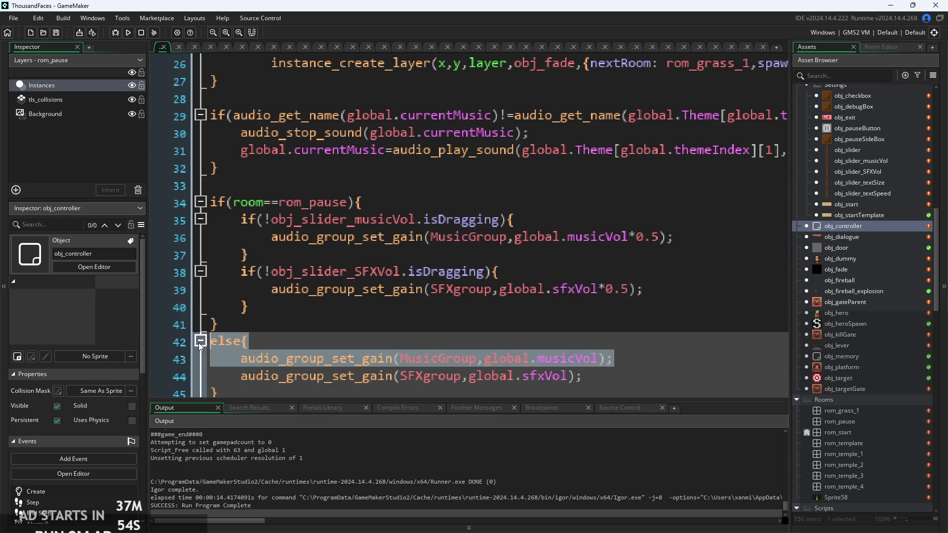
{"action": "left_click", "coordinate": [448, 238]}
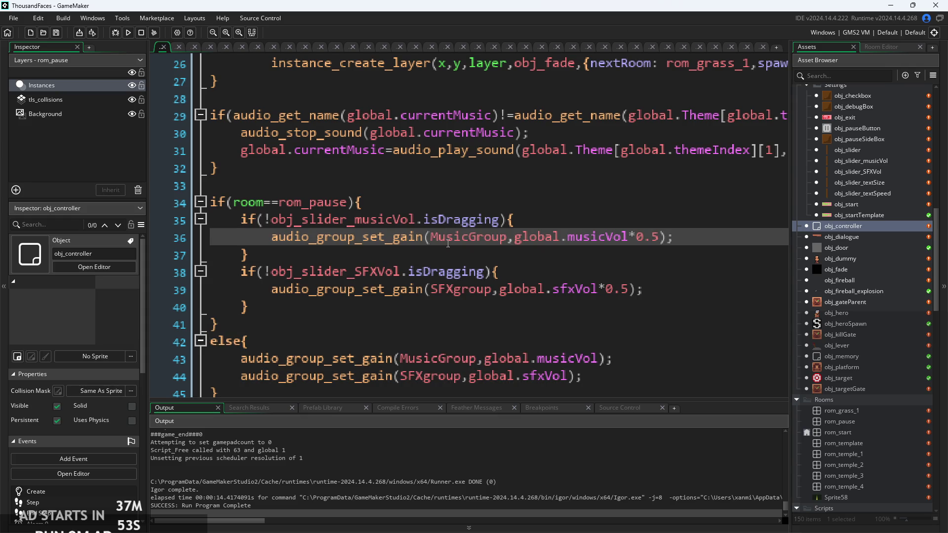
{"action": "key", "text": "Down"}
{"action": "key", "text": "Return"}
{"action": "key", "text": "ctrl+v"}
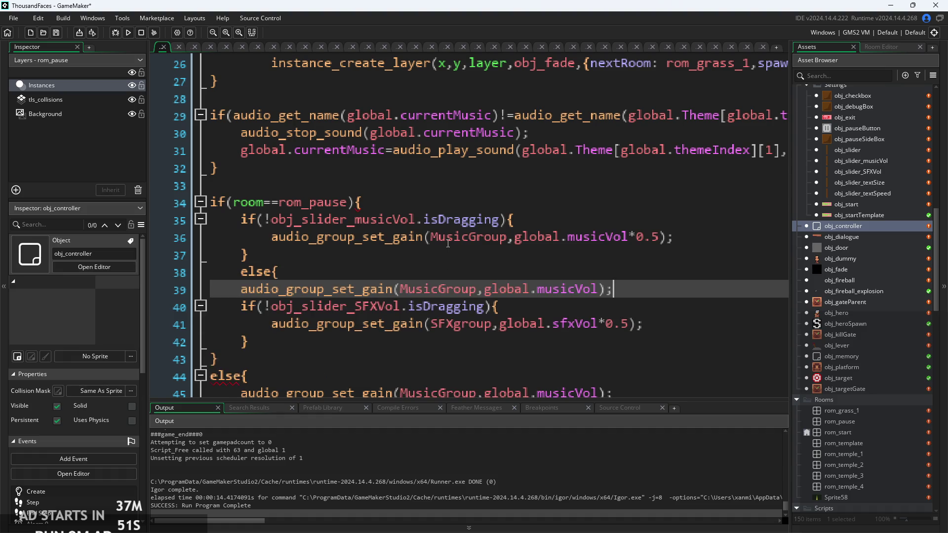
{"action": "key", "text": "Return"}
{"action": "type", "text": "}"}
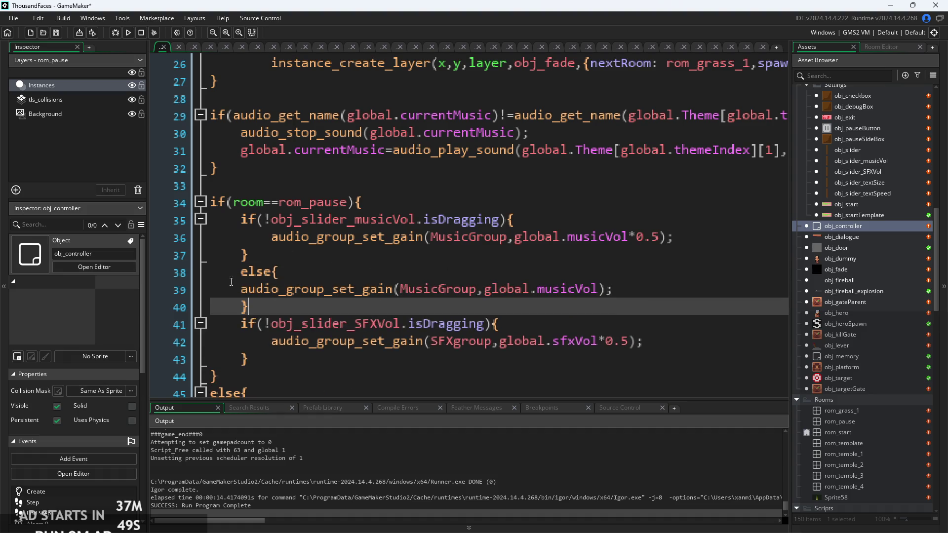
- Indent the else branch's gain line and duplicate the else block below the SFX check
{"action": "left_click", "coordinate": [246, 292], "text": "shift"}
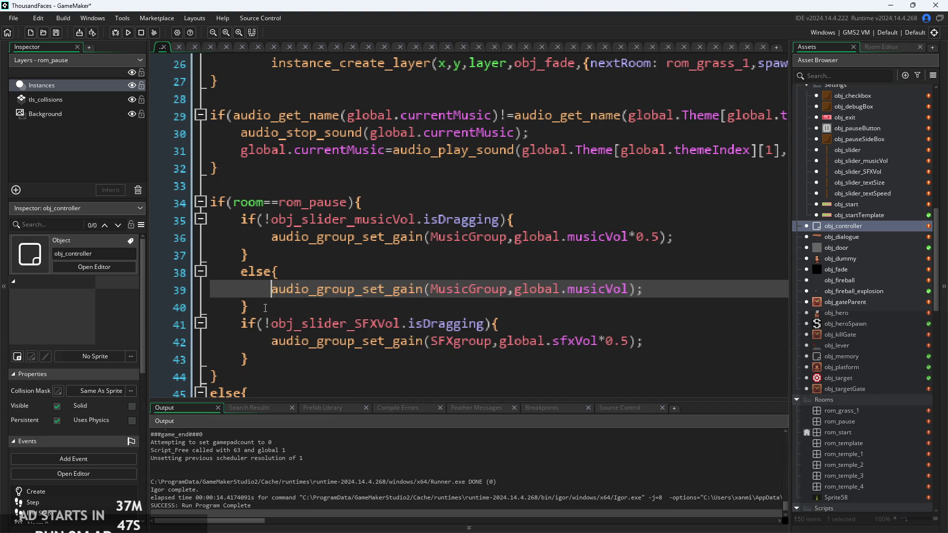
{"action": "key", "text": "Tab"}
{"action": "left_click", "coordinate": [242, 271], "text": "shift"}
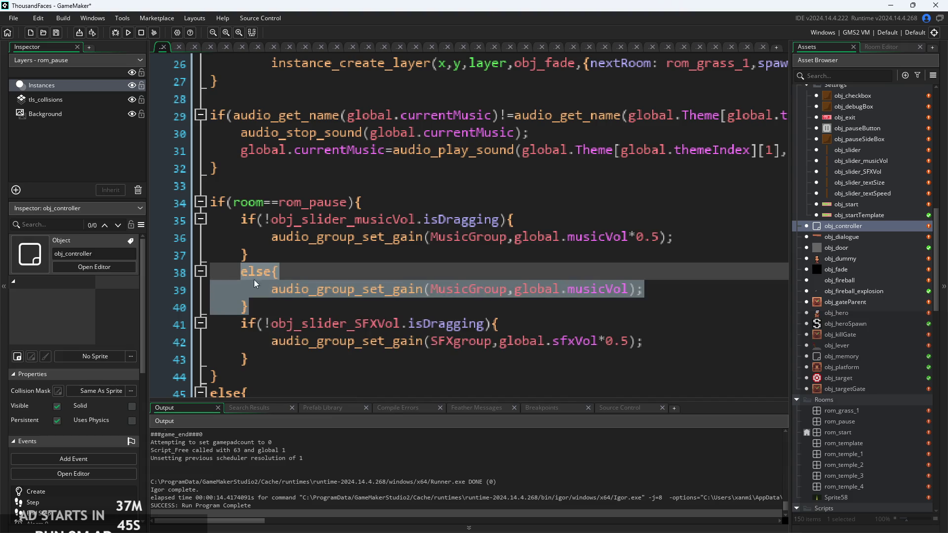
{"action": "key", "text": "ctrl+c"}
{"action": "left_click", "coordinate": [384, 359]}
{"action": "key", "text": "Return"}
{"action": "key", "text": "ctrl+v"}
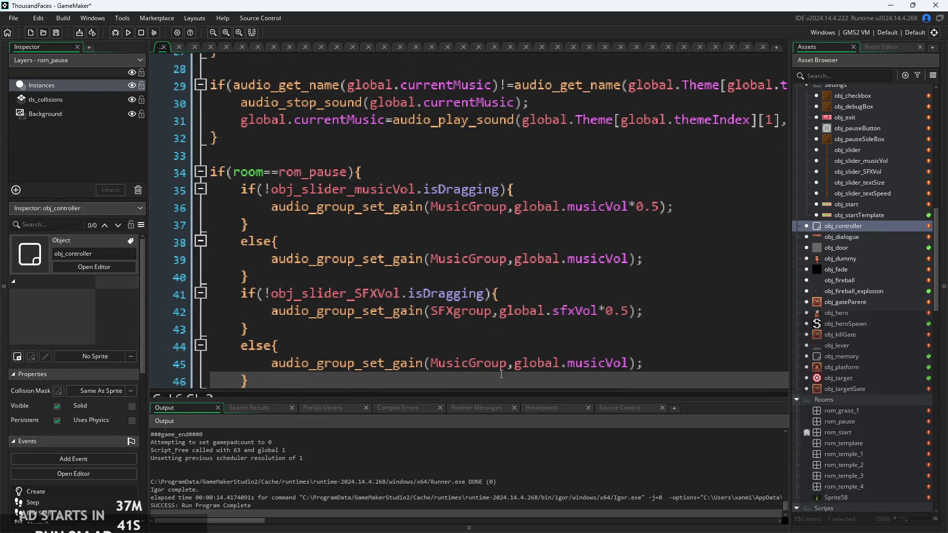
- Change the duplicated else to set SFXgroup gain with global.sfxVol, save, and run
{"action": "left_click_drag", "start_coordinate": [469, 365], "coordinate": [434, 369]}
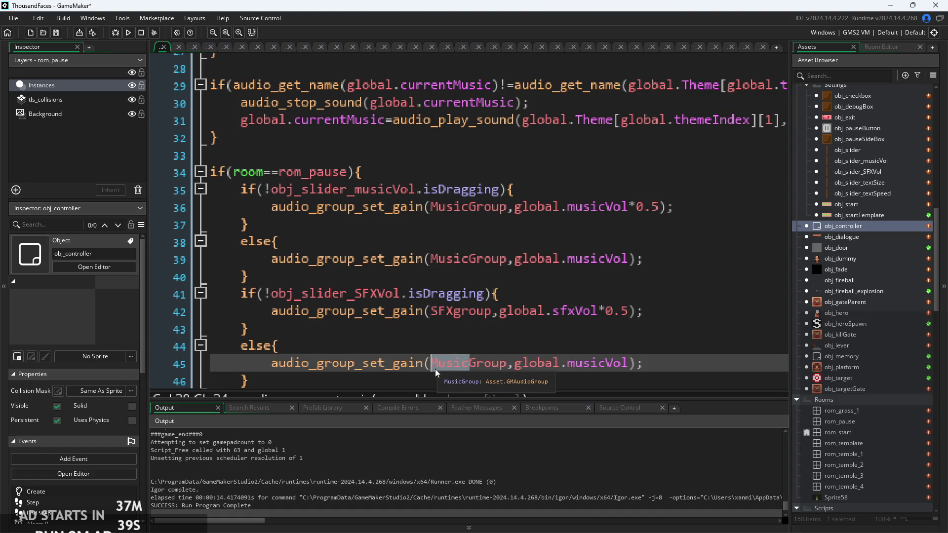
{"action": "key", "text": "BackSpace"}
{"action": "type", "text": "sfx"}
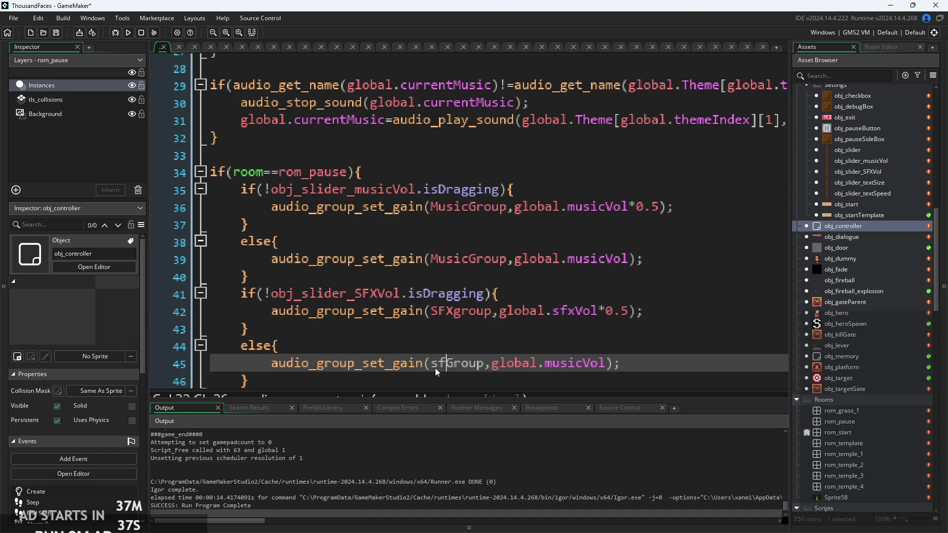
{"action": "key", "text": "Return"}
{"action": "key", "text": "Right"}
{"action": "key", "text": "Right"}
{"action": "key", "text": "Right"}
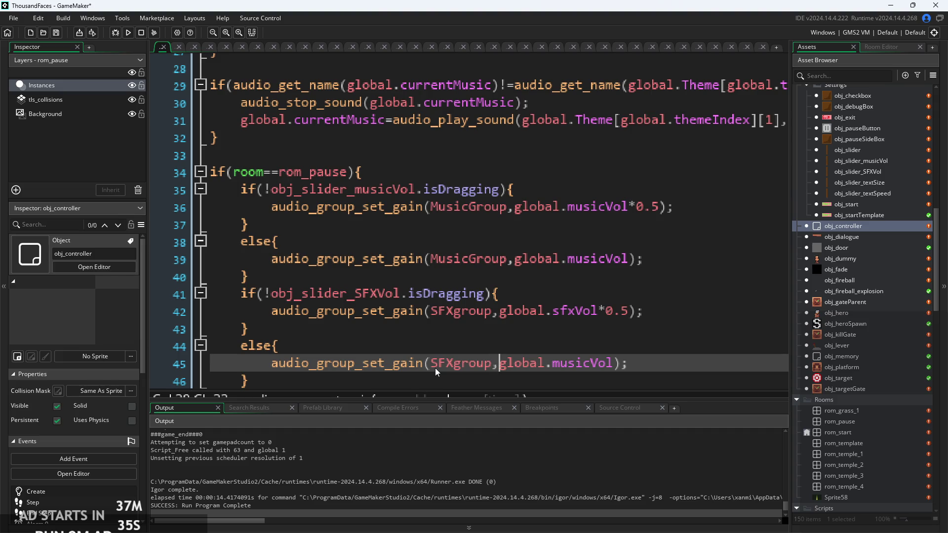
{"action": "key", "text": "Left"}
{"action": "key", "text": "shift+Right"}
{"action": "key", "text": "shift+Right"}
{"action": "key", "text": "shift+Right"}
{"action": "key", "text": "BackSpace"}
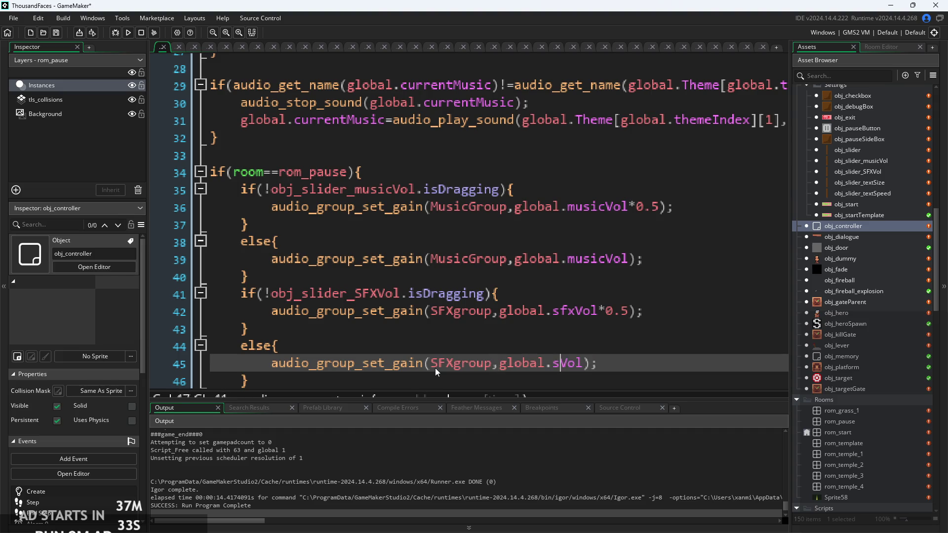
{"action": "type", "text": "sfxz"}
{"action": "key", "text": "Up"}
{"action": "key", "text": "Up"}
{"action": "scroll", "coordinate": [622, 345], "scroll_direction": "down", "scroll_amount": 1}
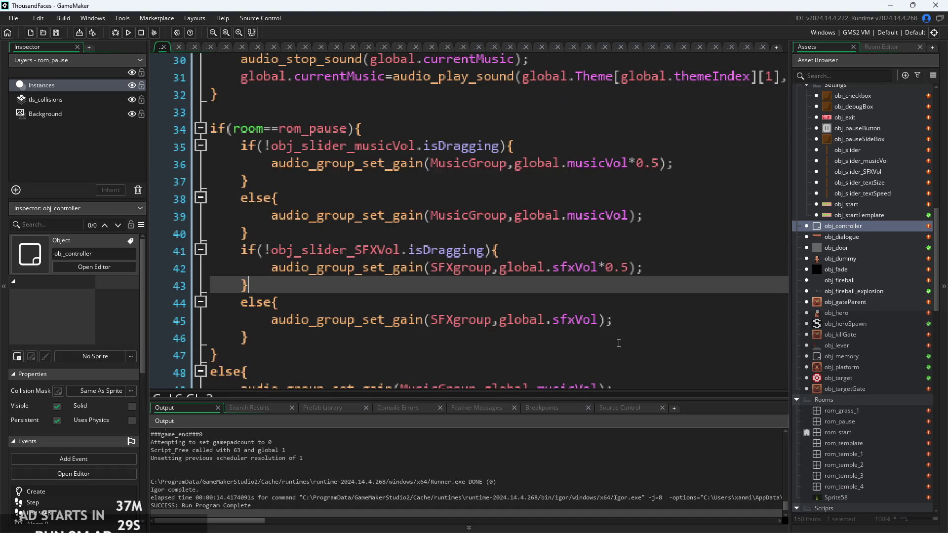
{"action": "left_click", "coordinate": [118, 36]}
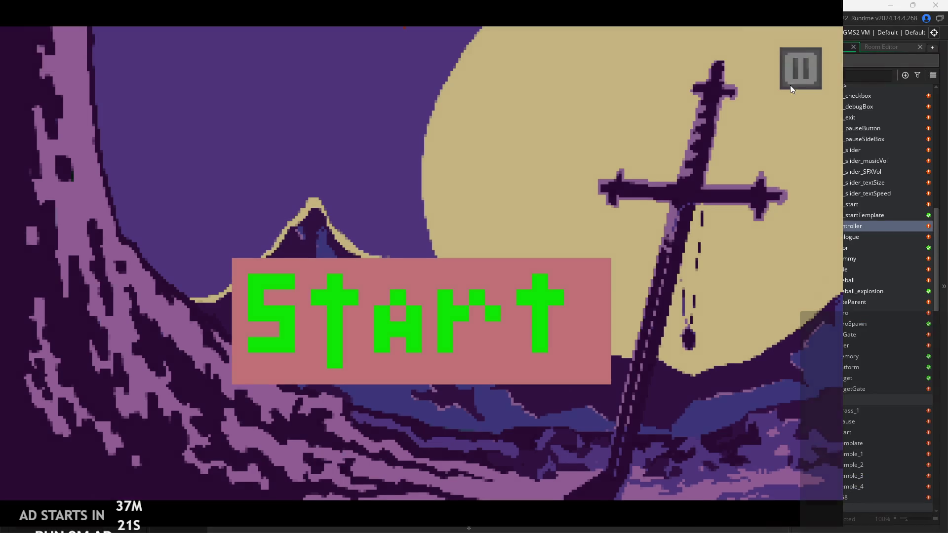
- In the pause menu, set SFX to 100, Text Speed to 51, Music to 50, then exit
{"action": "left_click", "coordinate": [790, 85]}
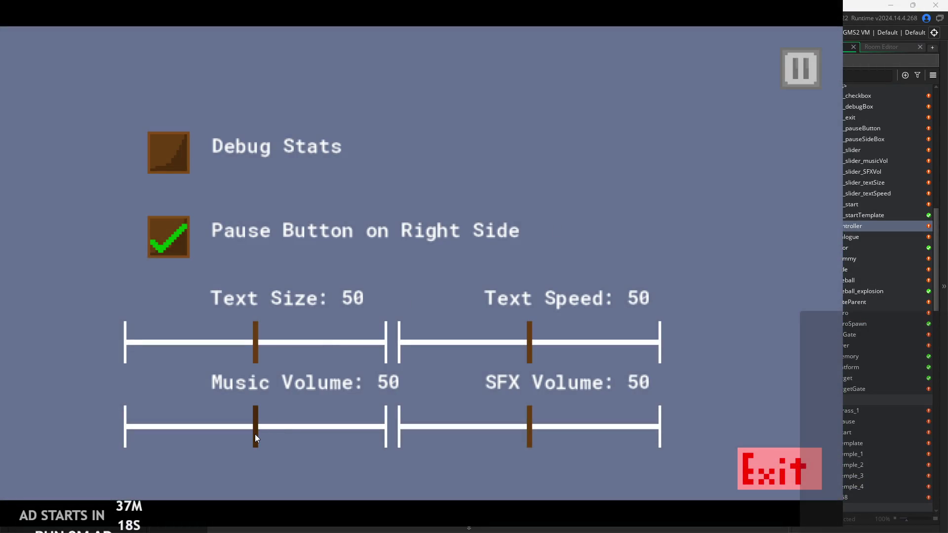
{"action": "left_click_drag", "start_coordinate": [254, 434], "coordinate": [386, 417]}
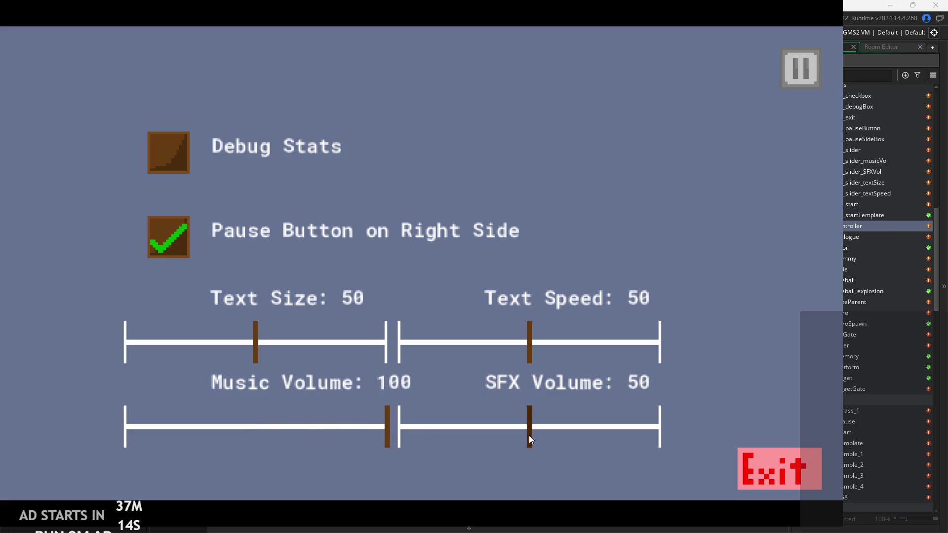
{"action": "left_click_drag", "start_coordinate": [529, 434], "coordinate": [670, 425]}
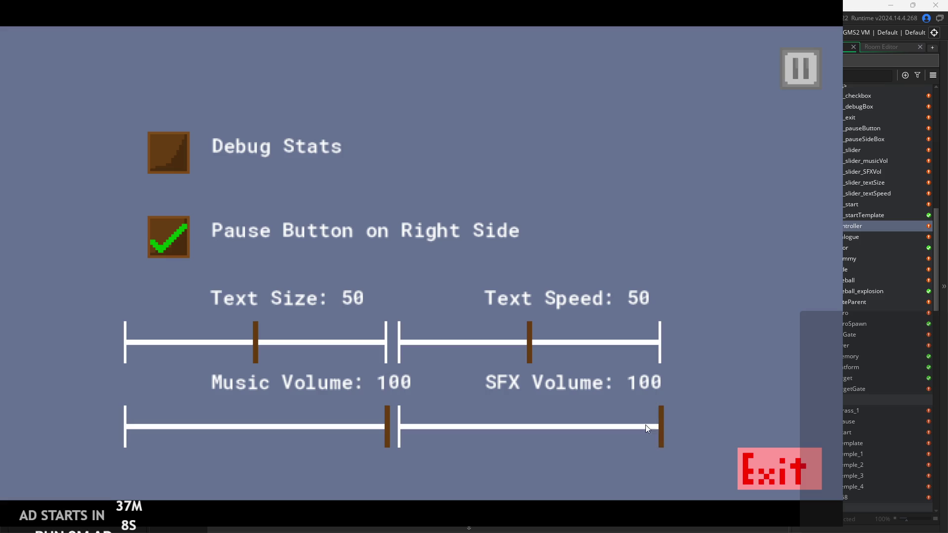
{"action": "left_click_drag", "start_coordinate": [528, 330], "coordinate": [526, 336]}
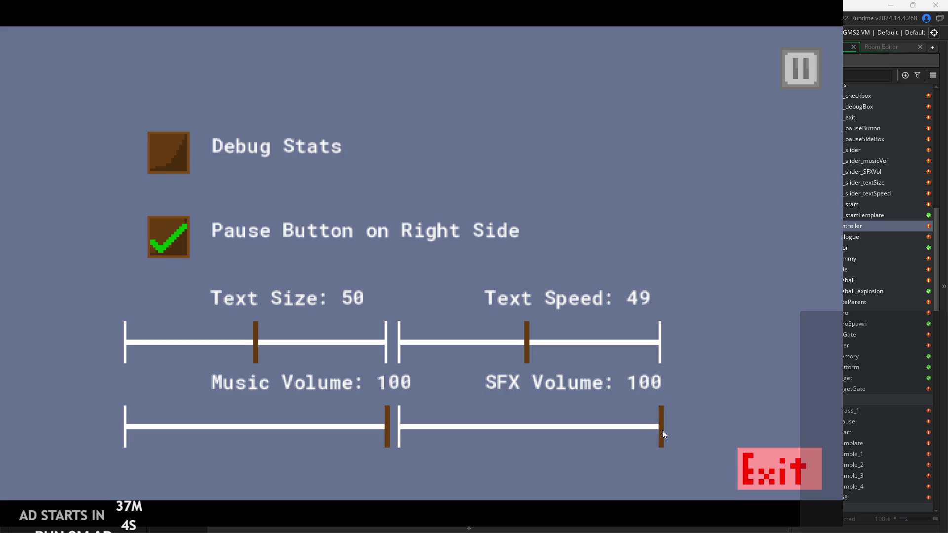
{"action": "left_click", "coordinate": [530, 348]}
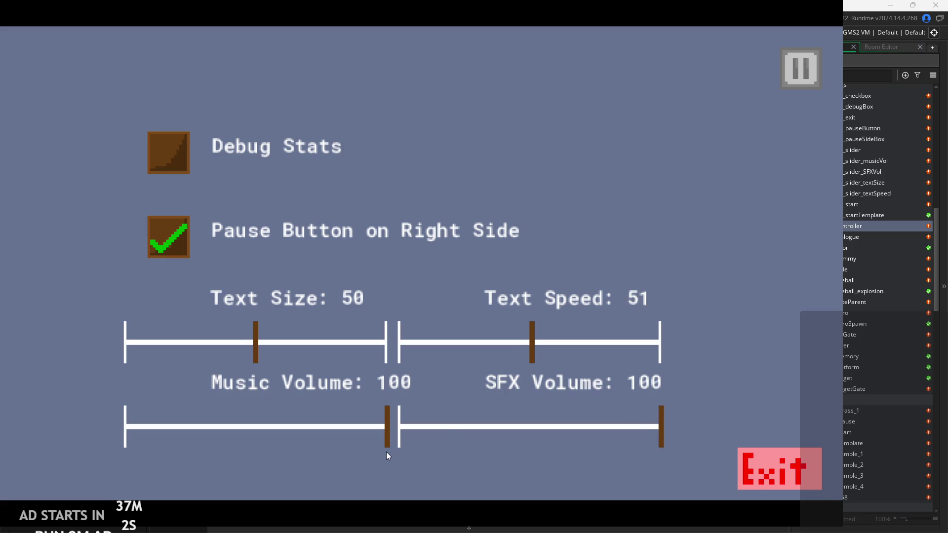
{"action": "mouse_move", "coordinate": [387, 435]}
{"action": "left_mouse_down"}
{"action": "mouse_move", "coordinate": [120, 421]}
{"action": "mouse_move", "coordinate": [256, 427]}
{"action": "mouse_move", "coordinate": [164, 433]}
{"action": "mouse_move", "coordinate": [134, 432]}
{"action": "mouse_move", "coordinate": [380, 427]}
{"action": "mouse_move", "coordinate": [117, 431]}
{"action": "mouse_move", "coordinate": [378, 428]}
{"action": "mouse_move", "coordinate": [245, 424]}
{"action": "mouse_move", "coordinate": [253, 422]}
{"action": "left_mouse_up"}
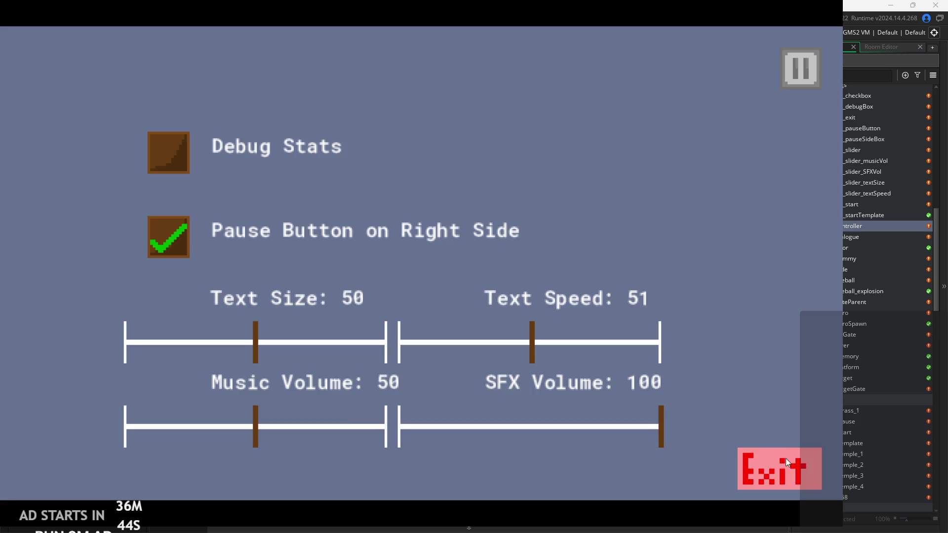
{"action": "left_click", "coordinate": [786, 461]}
{"action": "scroll", "coordinate": [542, 320], "scroll_direction": "up", "scroll_amount": 3}
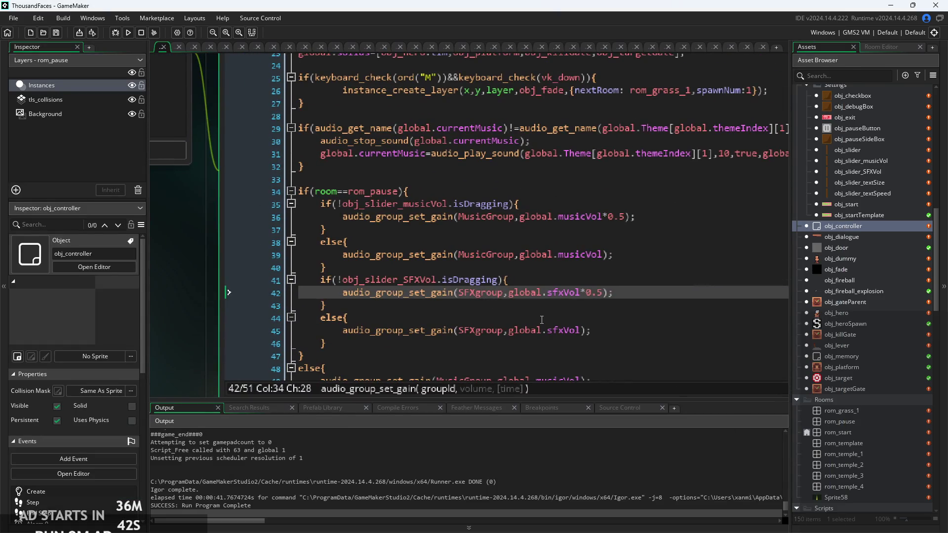
- Change line 36's music gain multiplier from 0.5 to 0.75 and rebuild the game
{"action": "left_click", "coordinate": [542, 320]}
{"action": "scroll", "coordinate": [530, 251], "scroll_direction": "down", "scroll_amount": 2}
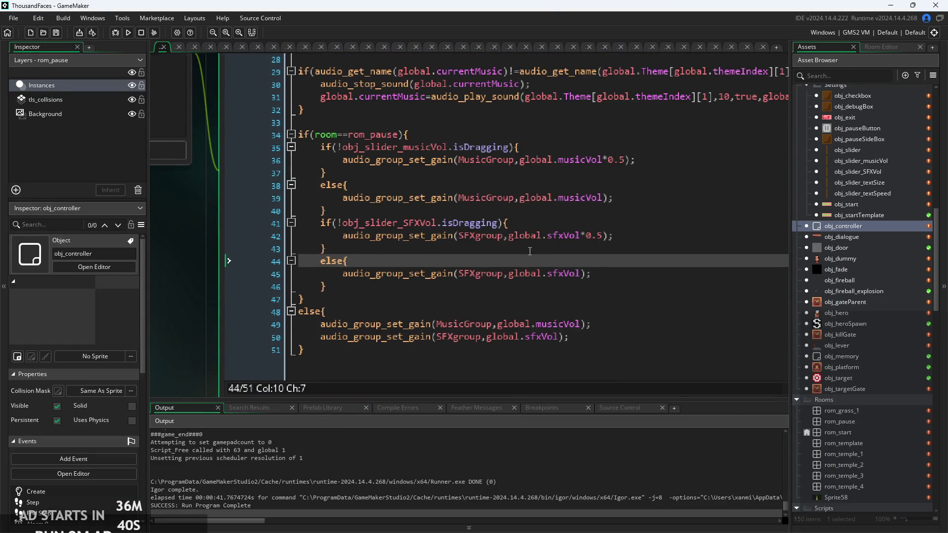
{"action": "scroll", "coordinate": [628, 225], "scroll_direction": "up", "scroll_amount": 1, "text": "ctrl"}
{"action": "left_click", "coordinate": [643, 138]}
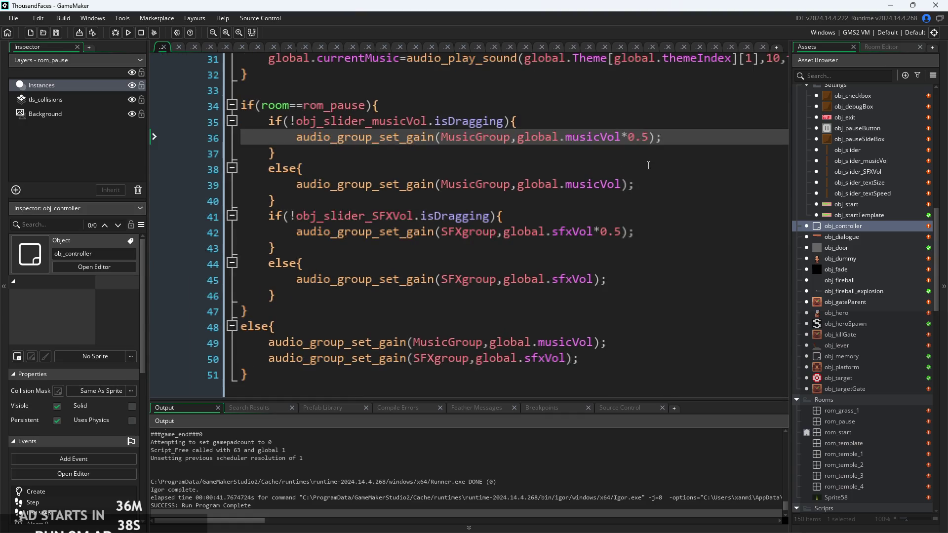
{"action": "type", "text": "7"}
{"action": "left_click", "coordinate": [128, 33]}
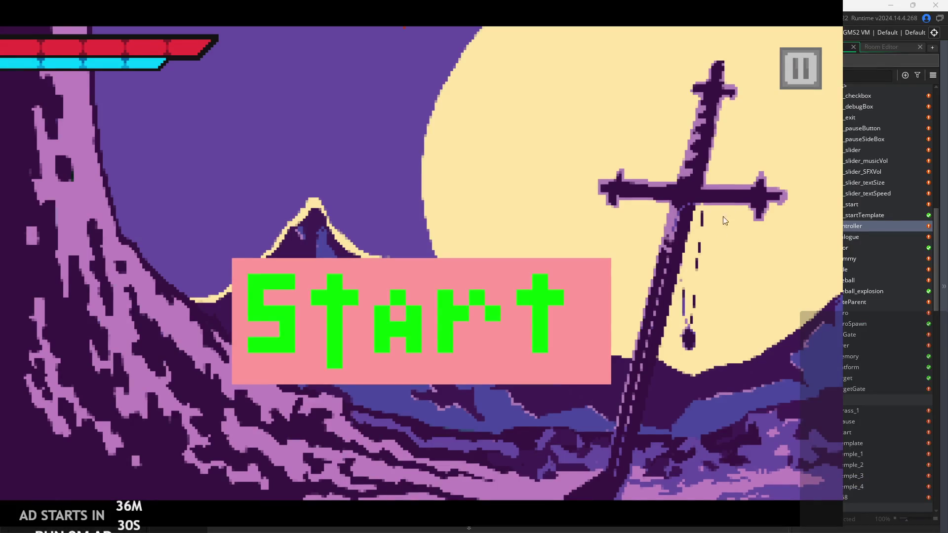
- Test the pause settings menu by raising Music Volume to 100
{"action": "left_click", "coordinate": [804, 54]}
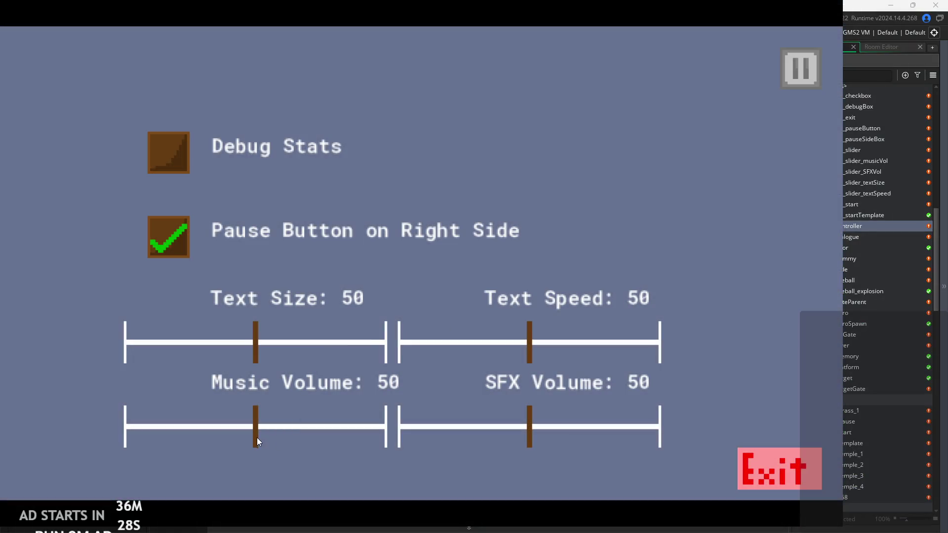
{"action": "mouse_move", "coordinate": [257, 437]}
{"action": "left_mouse_down"}
{"action": "mouse_move", "coordinate": [370, 434]}
{"action": "mouse_move", "coordinate": [477, 375]}
{"action": "left_mouse_up"}
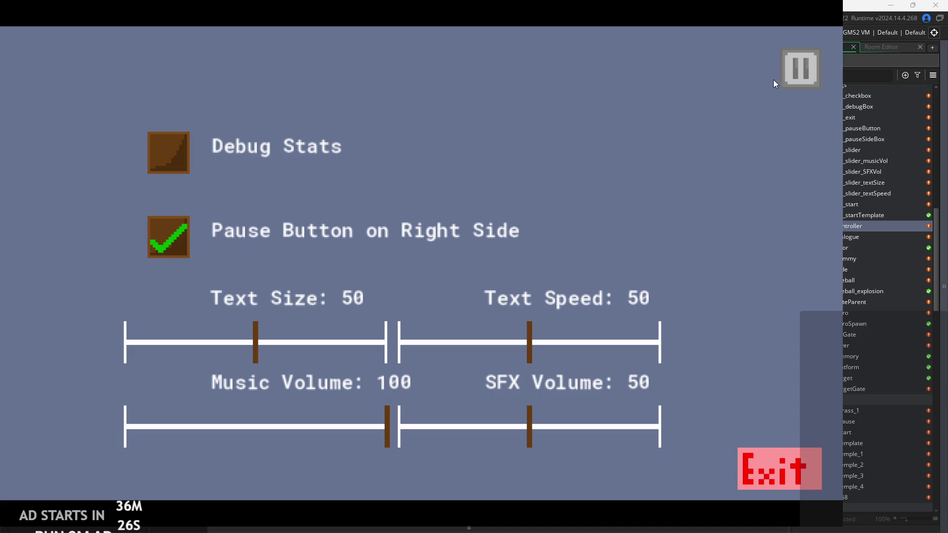
{"action": "left_click", "coordinate": [784, 74]}
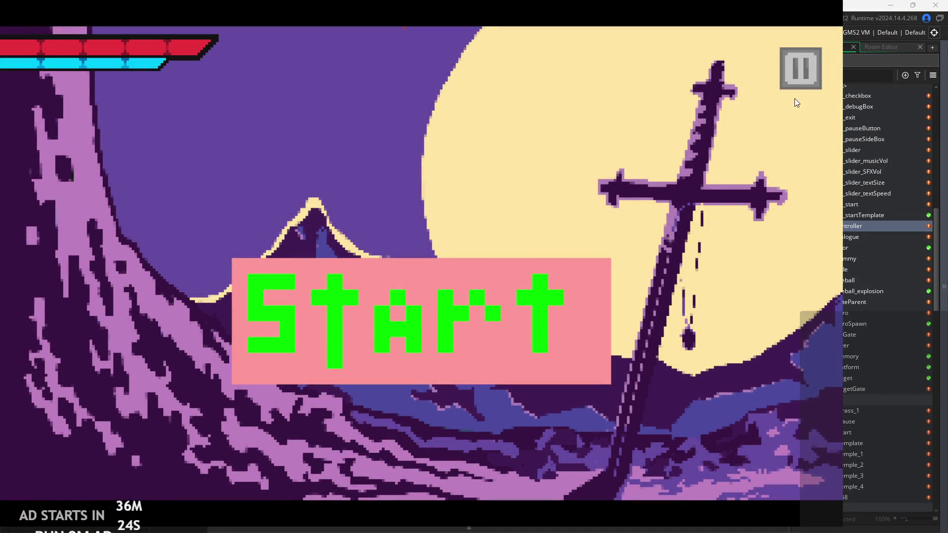
{"action": "left_click", "coordinate": [797, 79]}
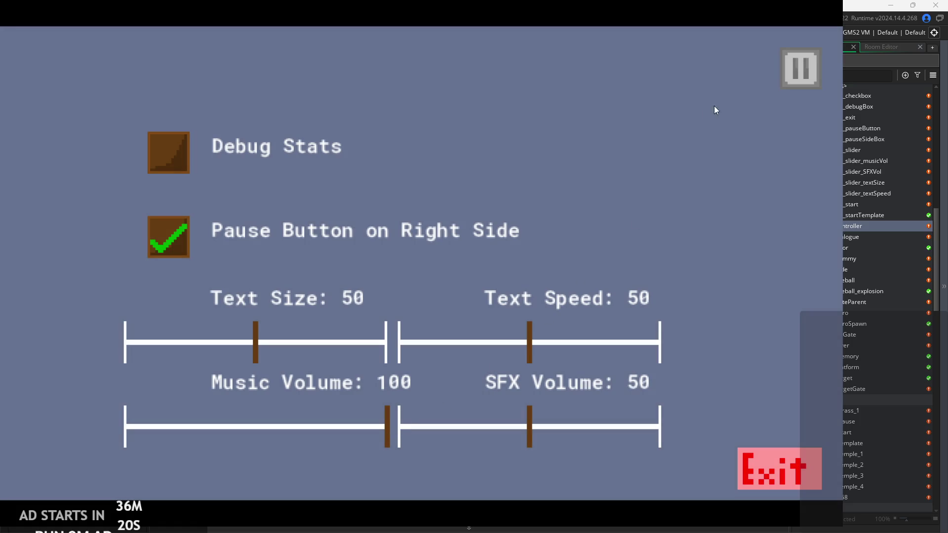
{"action": "left_click", "coordinate": [784, 77]}
- Start a level and set SFX Volume to 100, Text Speed to 52, and Music Volume near minimum
{"action": "left_click", "coordinate": [443, 339]}
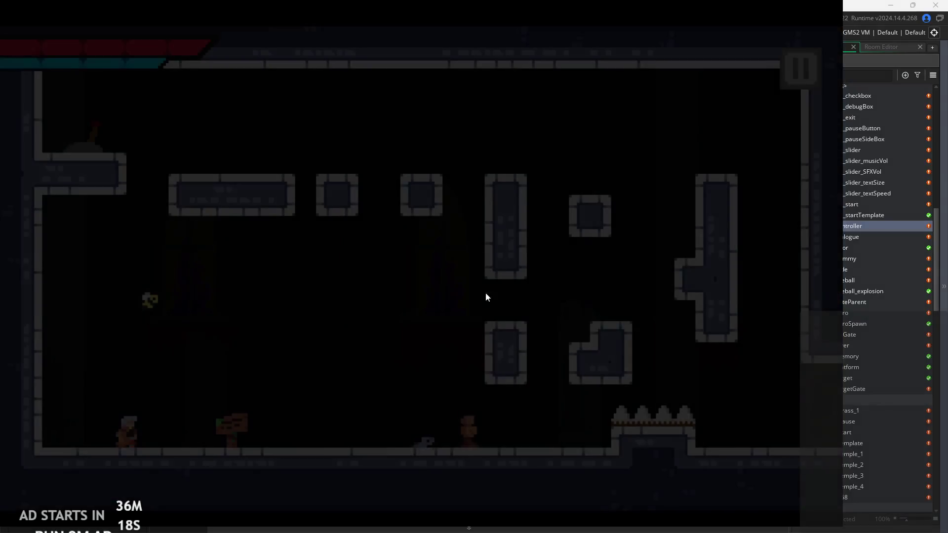
{"action": "left_click", "coordinate": [801, 69]}
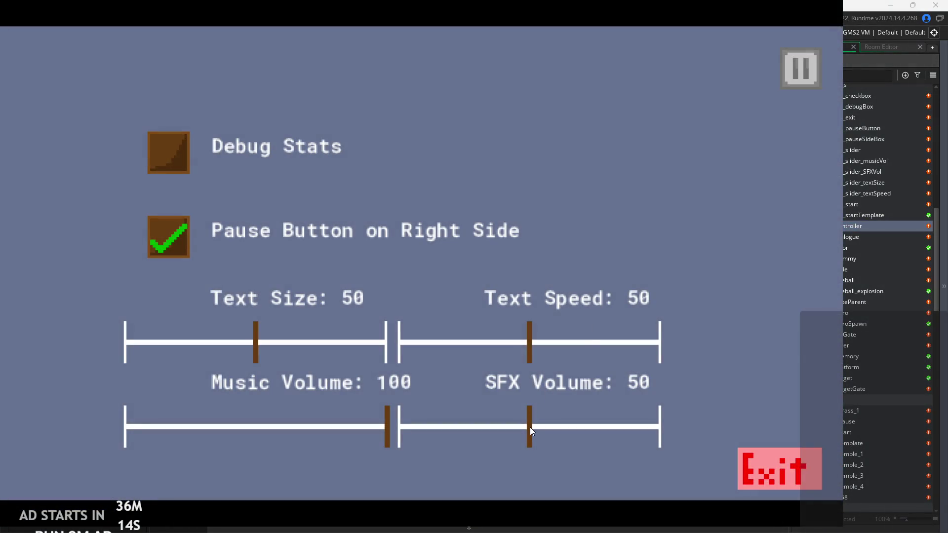
{"action": "left_click_drag", "start_coordinate": [529, 427], "coordinate": [659, 401]}
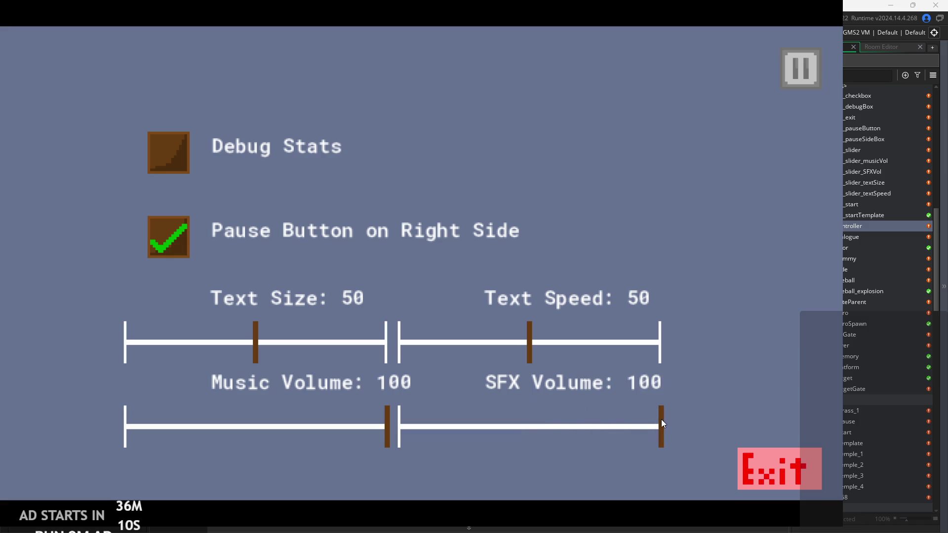
{"action": "left_click", "coordinate": [534, 356]}
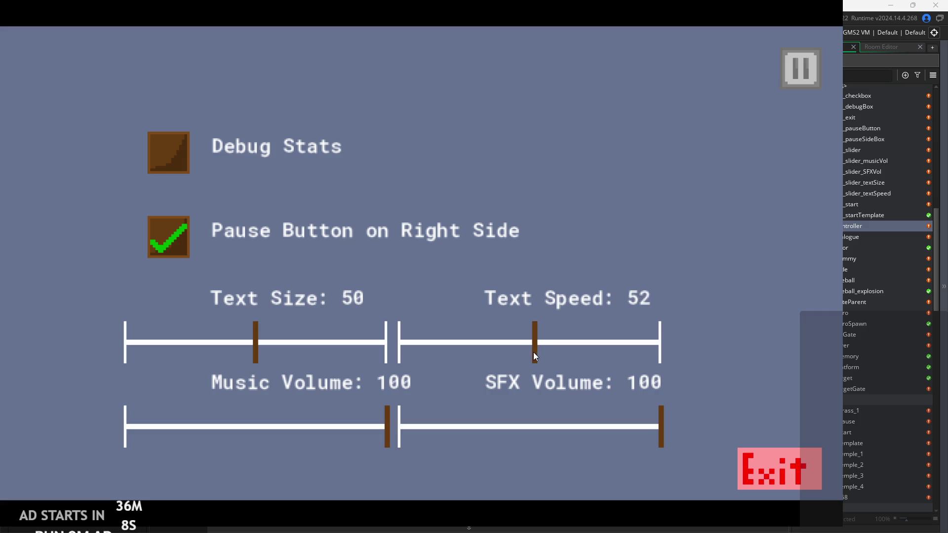
{"action": "left_click_drag", "start_coordinate": [661, 435], "coordinate": [661, 435]}
{"action": "mouse_move", "coordinate": [387, 434]}
{"action": "left_mouse_down"}
{"action": "mouse_move", "coordinate": [119, 445]}
{"action": "mouse_move", "coordinate": [166, 444]}
{"action": "left_mouse_up"}
{"action": "left_click", "coordinate": [798, 61]}
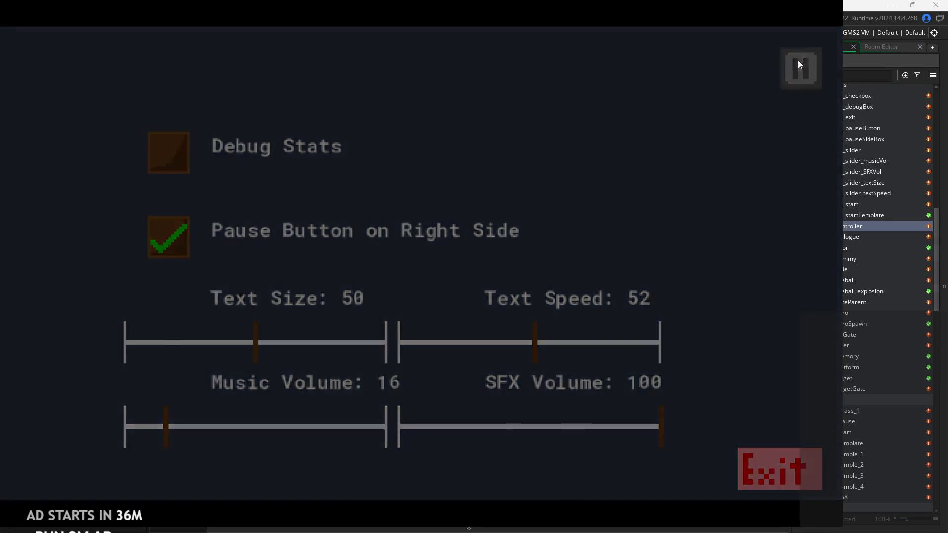
- Move and attack in the level, then pause and raise Music Volume back to about 50
{"action": "key", "text": "Left"}
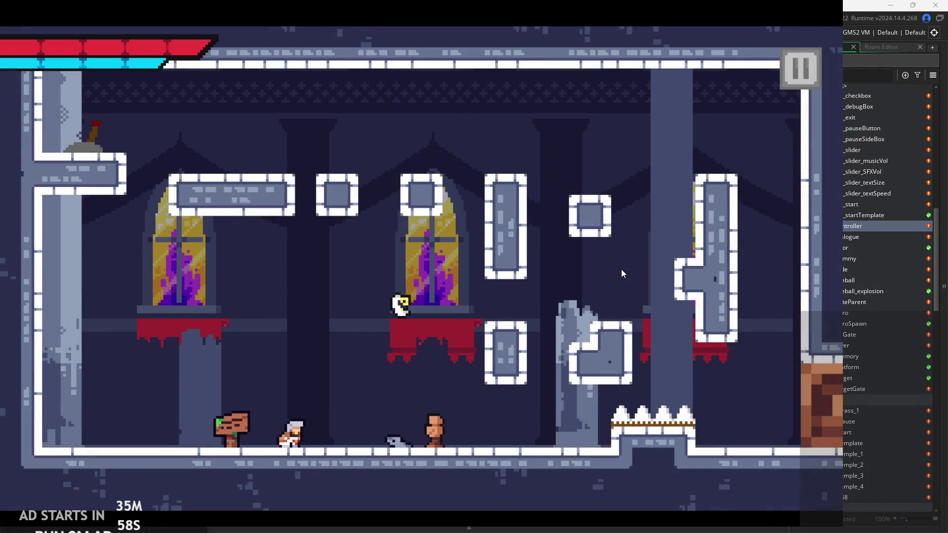
{"action": "key", "text": "x"}
{"action": "left_click", "coordinate": [799, 67]}
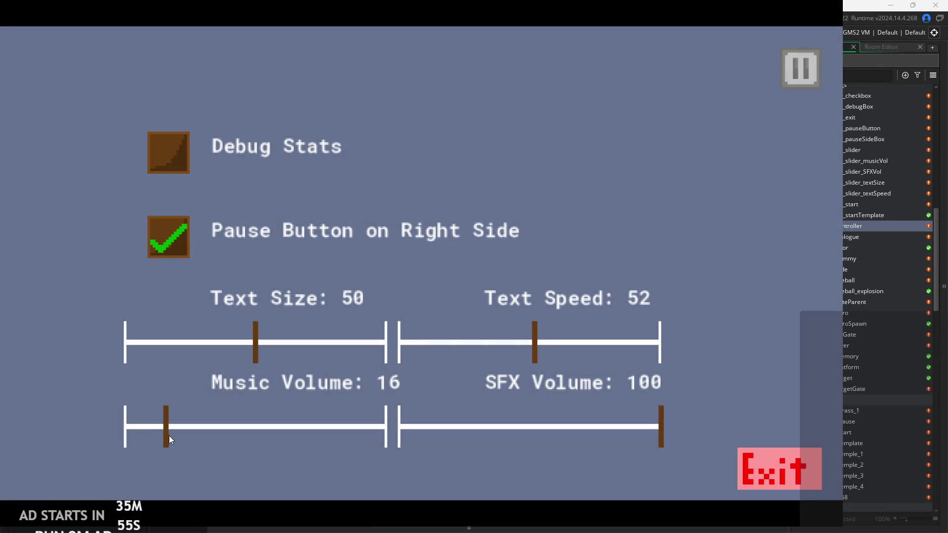
{"action": "mouse_move", "coordinate": [169, 435]}
{"action": "left_mouse_down"}
{"action": "mouse_move", "coordinate": [248, 434]}
{"action": "mouse_move", "coordinate": [229, 438]}
{"action": "mouse_move", "coordinate": [327, 404]}
{"action": "mouse_move", "coordinate": [185, 417]}
{"action": "mouse_move", "coordinate": [334, 398]}
{"action": "mouse_move", "coordinate": [402, 377]}
{"action": "mouse_move", "coordinate": [280, 412]}
{"action": "mouse_move", "coordinate": [379, 389]}
{"action": "mouse_move", "coordinate": [395, 397]}
{"action": "mouse_move", "coordinate": [200, 434]}
{"action": "mouse_move", "coordinate": [285, 426]}
{"action": "left_mouse_up"}
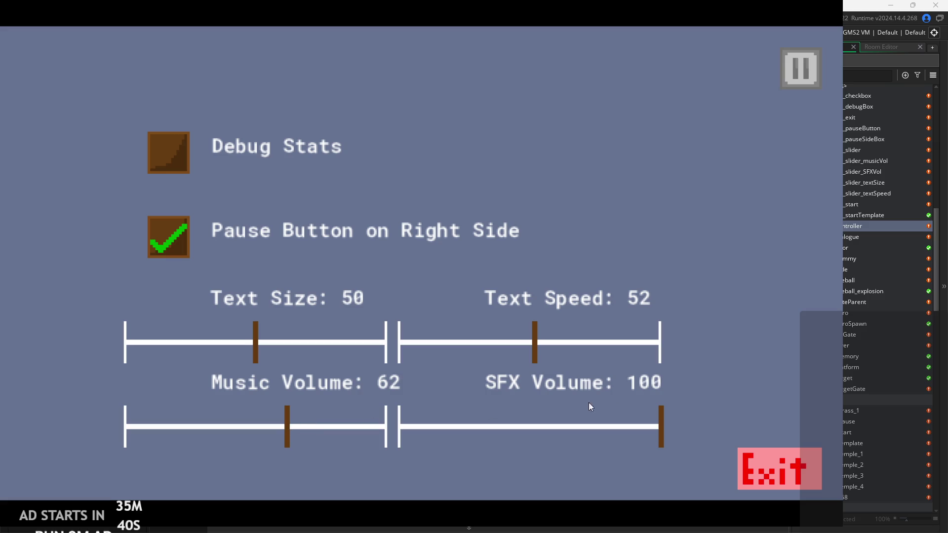
- Quit the game, make line 36's music multiplier 0.9, and rebuild
{"action": "left_click", "coordinate": [771, 457]}
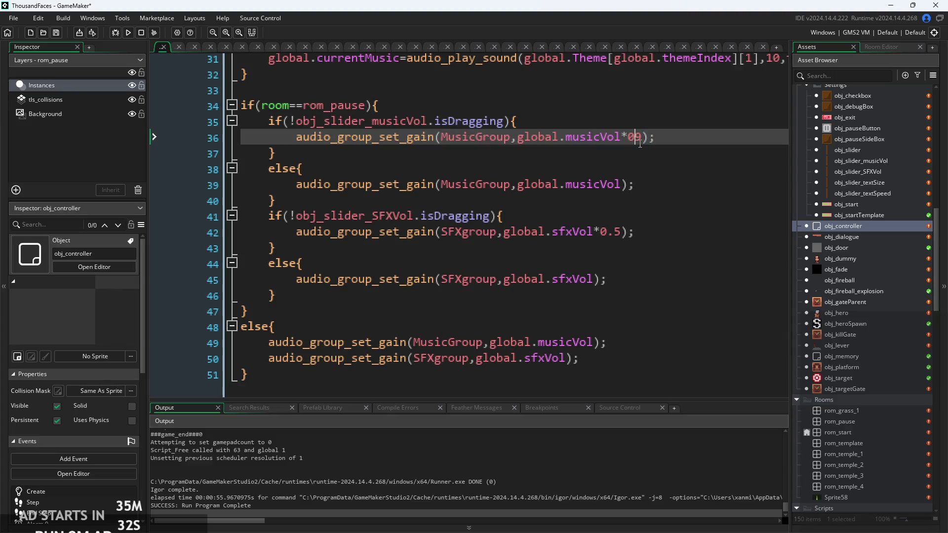
{"action": "type", "text": "."}
{"action": "left_click", "coordinate": [127, 32]}
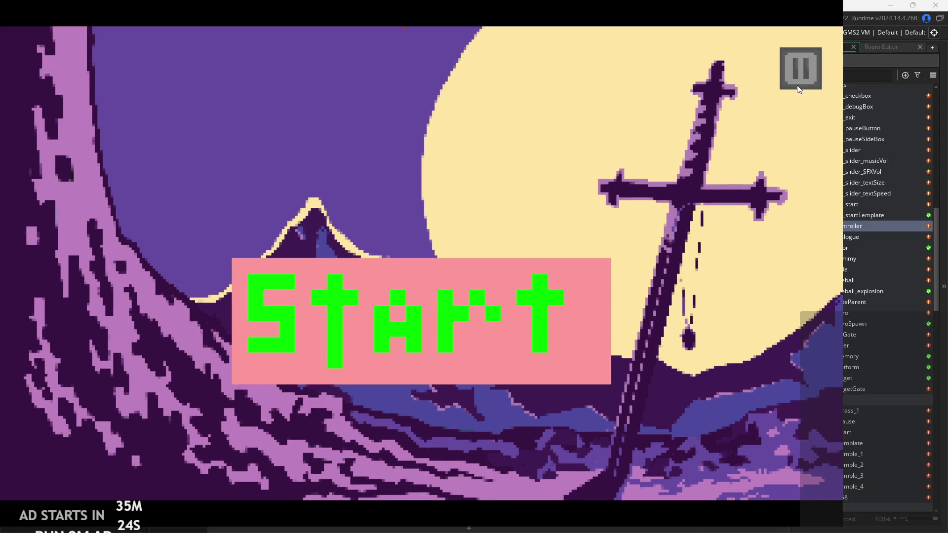
{"action": "left_click", "coordinate": [796, 83]}
{"action": "mouse_move", "coordinate": [256, 423]}
{"action": "left_mouse_down"}
{"action": "mouse_move", "coordinate": [194, 435]}
{"action": "mouse_move", "coordinate": [284, 434]}
{"action": "mouse_move", "coordinate": [197, 445]}
{"action": "mouse_move", "coordinate": [404, 435]}
{"action": "mouse_move", "coordinate": [206, 428]}
{"action": "mouse_move", "coordinate": [280, 423]}
{"action": "mouse_move", "coordinate": [188, 428]}
{"action": "mouse_move", "coordinate": [282, 418]}
{"action": "left_mouse_up"}
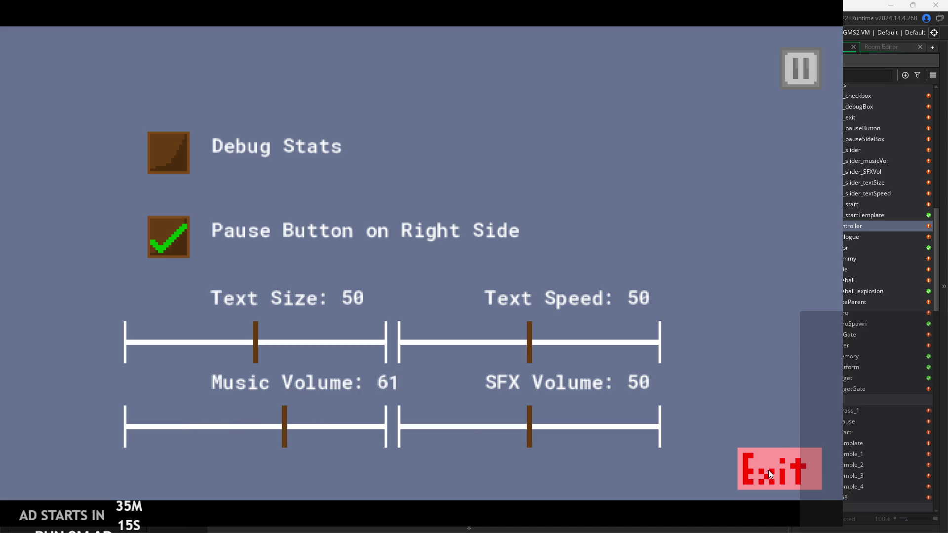
{"action": "left_click_drag", "start_coordinate": [270, 439], "coordinate": [200, 438]}
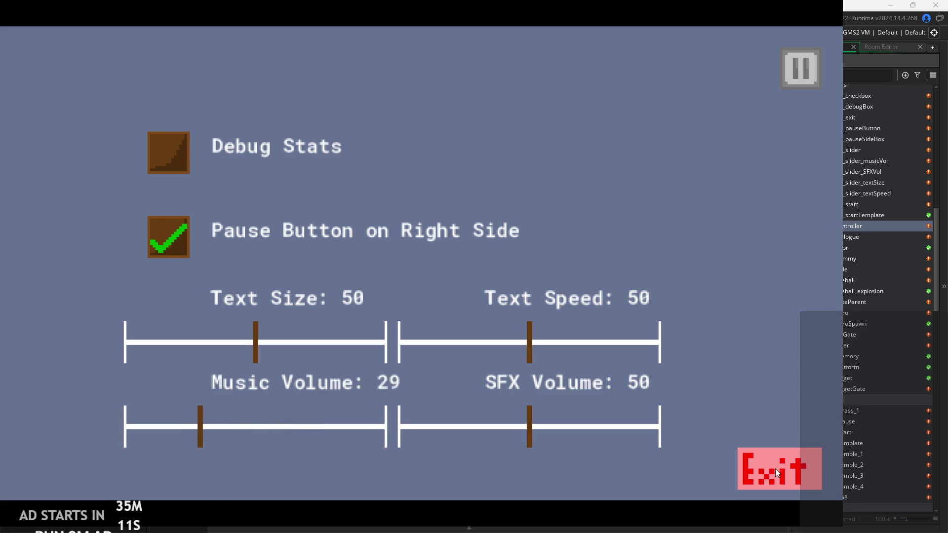
{"action": "left_click", "coordinate": [776, 468]}
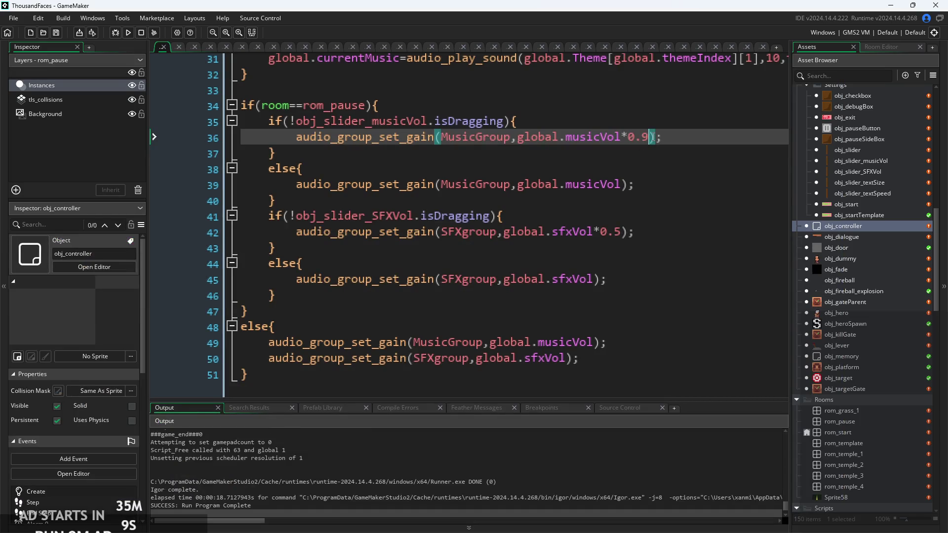
{"action": "left_click_drag", "start_coordinate": [650, 137], "coordinate": [614, 137]}
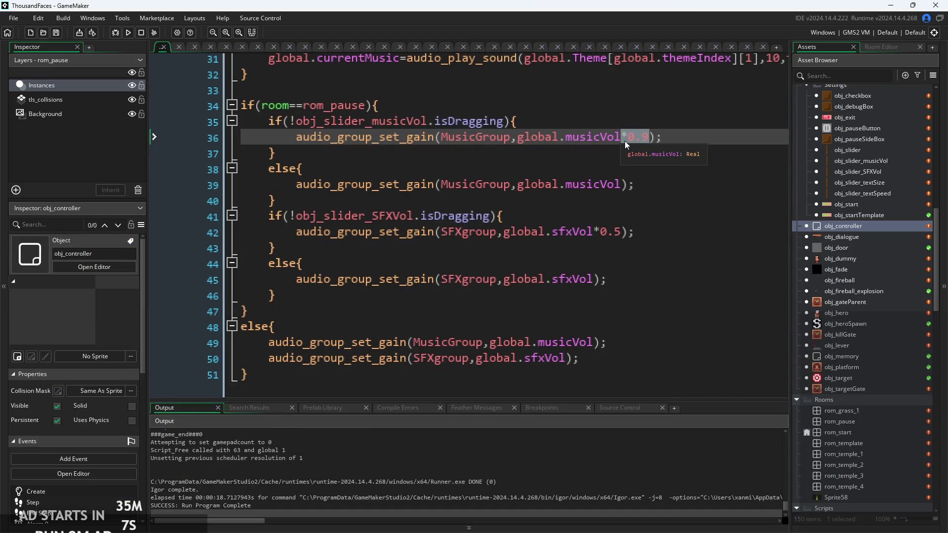
- Delete the *0.9 music multiplier and test Music Volume in a rebuilt run, ending at 10
{"action": "key", "text": "BackSpace"}
{"action": "left_click", "coordinate": [127, 32]}
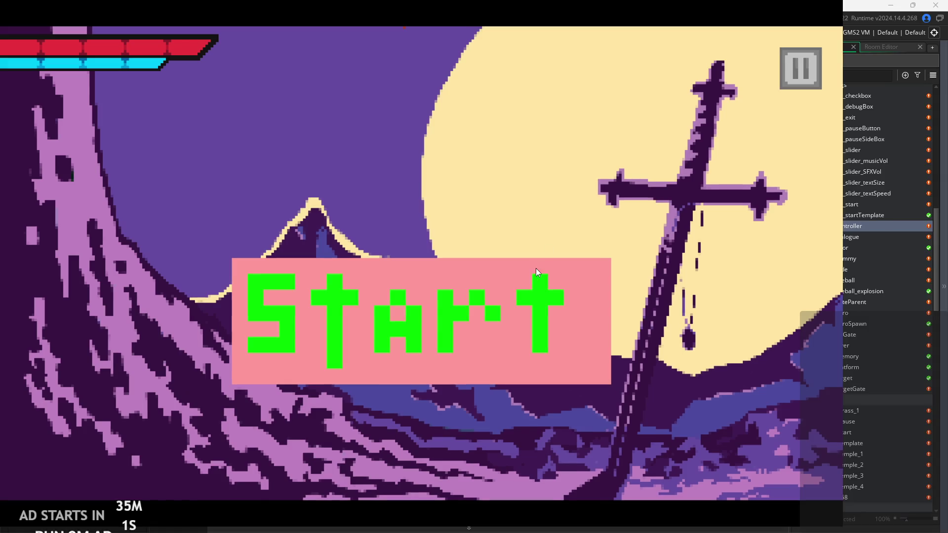
{"action": "left_click", "coordinate": [802, 64]}
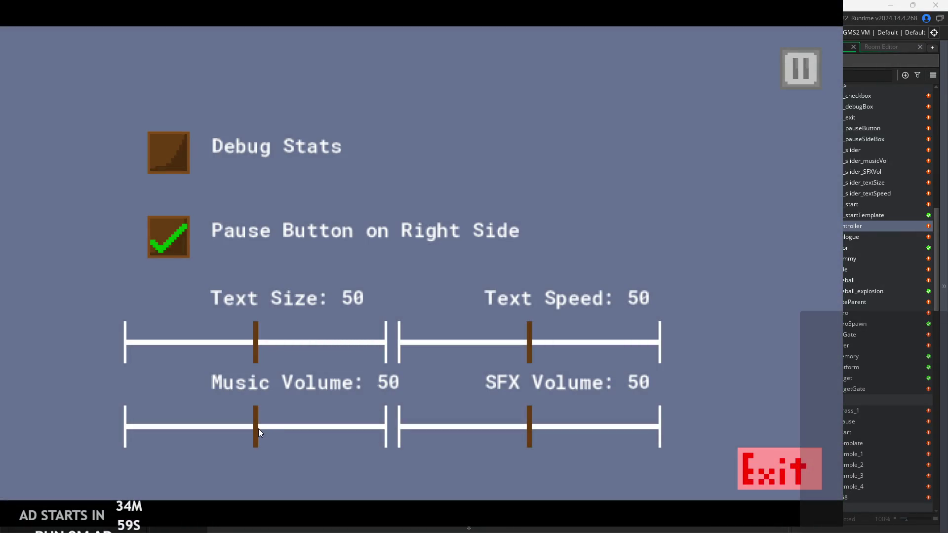
{"action": "mouse_move", "coordinate": [255, 429]}
{"action": "left_mouse_down"}
{"action": "mouse_move", "coordinate": [396, 407]}
{"action": "mouse_move", "coordinate": [149, 428]}
{"action": "mouse_move", "coordinate": [282, 429]}
{"action": "mouse_move", "coordinate": [263, 429]}
{"action": "left_mouse_up"}
{"action": "left_click", "coordinate": [790, 461]}
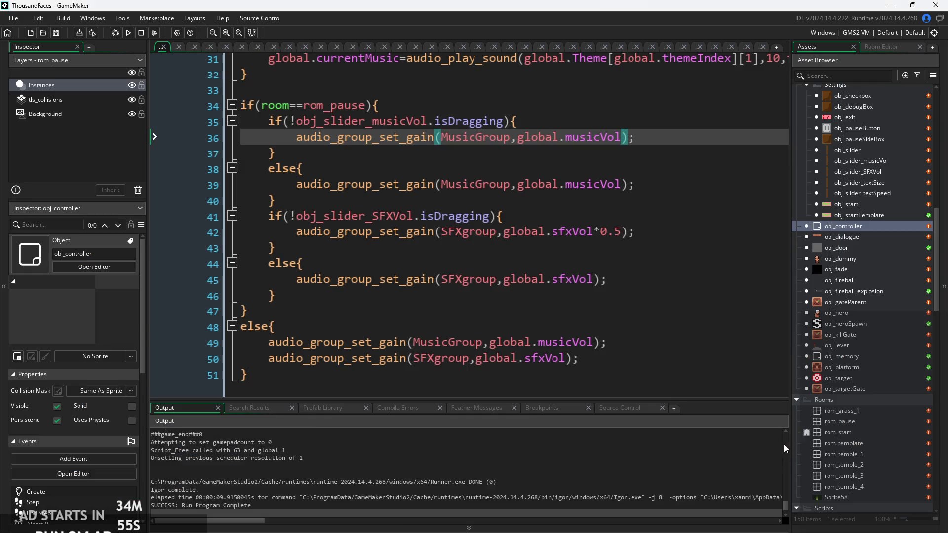
- Retype *0.9 after global.musicVol on line 36
{"action": "type", "text": "*0.9"}
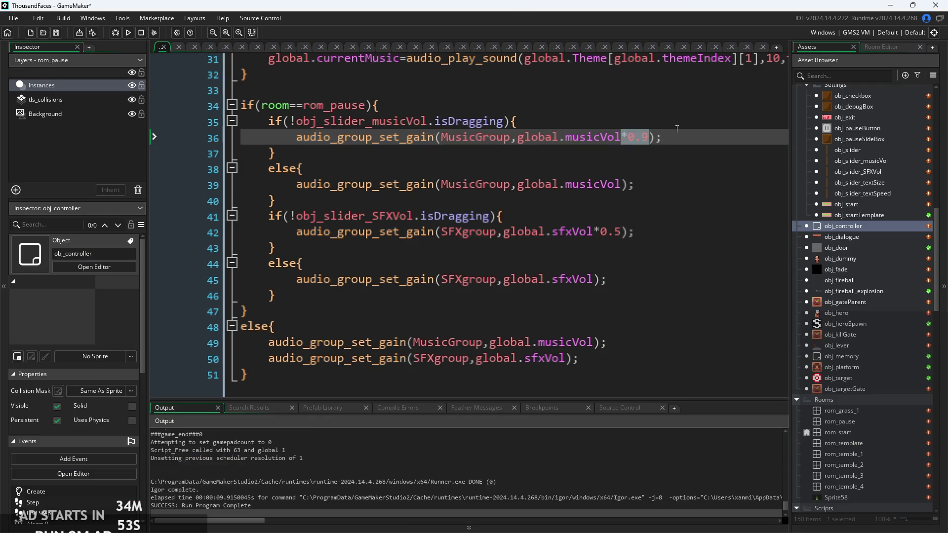
{"action": "scroll", "coordinate": [647, 138], "scroll_direction": "down", "scroll_amount": 3}
{"action": "left_click", "coordinate": [651, 203]}
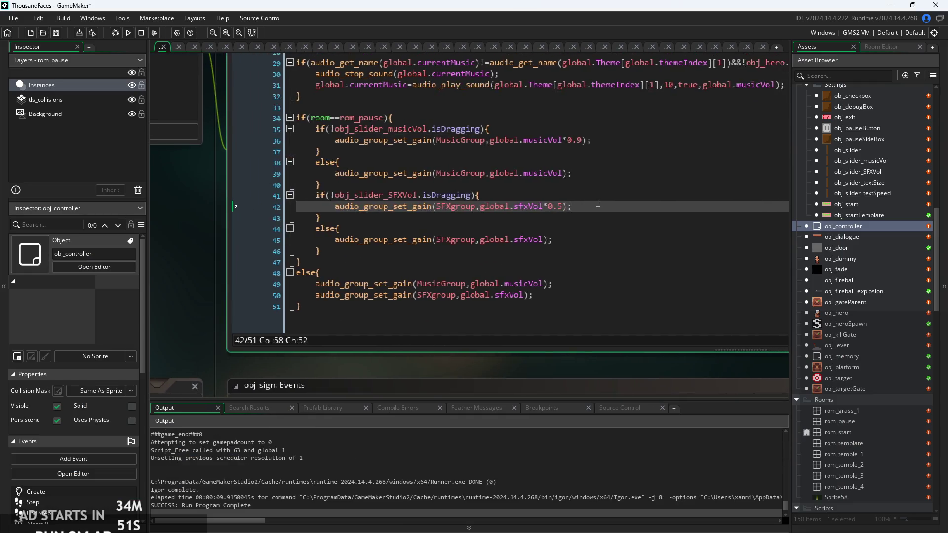
{"action": "scroll", "coordinate": [530, 286], "scroll_direction": "down", "scroll_amount": 3}
{"action": "scroll", "coordinate": [603, 180], "scroll_direction": "up", "scroll_amount": 5}
{"action": "key", "text": "Down"}
{"action": "key", "text": "Down"}
{"action": "key", "text": "Down"}
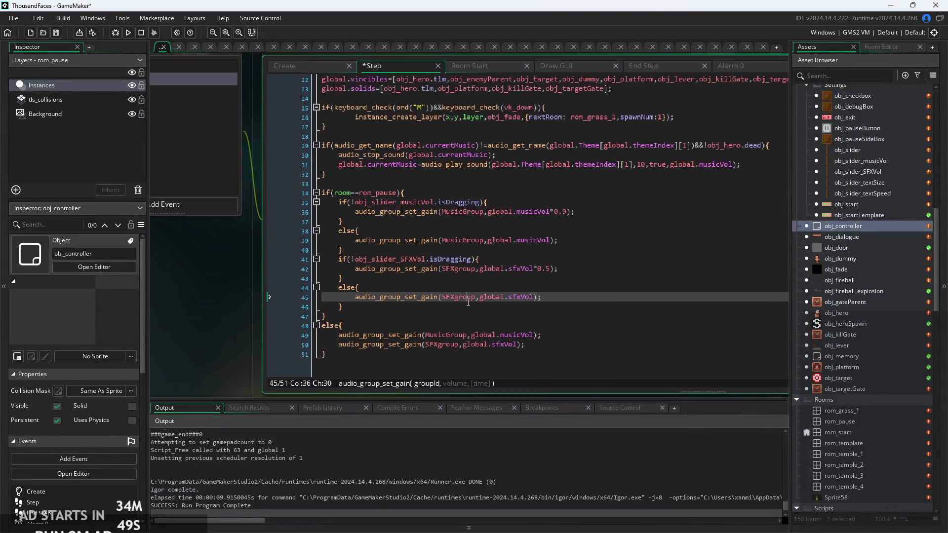
- Comment out the audio_master_gain(0.5) line 25 in the Create event with //
{"action": "left_click", "coordinate": [297, 70]}
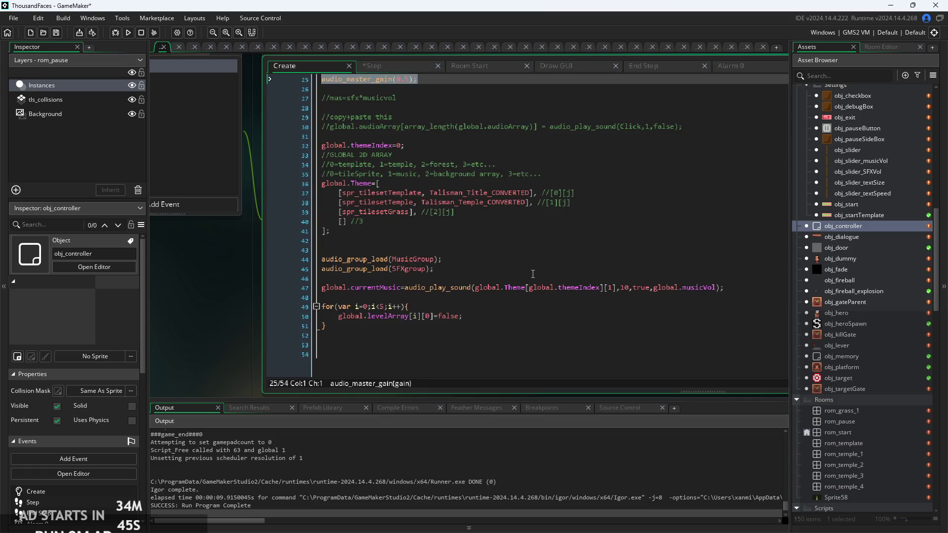
{"action": "left_click", "coordinate": [530, 271]}
{"action": "scroll", "coordinate": [531, 273], "scroll_direction": "up", "scroll_amount": 3}
{"action": "left_click", "coordinate": [425, 149]}
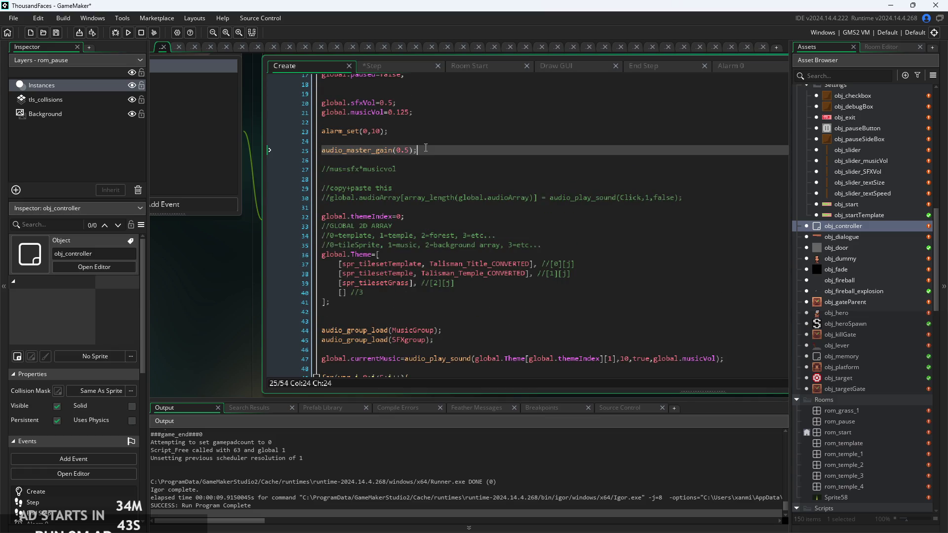
{"action": "scroll", "coordinate": [416, 148], "scroll_direction": "up", "scroll_amount": 2, "text": "ctrl"}
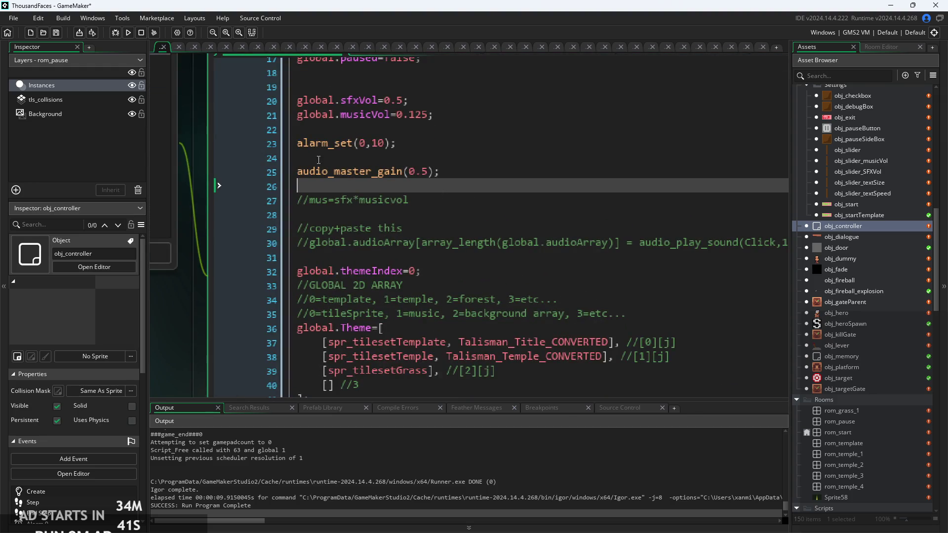
{"action": "left_click", "coordinate": [298, 172]}
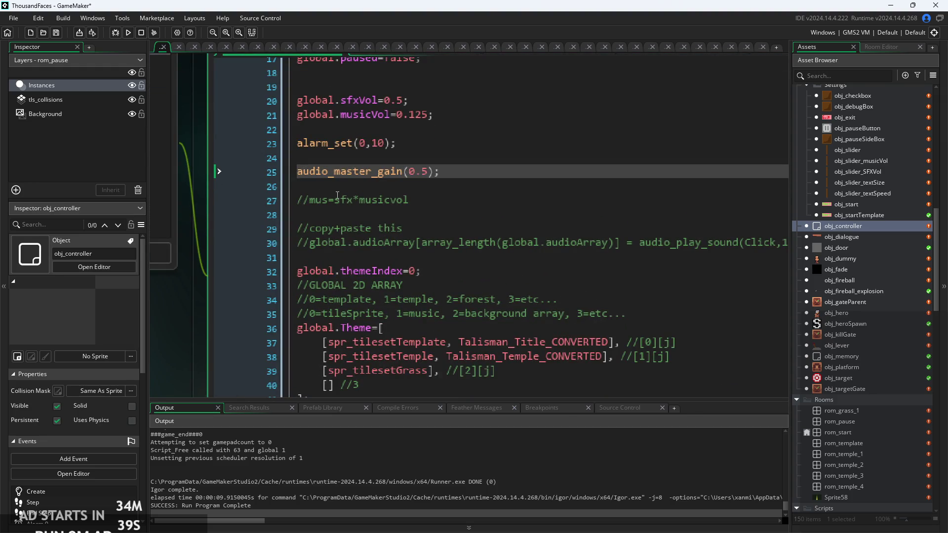
{"action": "type", "text": "//"}
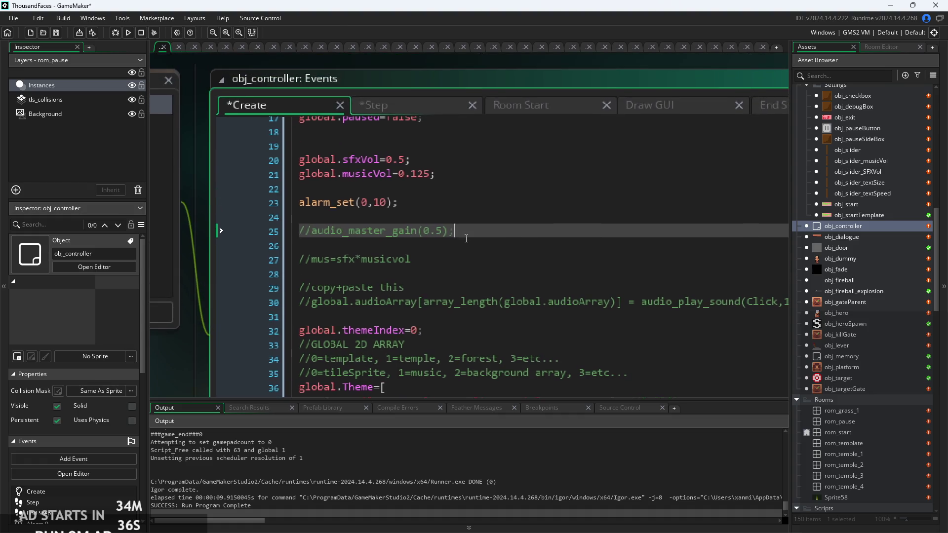
- Change the Step event's line 36 music multiplier from 0.9 to 0.5 and rebuild
{"action": "left_click", "coordinate": [375, 105]}
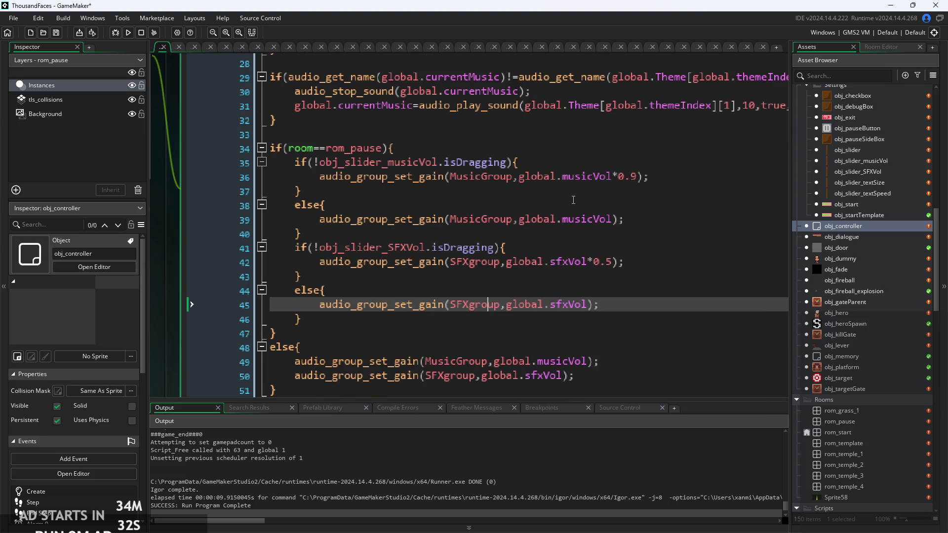
{"action": "left_click", "coordinate": [393, 149]}
{"action": "left_click", "coordinate": [501, 247]}
{"action": "left_click", "coordinate": [595, 191]}
{"action": "left_click", "coordinate": [639, 176]}
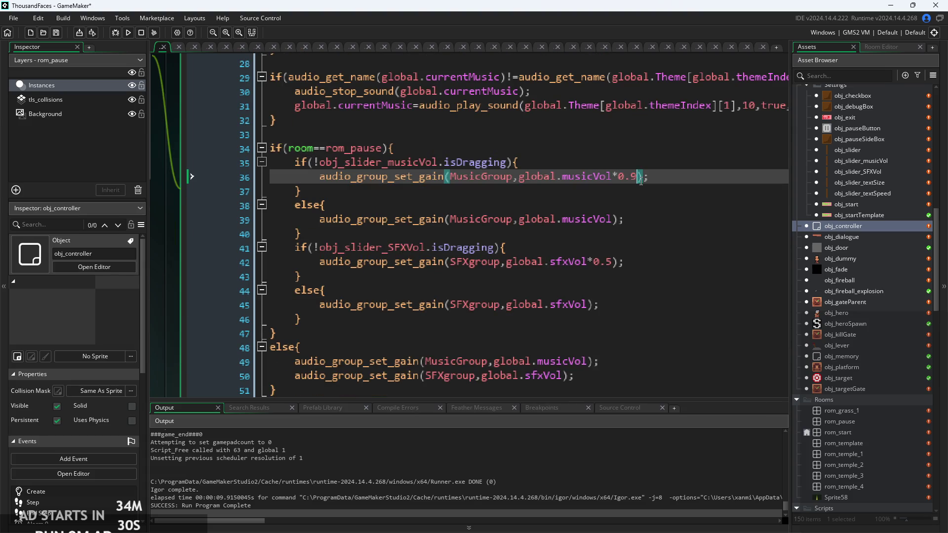
{"action": "key", "text": "BackSpace"}
{"action": "type", "text": "5"}
{"action": "left_click", "coordinate": [129, 32]}
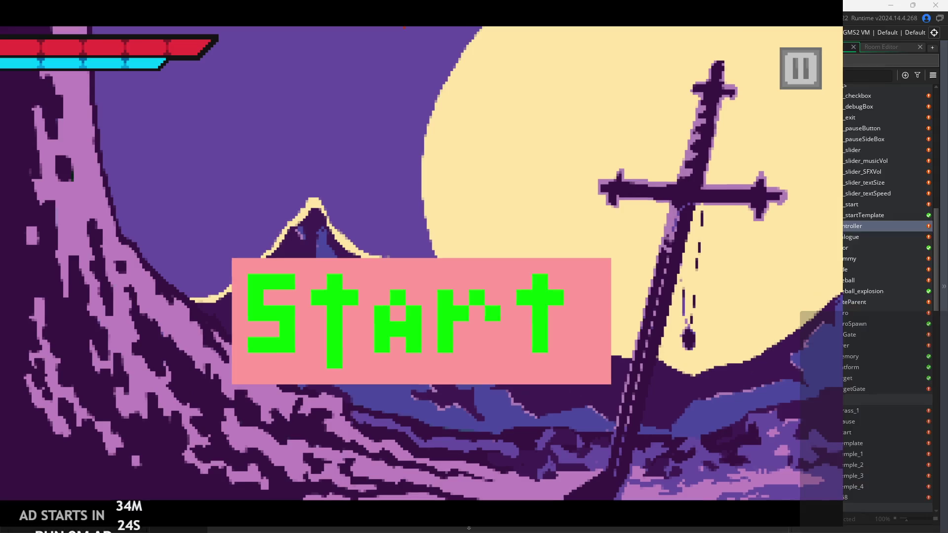
- In the pause menu, drag Music Volume to about 11 then 49, and SFX Volume to 100
{"action": "left_click", "coordinate": [803, 68]}
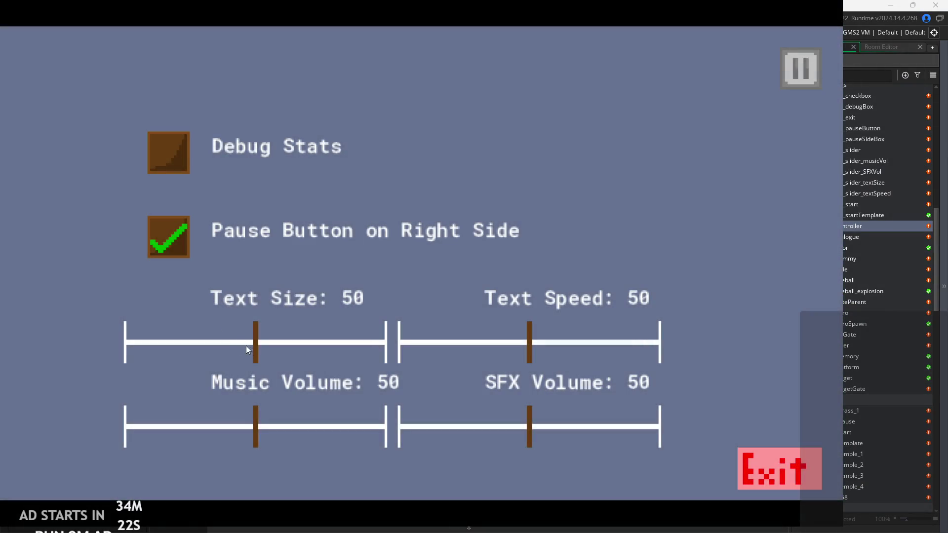
{"action": "mouse_move", "coordinate": [254, 436]}
{"action": "left_mouse_down"}
{"action": "mouse_move", "coordinate": [151, 436]}
{"action": "mouse_move", "coordinate": [404, 428]}
{"action": "left_mouse_up"}
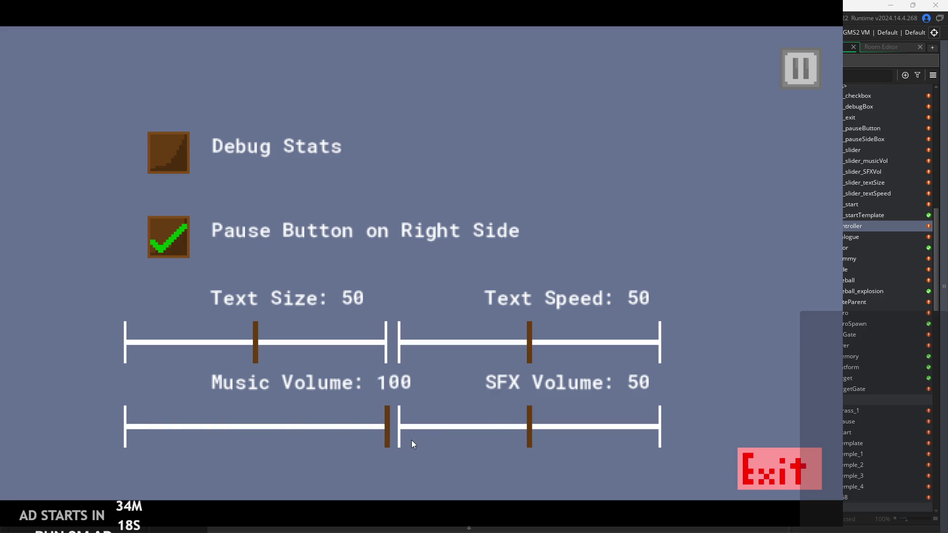
{"action": "mouse_move", "coordinate": [386, 436]}
{"action": "left_mouse_down"}
{"action": "mouse_move", "coordinate": [150, 431]}
{"action": "mouse_move", "coordinate": [254, 412]}
{"action": "left_mouse_up"}
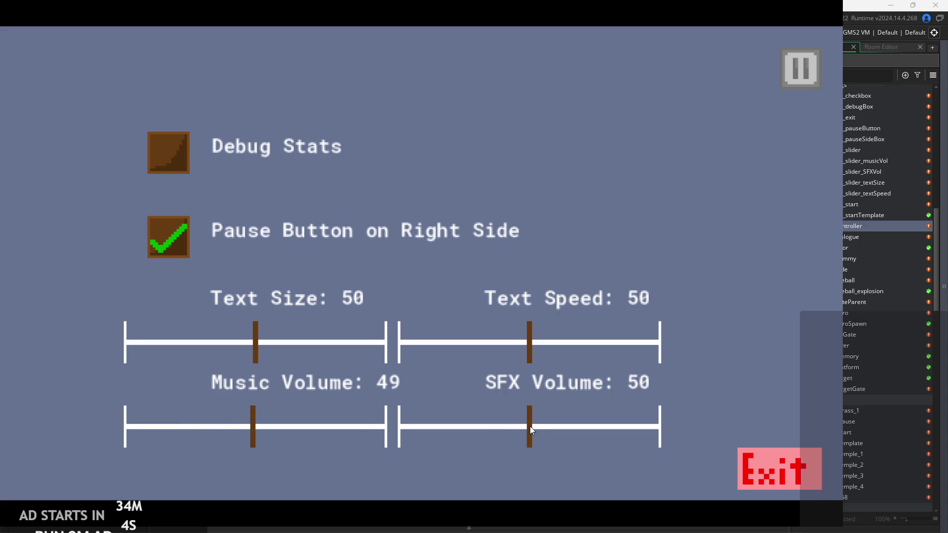
{"action": "left_click_drag", "start_coordinate": [529, 425], "coordinate": [659, 408]}
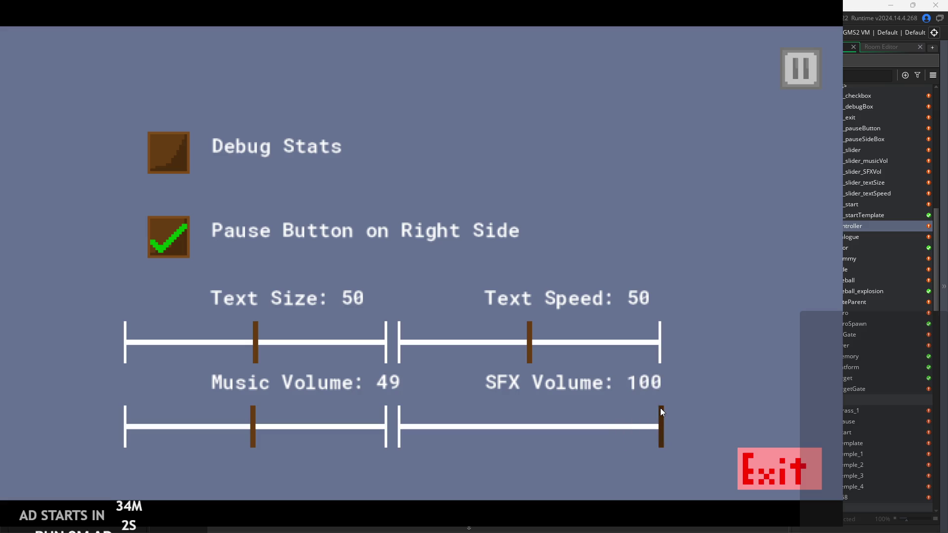
{"action": "left_click", "coordinate": [531, 350]}
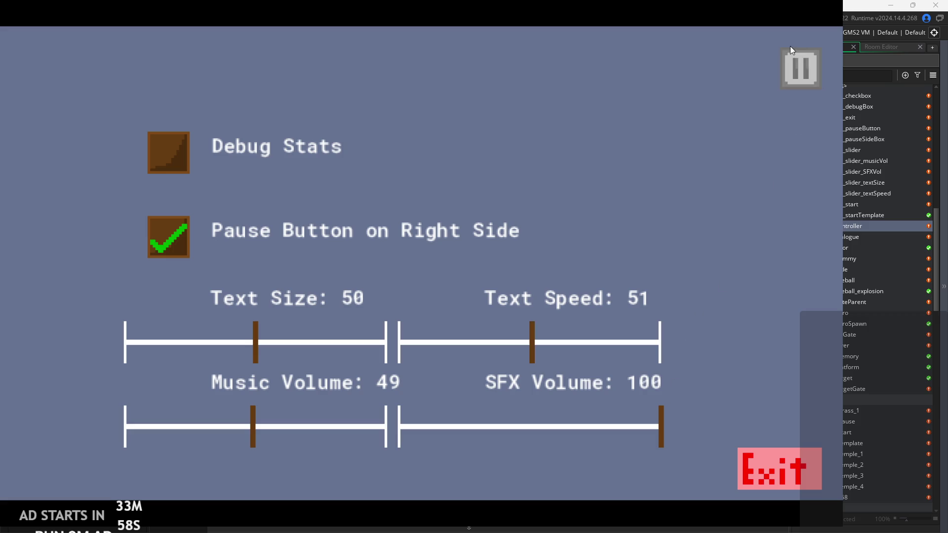
{"action": "left_click", "coordinate": [795, 74]}
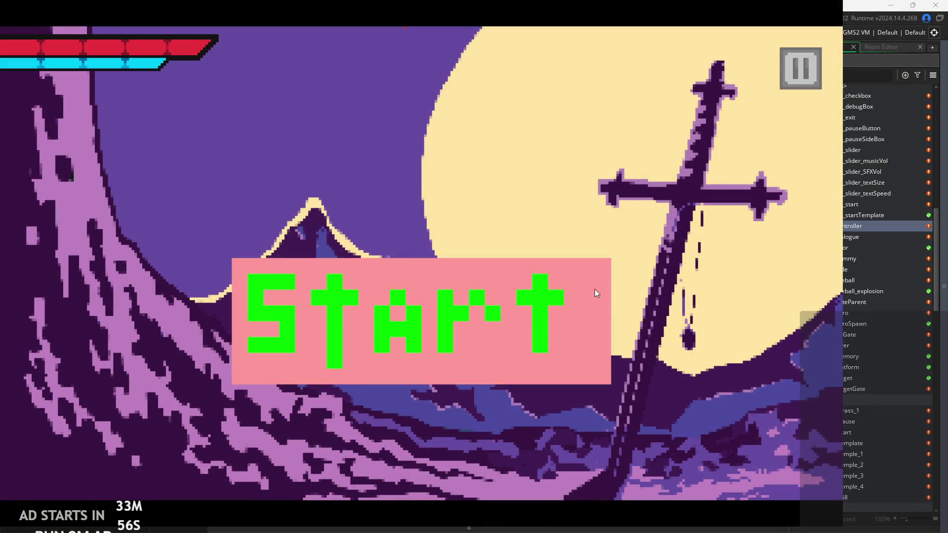
- Start a level, sweep SFX Volume between 0 and 100, leave it at 50, and close the game
{"action": "left_click", "coordinate": [504, 351]}
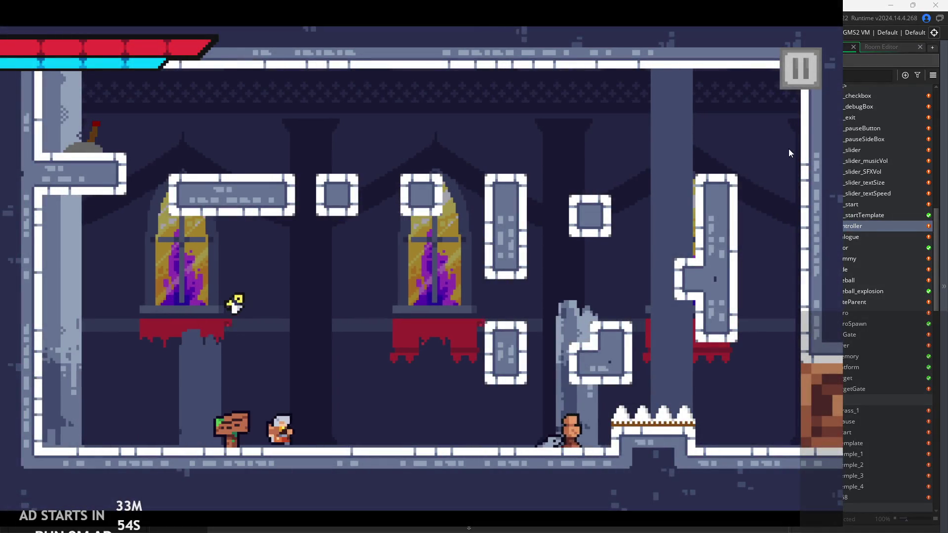
{"action": "left_click", "coordinate": [797, 79]}
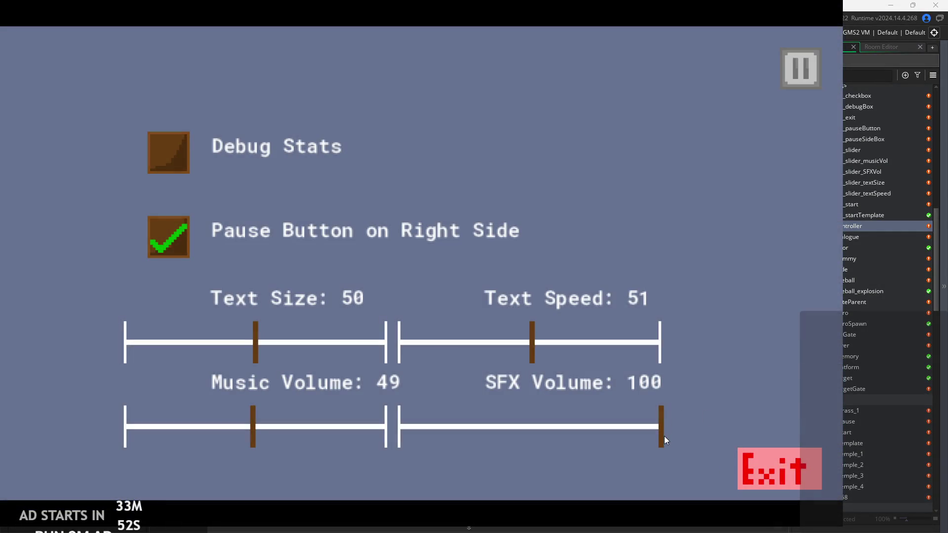
{"action": "mouse_move", "coordinate": [660, 436]}
{"action": "left_mouse_down"}
{"action": "mouse_move", "coordinate": [550, 407]}
{"action": "mouse_move", "coordinate": [605, 359]}
{"action": "mouse_move", "coordinate": [661, 358]}
{"action": "left_mouse_up"}
{"action": "left_click_drag", "start_coordinate": [659, 417], "coordinate": [186, 236]}
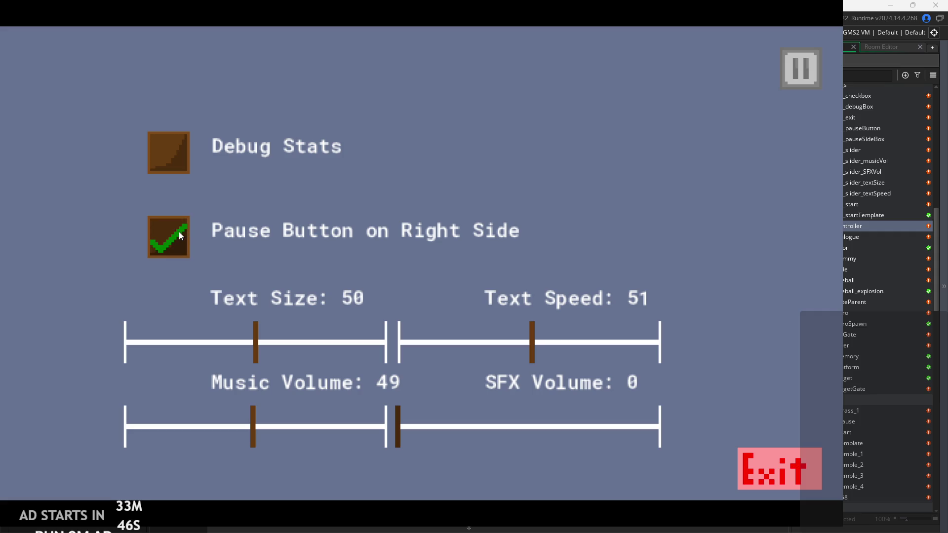
{"action": "left_click_drag", "start_coordinate": [397, 427], "coordinate": [325, 392]}
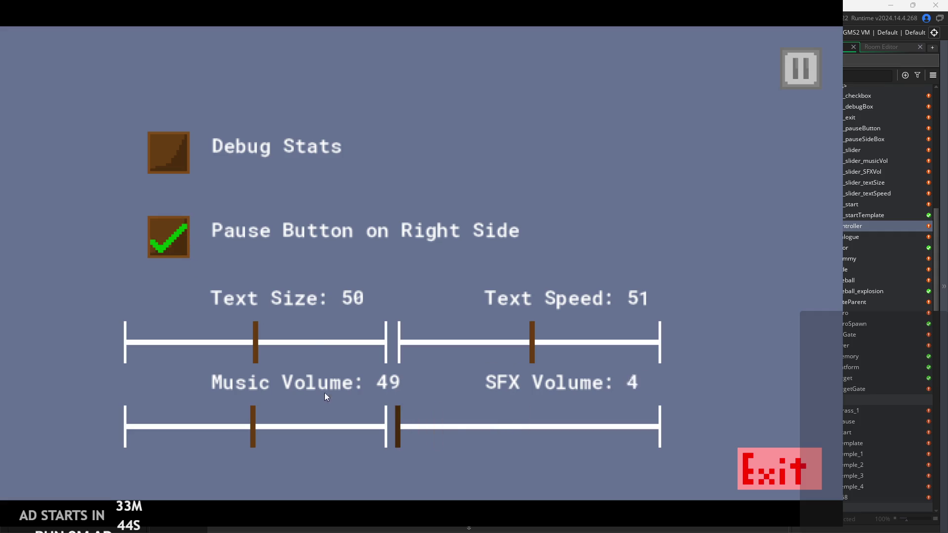
{"action": "mouse_move", "coordinate": [250, 422]}
{"action": "left_mouse_down"}
{"action": "mouse_move", "coordinate": [451, 425]}
{"action": "mouse_move", "coordinate": [530, 350]}
{"action": "mouse_move", "coordinate": [532, 336]}
{"action": "mouse_move", "coordinate": [533, 426]}
{"action": "mouse_move", "coordinate": [554, 419]}
{"action": "mouse_move", "coordinate": [527, 424]}
{"action": "left_mouse_up"}
{"action": "left_click", "coordinate": [534, 330]}
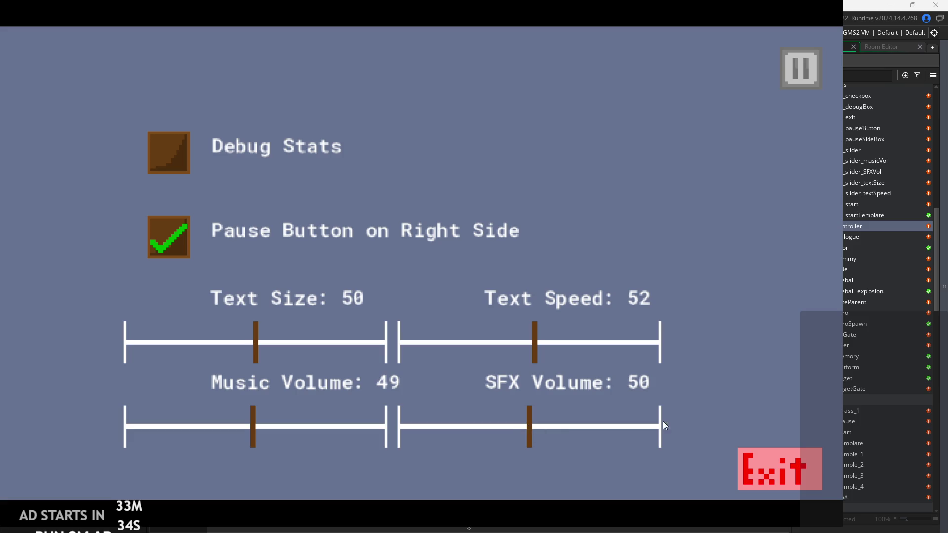
{"action": "left_click", "coordinate": [789, 466]}
{"action": "left_click", "coordinate": [569, 334]}
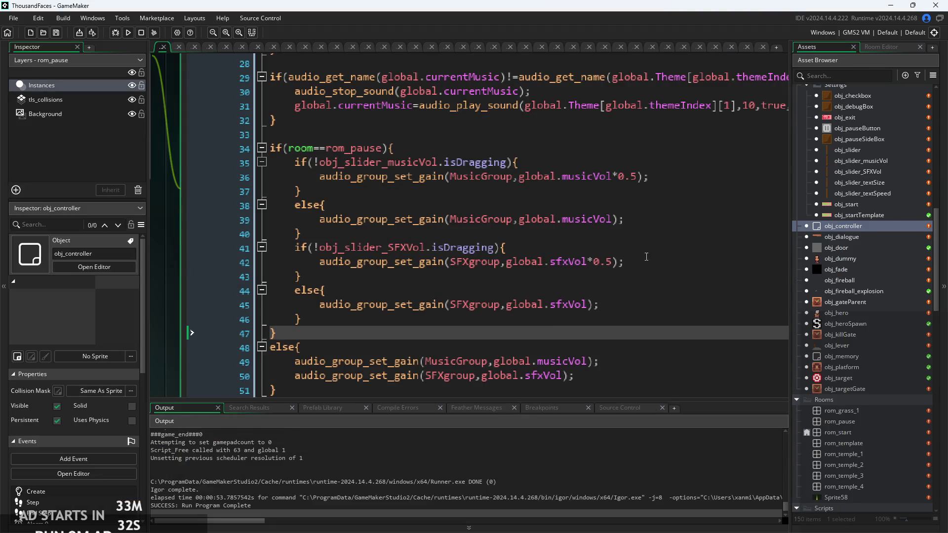
- Delete the SFX isDragging if/else wrapper, keeping audio_group_set_gain(SFXgroup,global.sfxVol*0.5) unindented
{"action": "left_click", "coordinate": [375, 262]}
{"action": "left_click", "coordinate": [369, 333]}
{"action": "mouse_move", "coordinate": [369, 321]}
{"action": "left_mouse_down"}
{"action": "mouse_move", "coordinate": [126, 271]}
{"action": "mouse_move", "coordinate": [144, 228]}
{"action": "mouse_move", "coordinate": [133, 244]}
{"action": "left_mouse_up"}
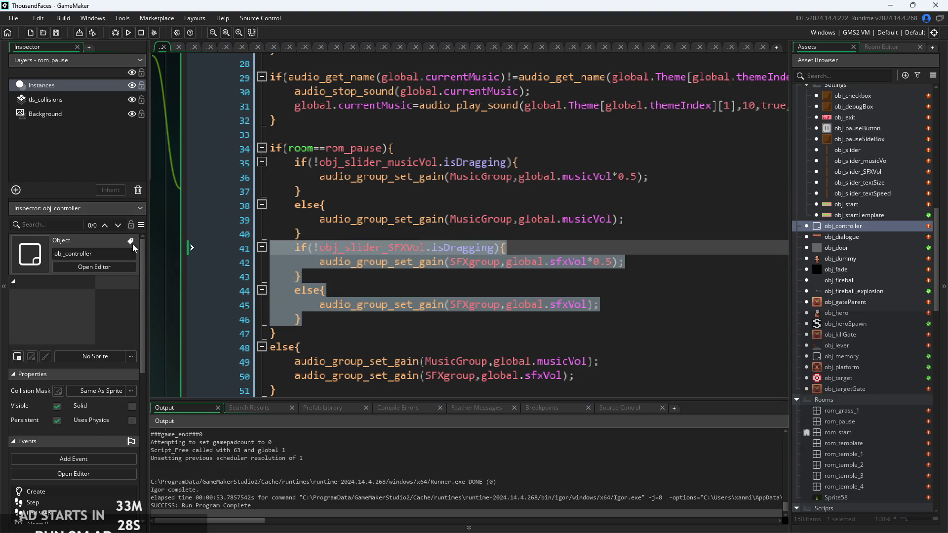
{"action": "left_click_drag", "start_coordinate": [190, 277], "coordinate": [191, 318]}
{"action": "key", "text": "Delete"}
{"action": "left_click_drag", "start_coordinate": [295, 291], "coordinate": [506, 291]}
{"action": "key", "text": "Delete"}
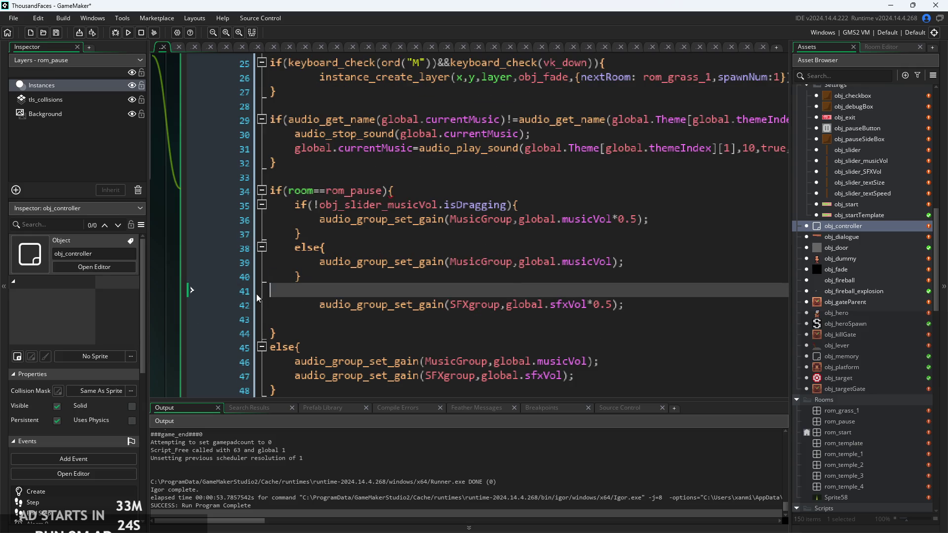
{"action": "left_click", "coordinate": [322, 309]}
{"action": "key", "text": "BackSpace"}
{"action": "key", "text": "BackSpace"}
{"action": "key", "text": "BackSpace"}
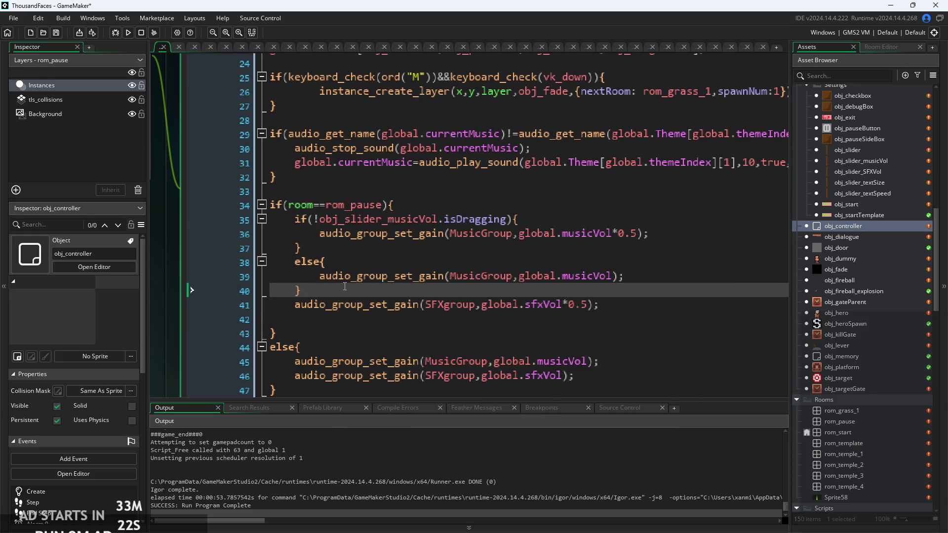
{"action": "left_click", "coordinate": [364, 267]}
{"action": "scroll", "coordinate": [363, 267], "scroll_direction": "up", "scroll_amount": 1}
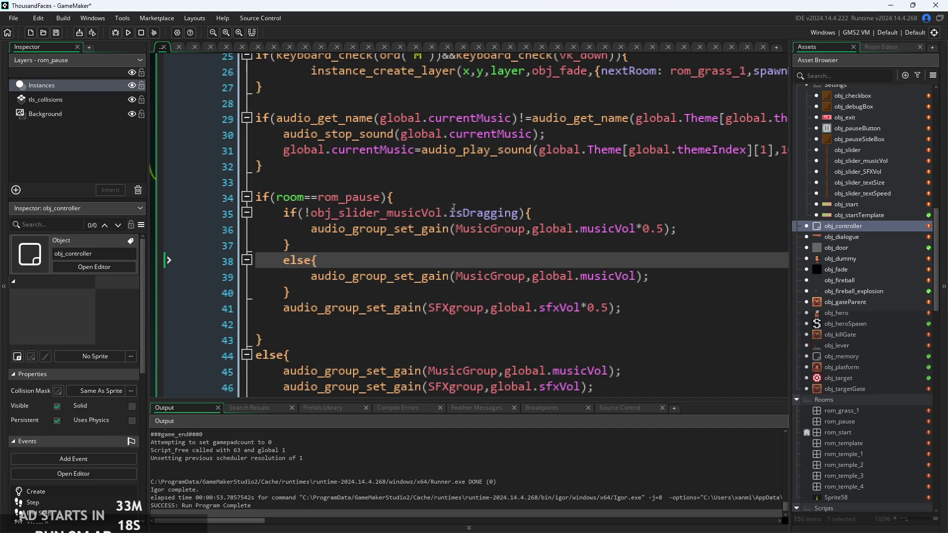
- Review the music slider isDragging check and its halved and full gain lines
{"action": "left_click", "coordinate": [357, 206]}
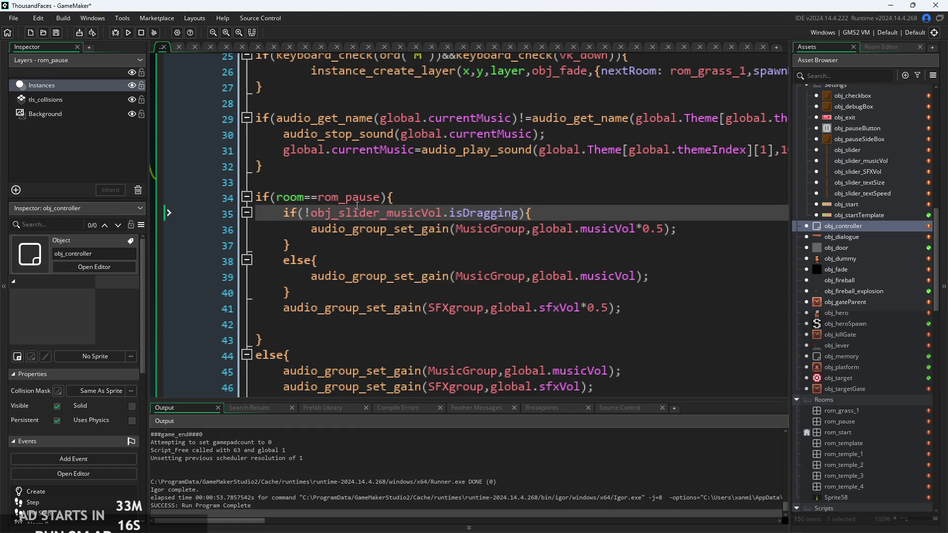
{"action": "left_click", "coordinate": [408, 212]}
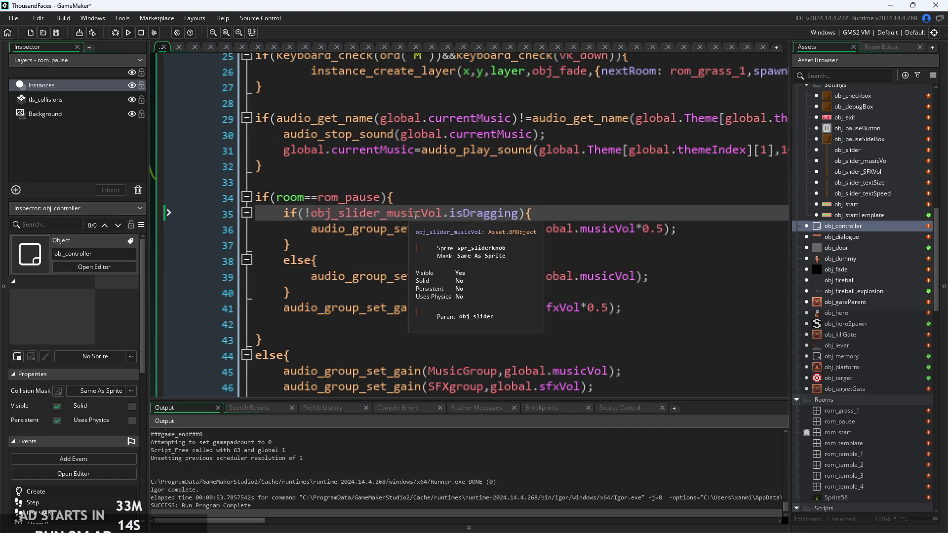
{"action": "left_click", "coordinate": [545, 227]}
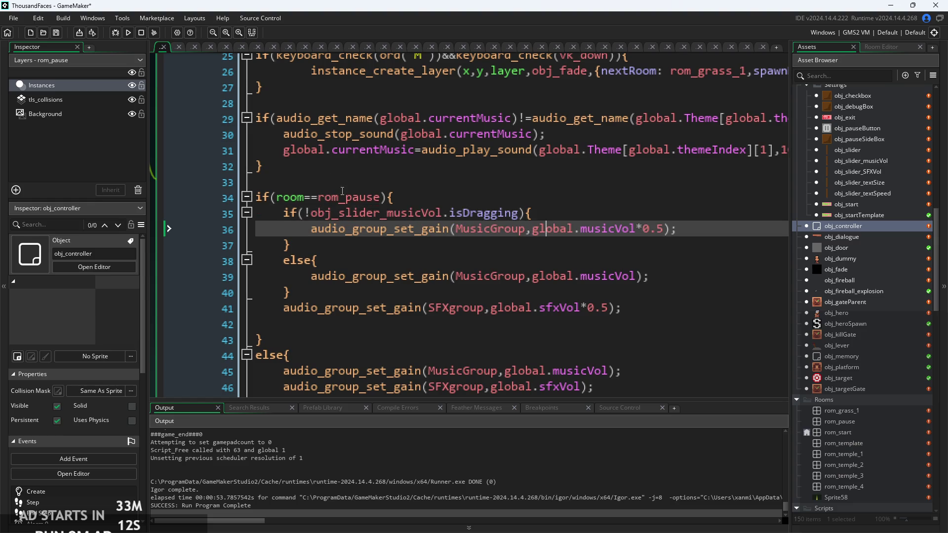
{"action": "left_click", "coordinate": [527, 269]}
{"action": "scroll", "coordinate": [528, 266], "scroll_direction": "down", "scroll_amount": 2, "text": "ctrl"}
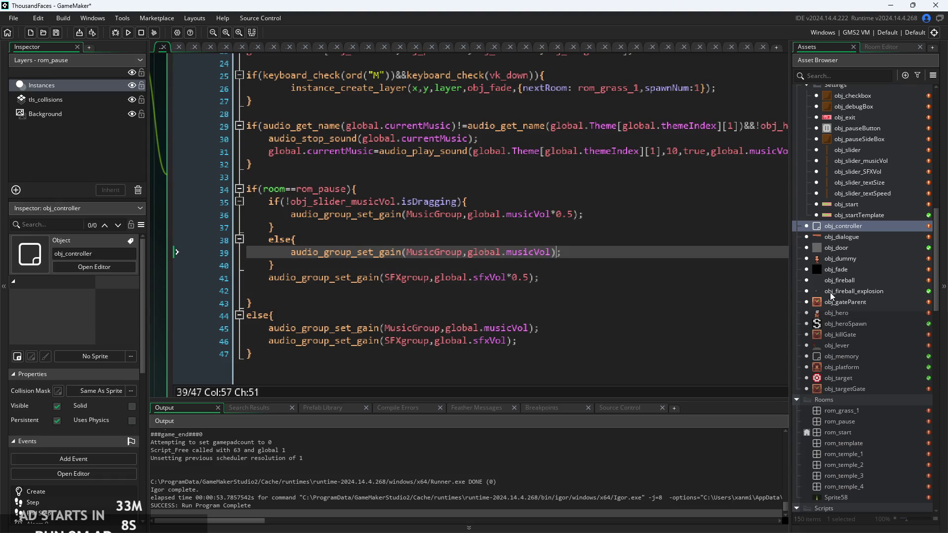
{"action": "scroll", "coordinate": [830, 295], "scroll_direction": "up", "scroll_amount": 3}
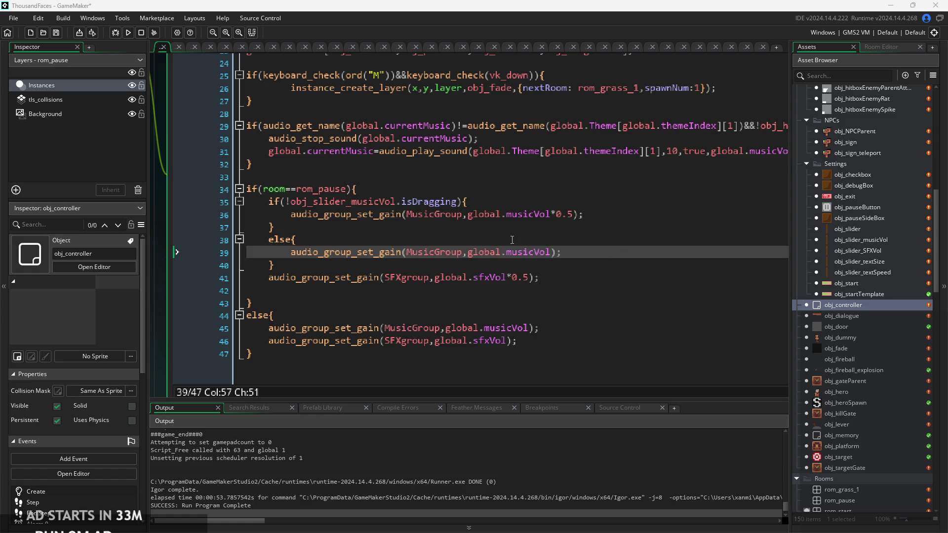
{"action": "left_click", "coordinate": [482, 218]}
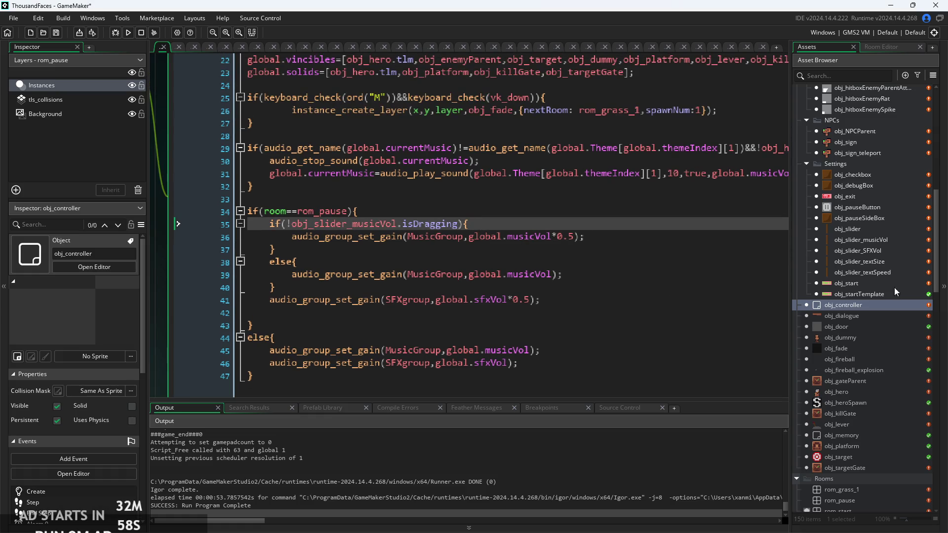
{"action": "left_click", "coordinate": [615, 251]}
{"action": "scroll", "coordinate": [615, 251], "scroll_direction": "down", "scroll_amount": 2}
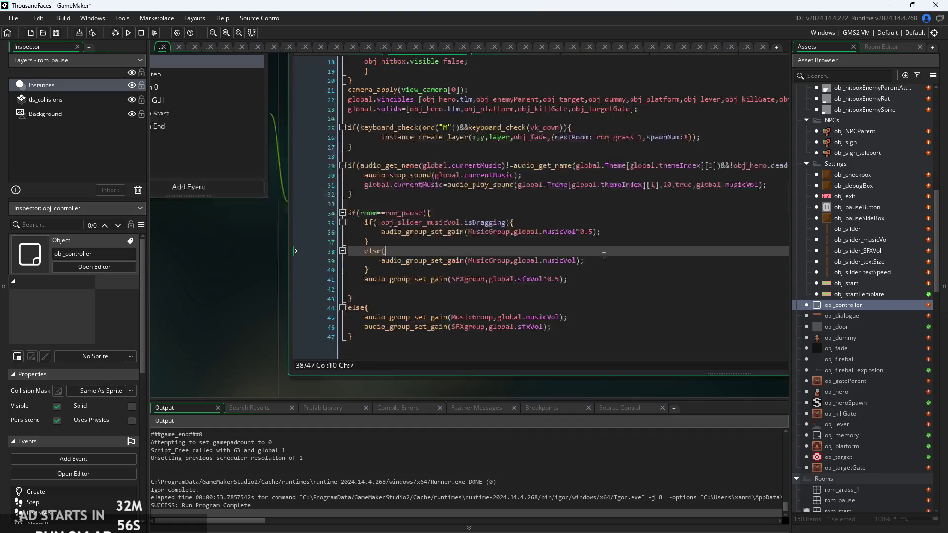
- Check the Create event code, then return to lines 31–32 of the Step event
{"action": "left_click", "coordinate": [297, 138]}
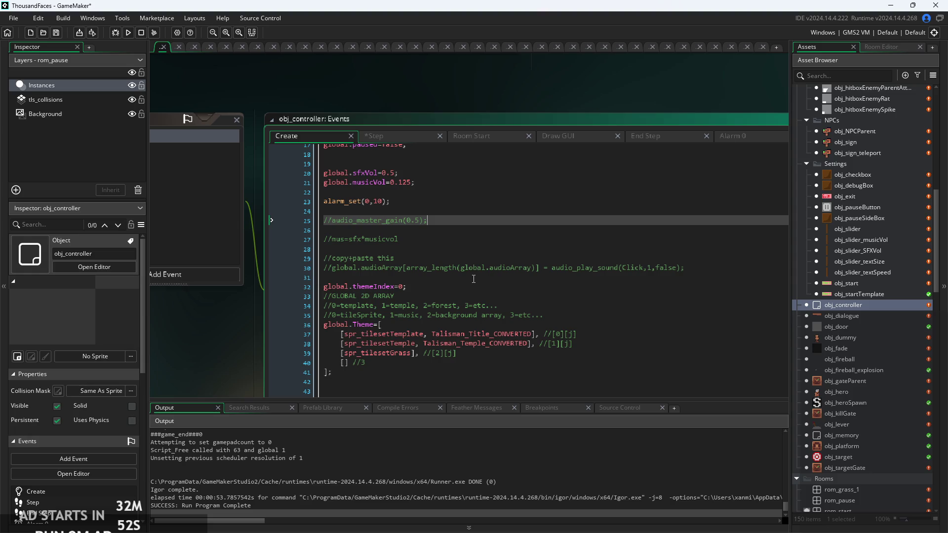
{"action": "scroll", "coordinate": [519, 346], "scroll_direction": "up", "scroll_amount": 3}
{"action": "left_click", "coordinate": [404, 139]}
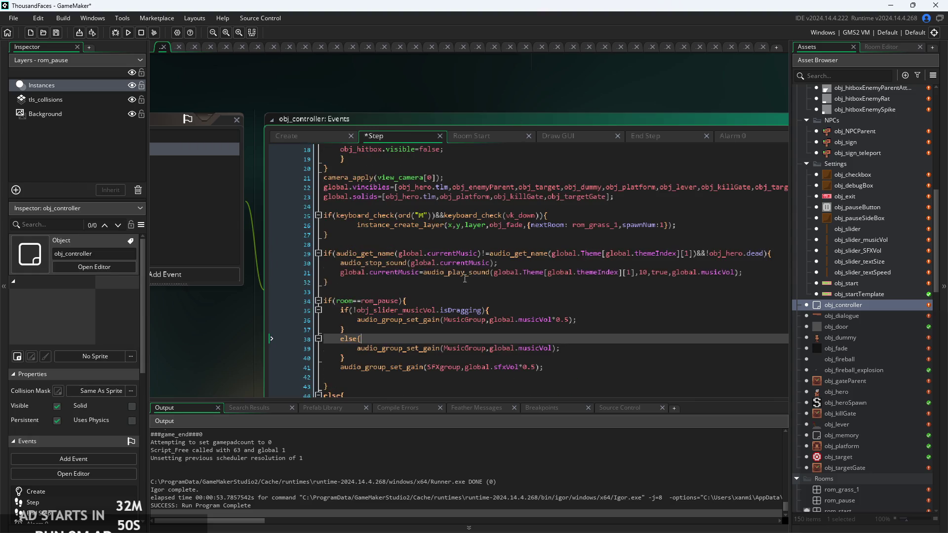
{"action": "left_click", "coordinate": [728, 272]}
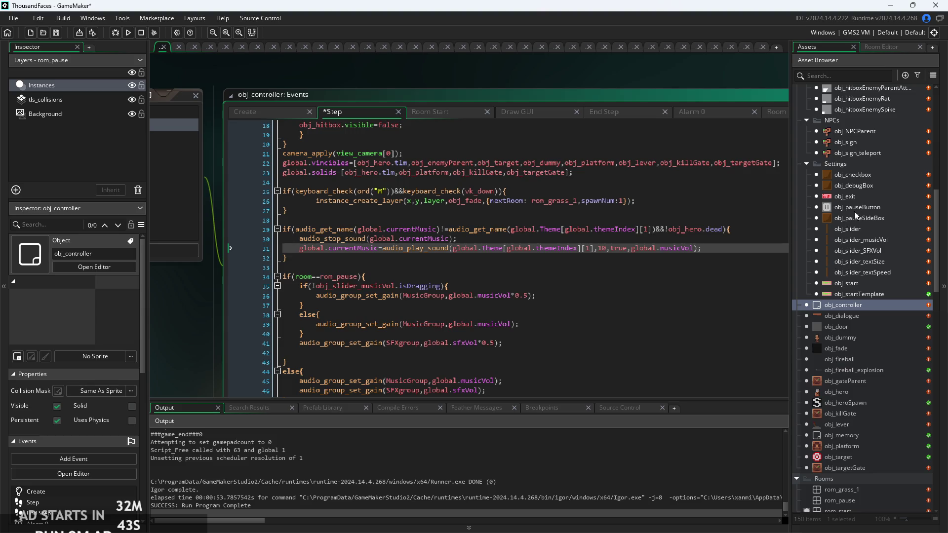
{"action": "left_click", "coordinate": [494, 258]}
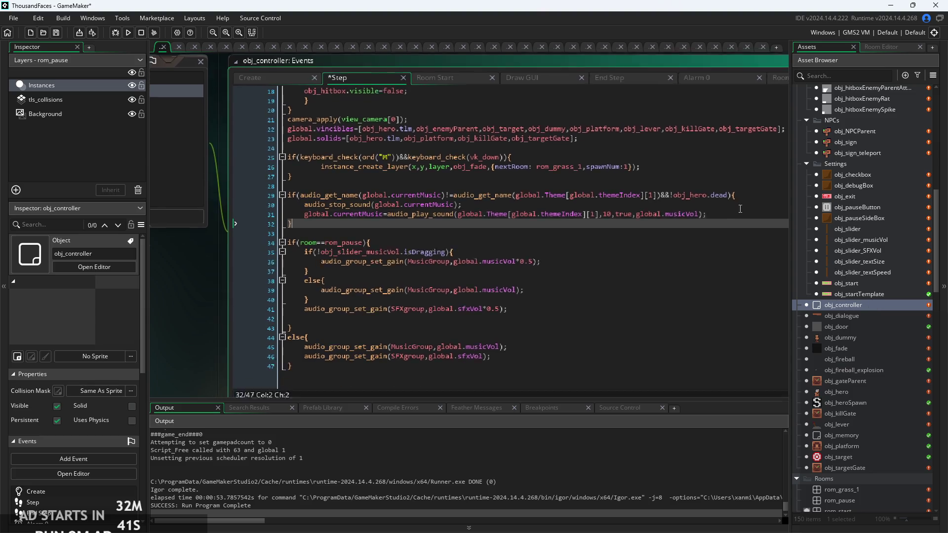
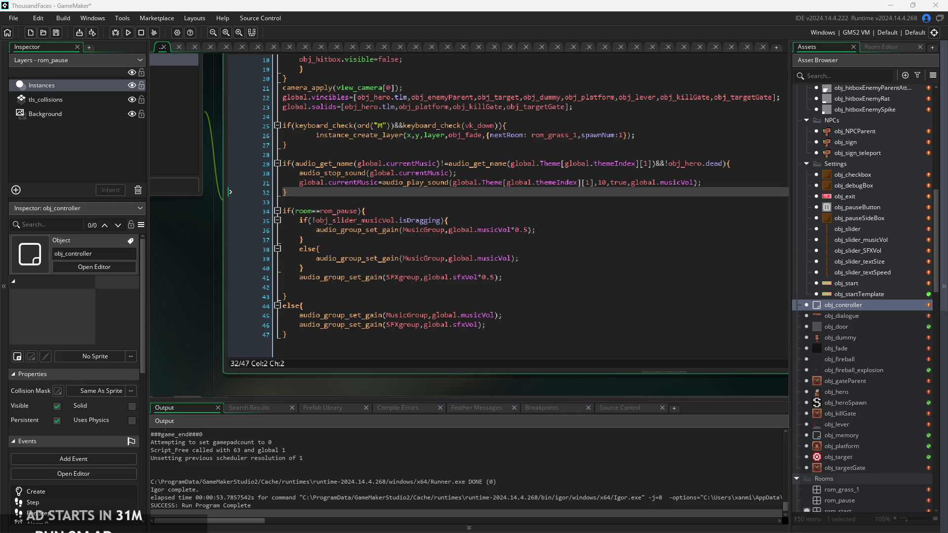
- Change the non-dragging music gain multiplier on line 36 from 0.5 to 0.75, then run the game
{"action": "left_click", "coordinate": [547, 259]}
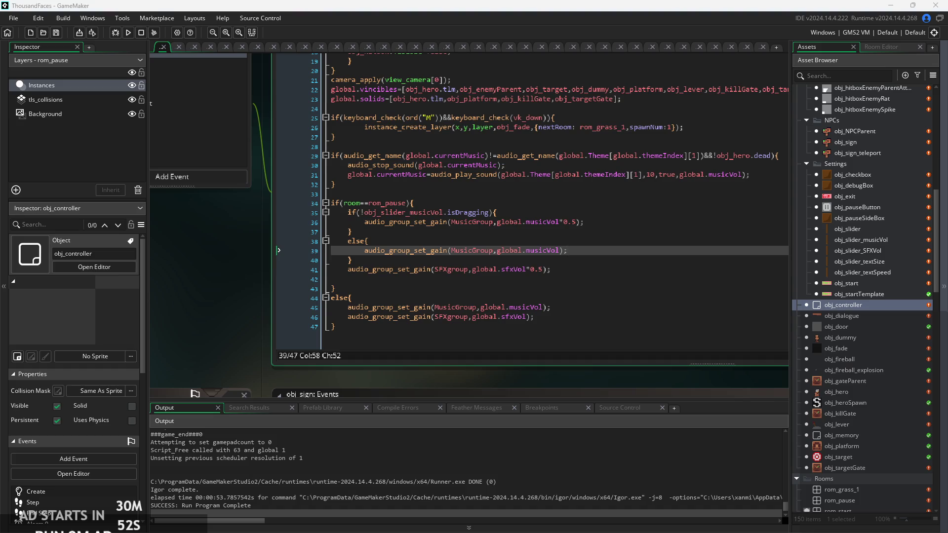
{"action": "left_click", "coordinate": [419, 288]}
{"action": "scroll", "coordinate": [470, 293], "scroll_direction": "up", "scroll_amount": 2}
{"action": "scroll", "coordinate": [470, 292], "scroll_direction": "up", "scroll_amount": 1}
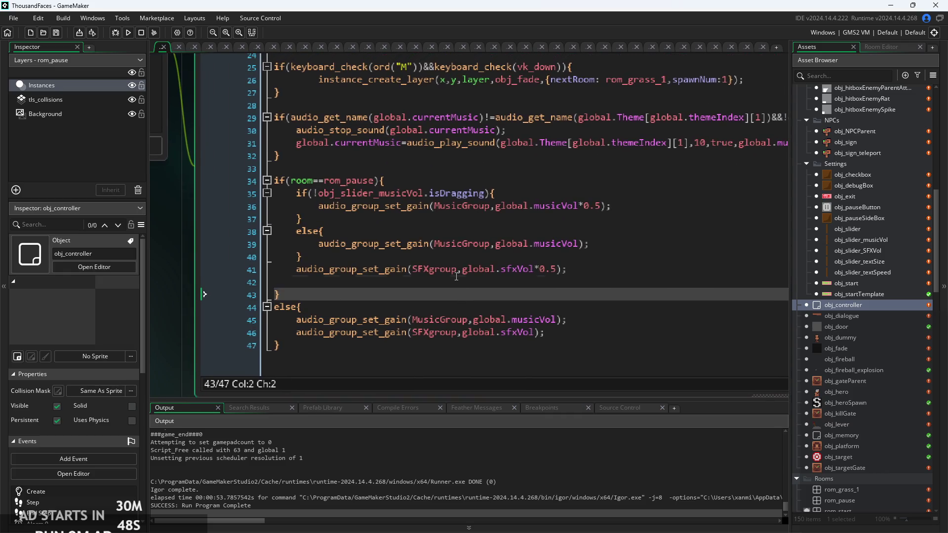
{"action": "left_click", "coordinate": [458, 277]}
{"action": "scroll", "coordinate": [650, 292], "scroll_direction": "up", "scroll_amount": 2}
{"action": "scroll", "coordinate": [650, 292], "scroll_direction": "down", "scroll_amount": 2}
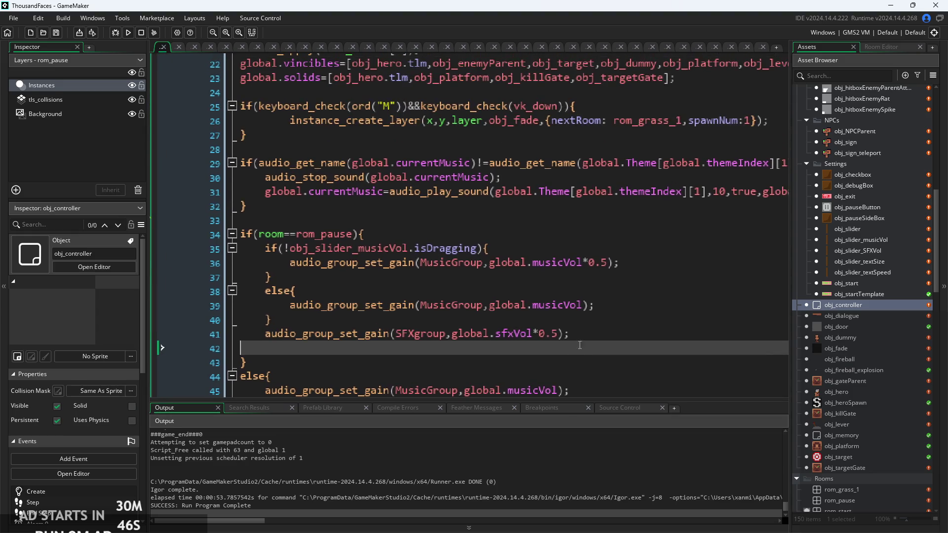
{"action": "scroll", "coordinate": [523, 246], "scroll_direction": "up", "scroll_amount": 2}
{"action": "left_click", "coordinate": [547, 226]}
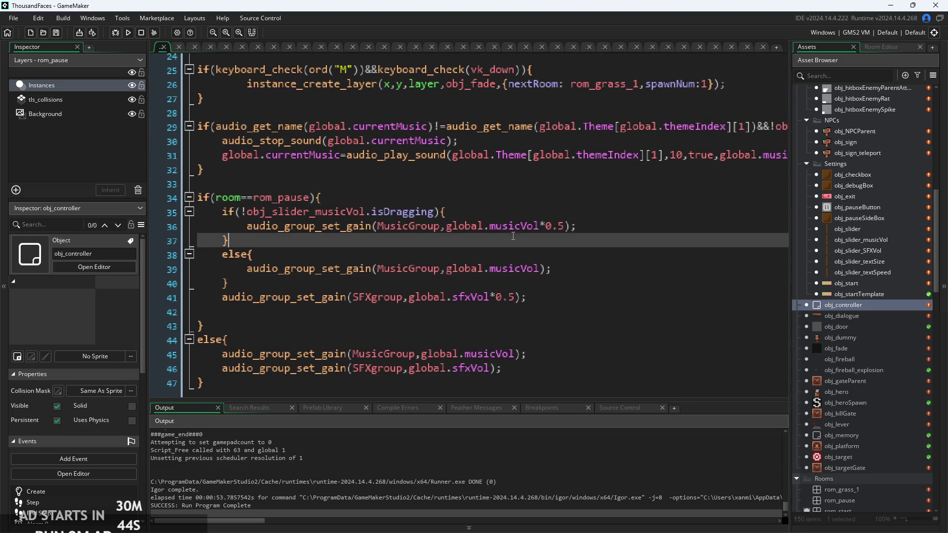
{"action": "scroll", "coordinate": [548, 227], "scroll_direction": "up", "scroll_amount": 3}
{"action": "key", "text": "Right"}
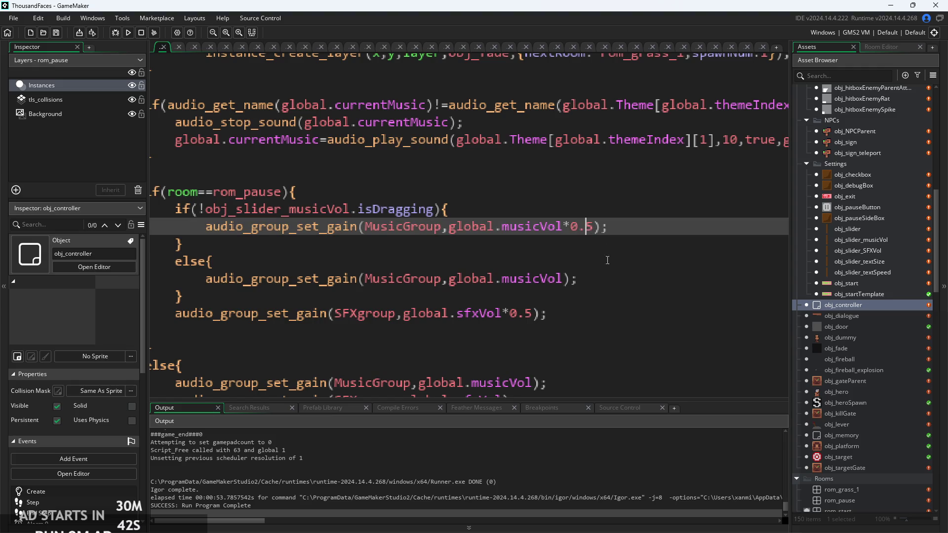
{"action": "type", "text": "7"}
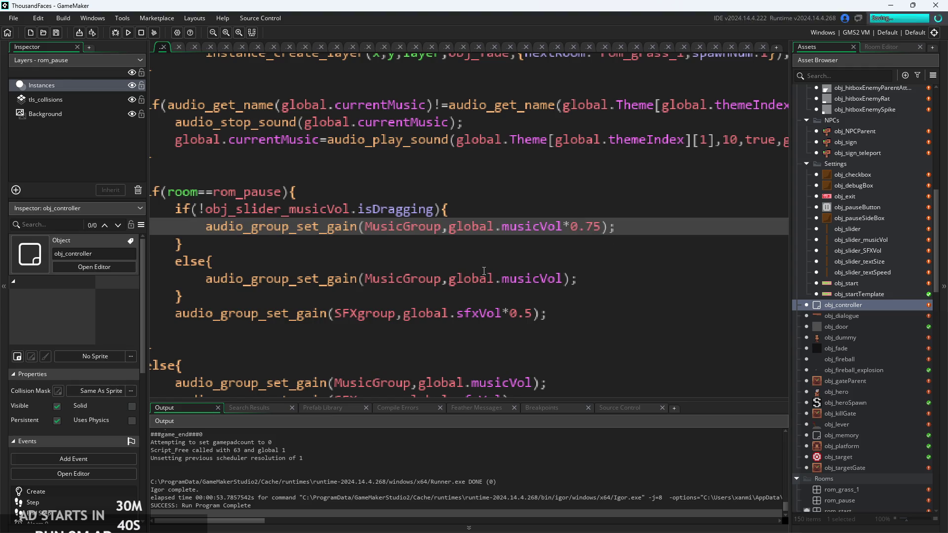
{"action": "left_click", "coordinate": [131, 32]}
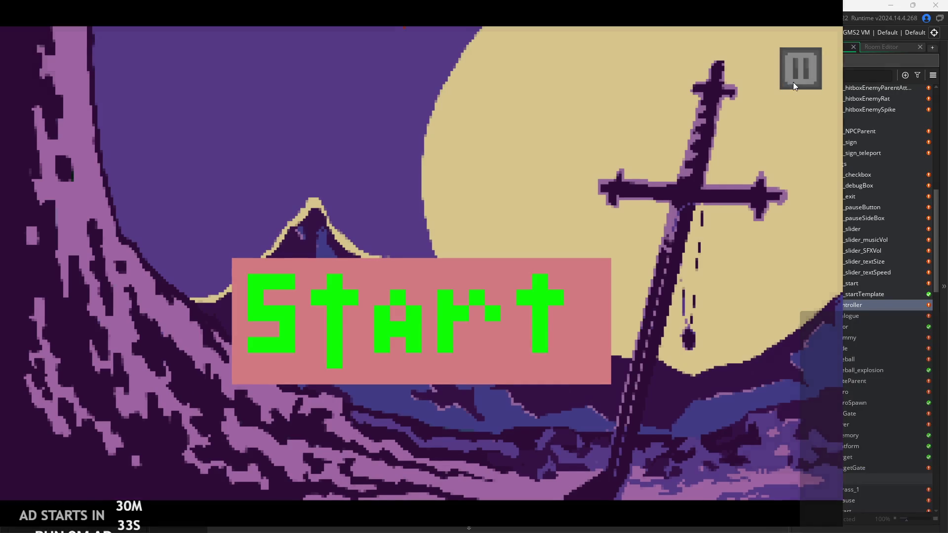
{"action": "left_click", "coordinate": [793, 82]}
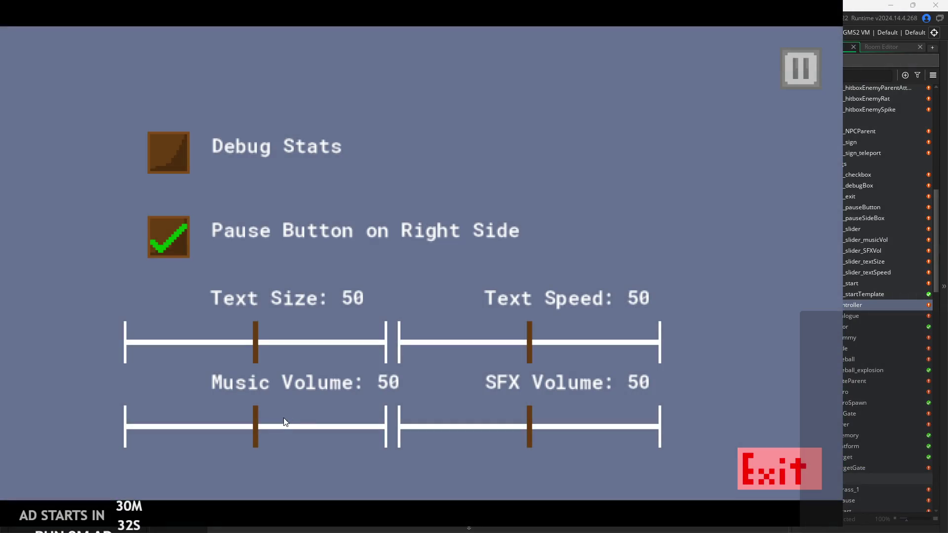
{"action": "mouse_move", "coordinate": [260, 429]}
{"action": "left_mouse_down"}
{"action": "mouse_move", "coordinate": [152, 439]}
{"action": "mouse_move", "coordinate": [174, 444]}
{"action": "left_mouse_up"}
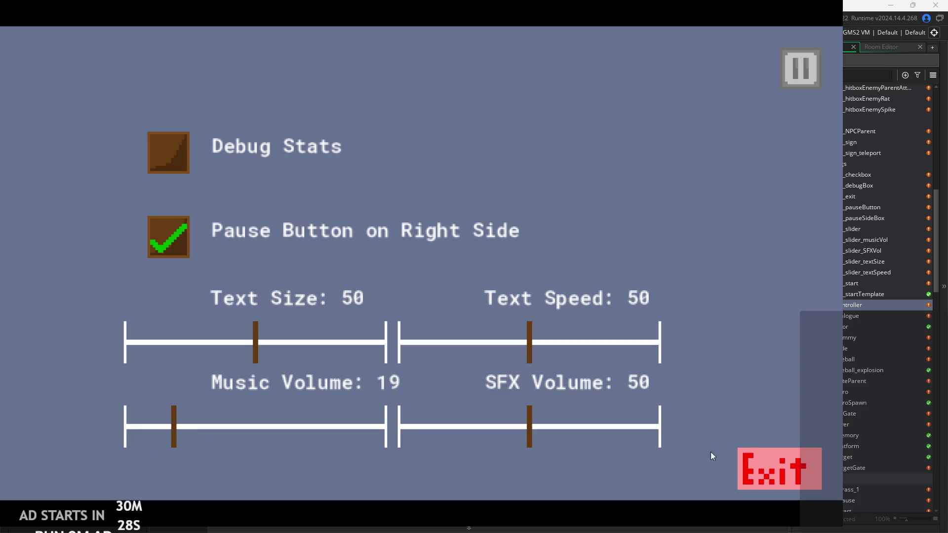
{"action": "left_click", "coordinate": [774, 475]}
{"action": "left_click_drag", "start_coordinate": [564, 227], "coordinate": [602, 226]}
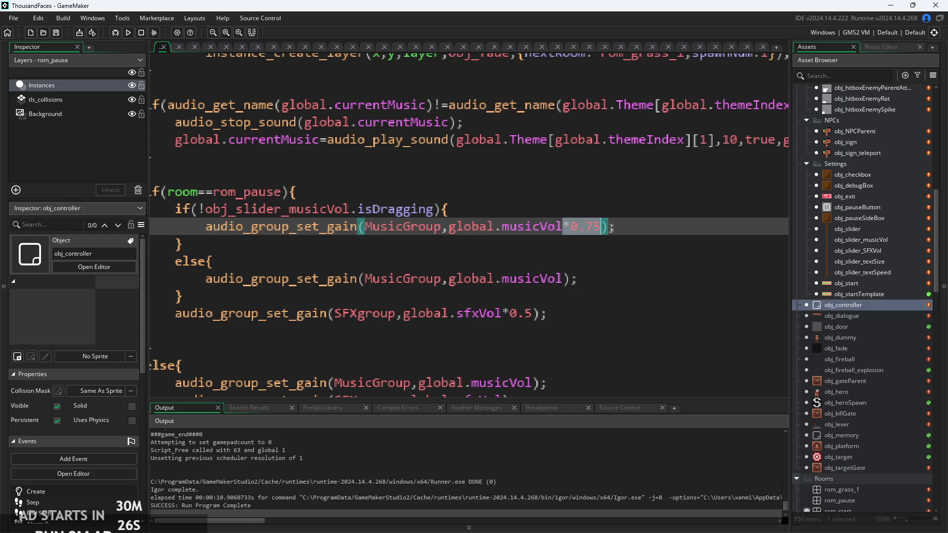
{"action": "key", "text": "BackSpace"}
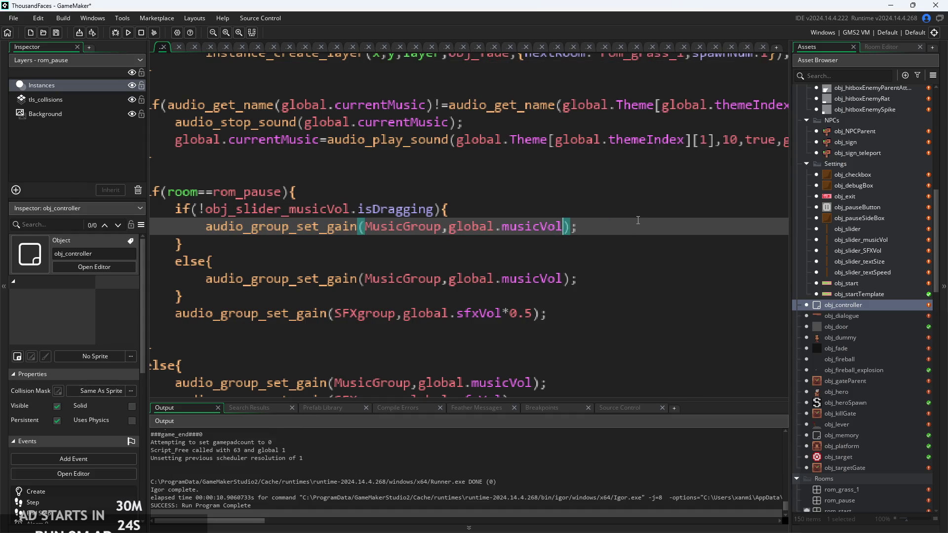
{"action": "key", "text": "ctrl+z"}
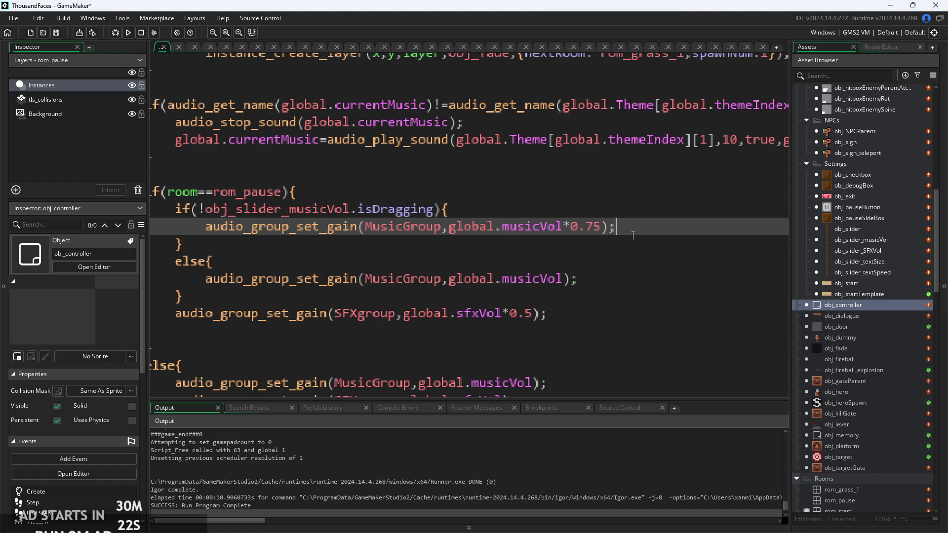
{"action": "scroll", "coordinate": [592, 267], "scroll_direction": "down", "scroll_amount": 1, "text": "ctrl"}
{"action": "left_click", "coordinate": [591, 267]}
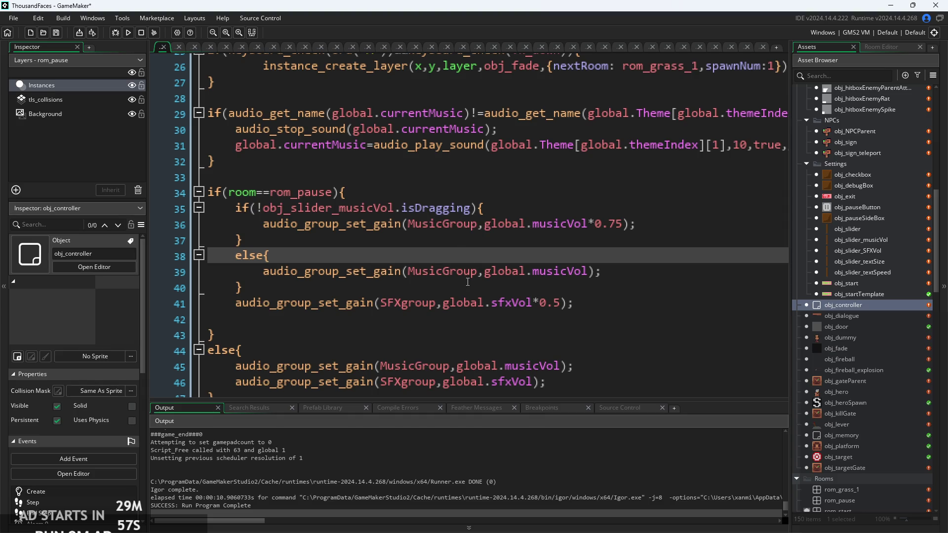
{"action": "left_click", "coordinate": [511, 214]}
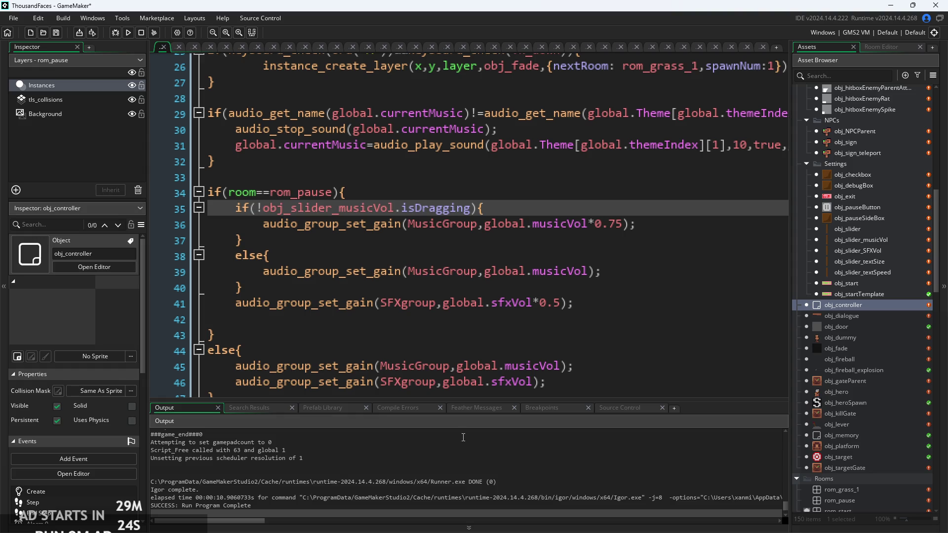
{"action": "left_click", "coordinate": [490, 272]}
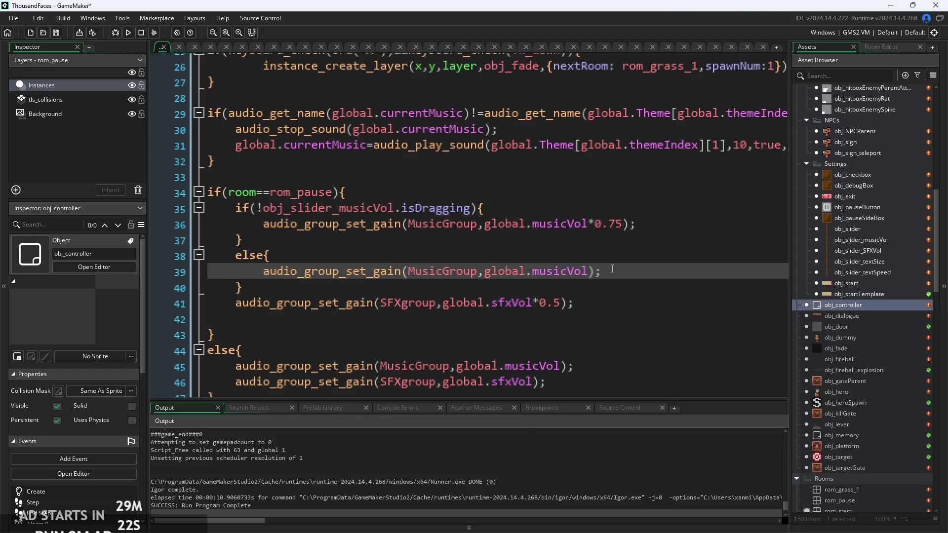
{"action": "left_click", "coordinate": [640, 235]}
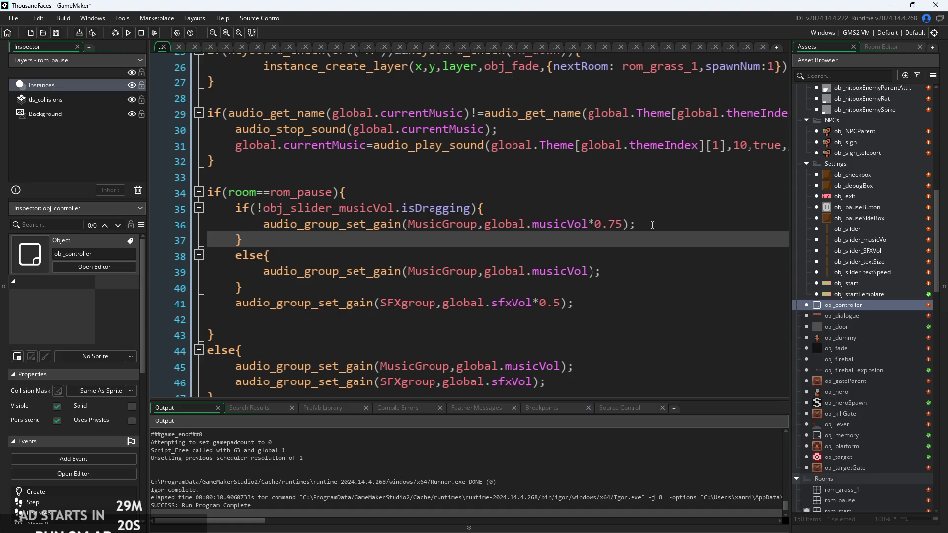
{"action": "left_click", "coordinate": [651, 225]}
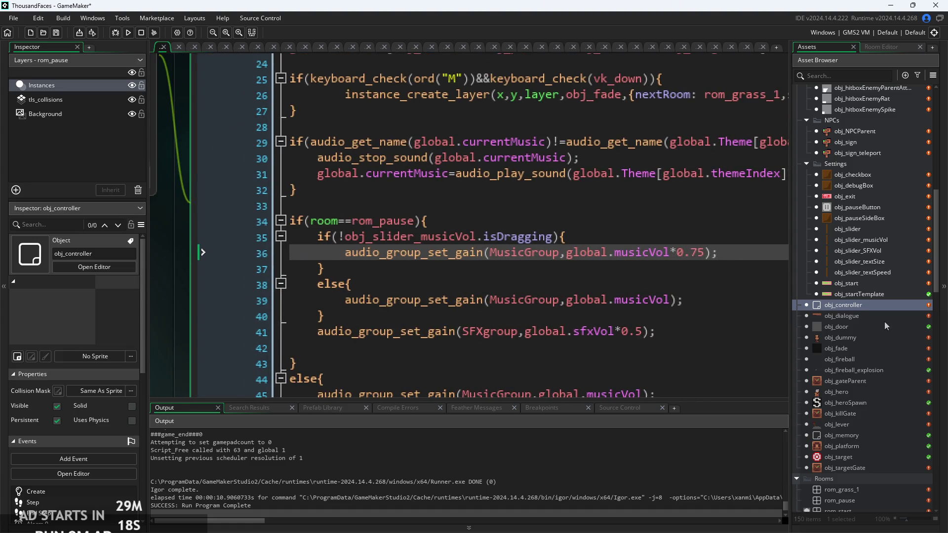
{"action": "key", "text": "Down"}
- Change global.musicVol in obj_controller's Create code from 0.125 to 0.5
{"action": "scroll", "coordinate": [503, 271], "scroll_direction": "down", "scroll_amount": 3}
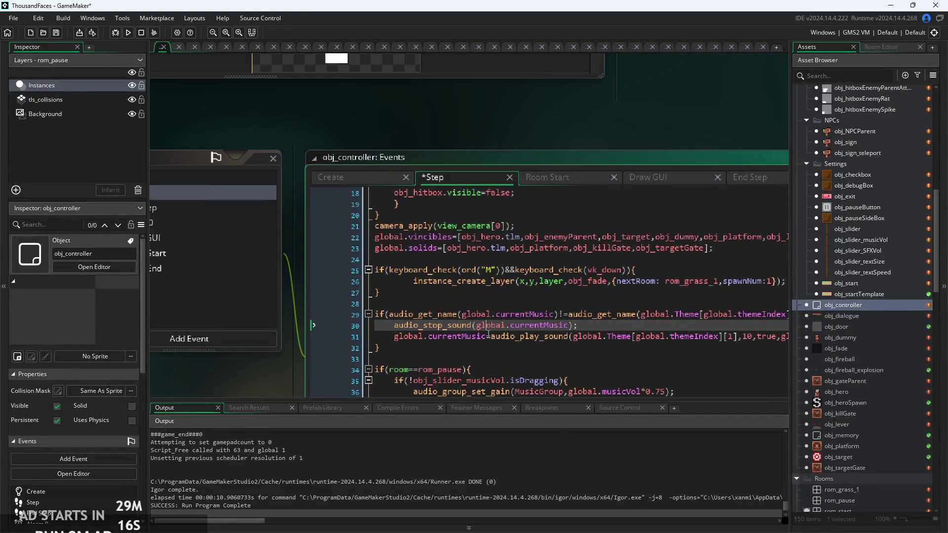
{"action": "left_click", "coordinate": [345, 178]}
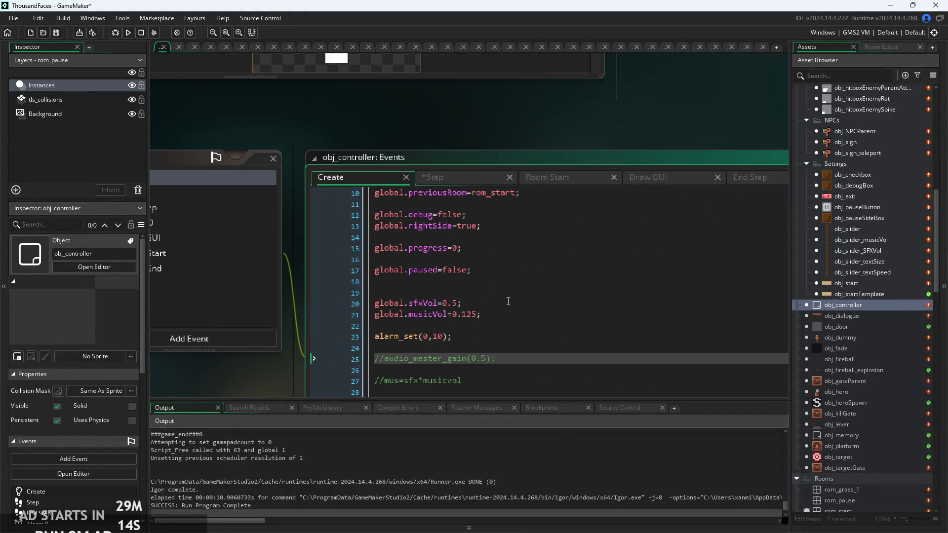
{"action": "scroll", "coordinate": [470, 276], "scroll_direction": "up", "scroll_amount": 2}
{"action": "left_click", "coordinate": [470, 276]}
{"action": "scroll", "coordinate": [470, 277], "scroll_direction": "up", "scroll_amount": 1}
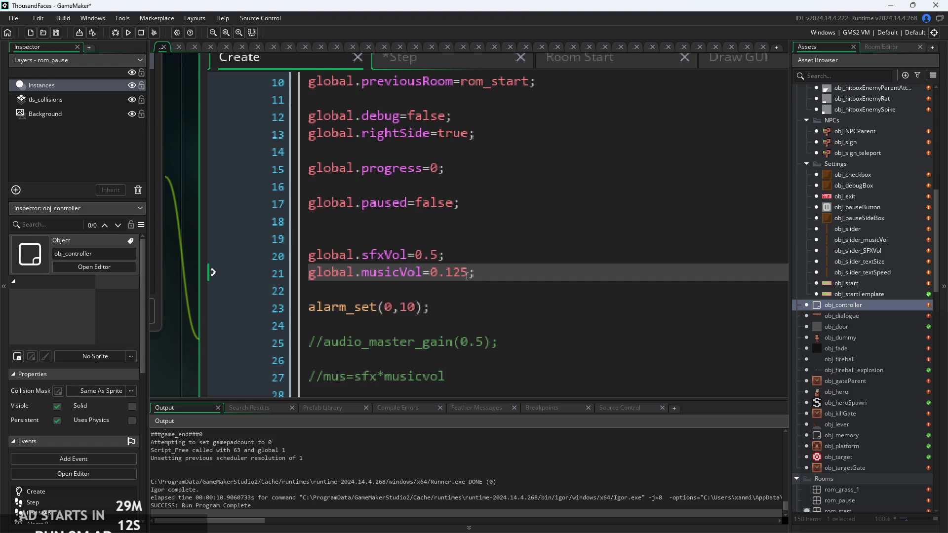
{"action": "left_click_drag", "start_coordinate": [469, 273], "coordinate": [445, 280]}
{"action": "type", "text": "5"}
- Run the game and open its pause settings menu
{"action": "left_click_drag", "start_coordinate": [538, 279], "coordinate": [525, 280]}
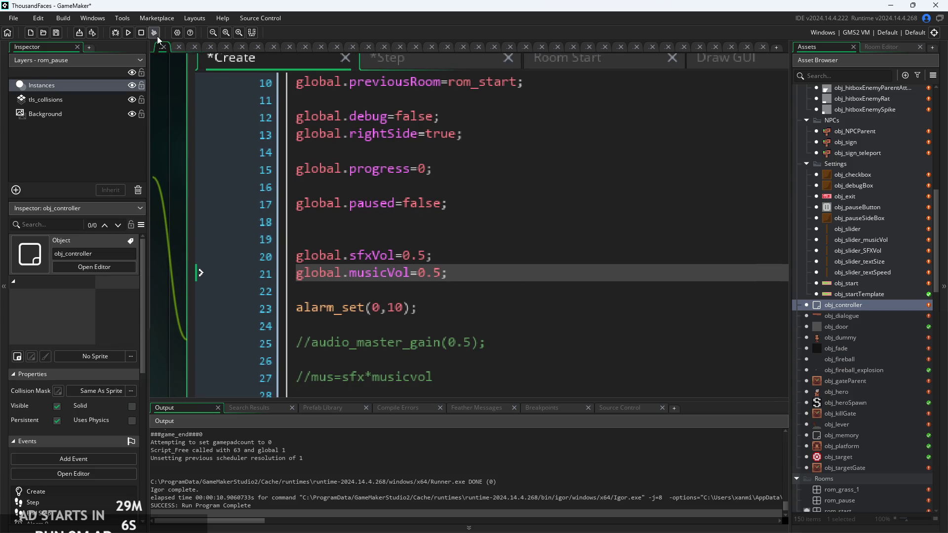
{"action": "left_click", "coordinate": [123, 34]}
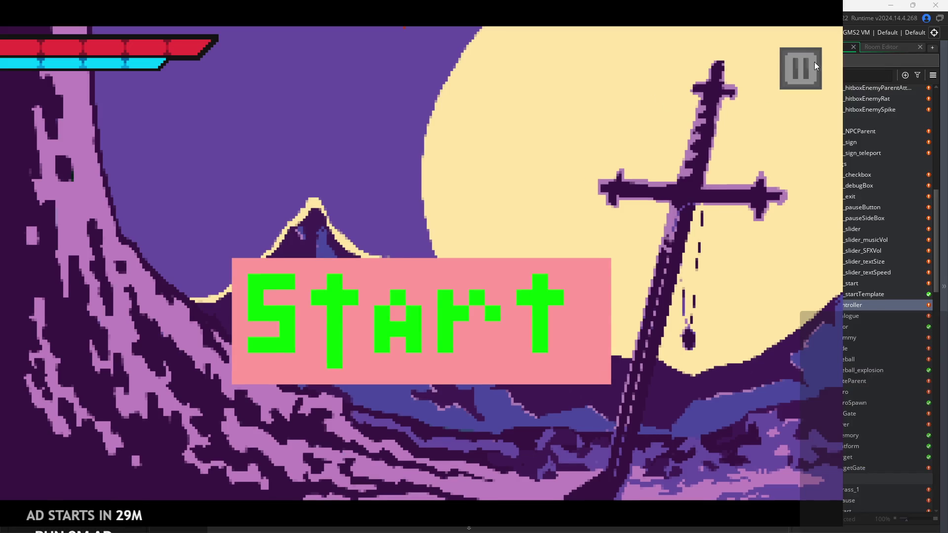
{"action": "left_click", "coordinate": [801, 68]}
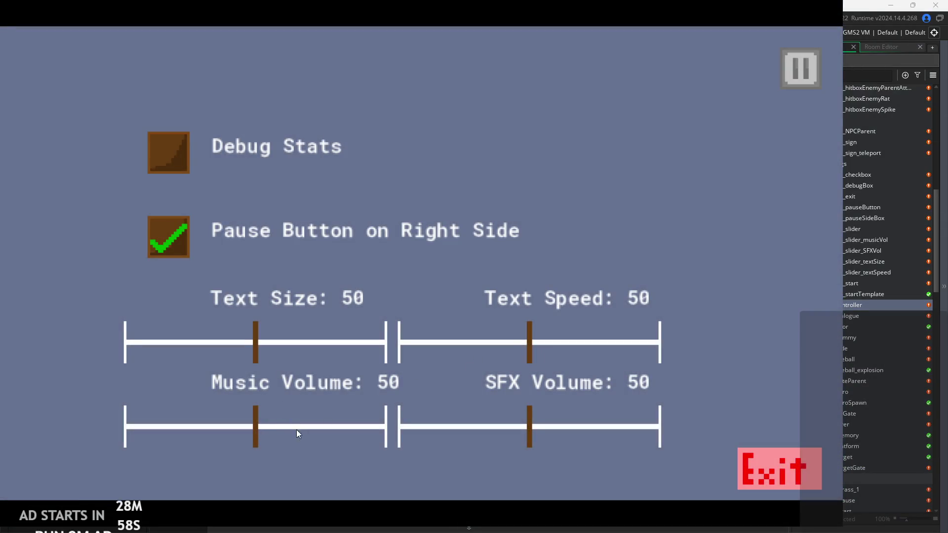
- Exit the game and delete the *0.75 multiplier from the Step code's music gain line
{"action": "left_click", "coordinate": [782, 460]}
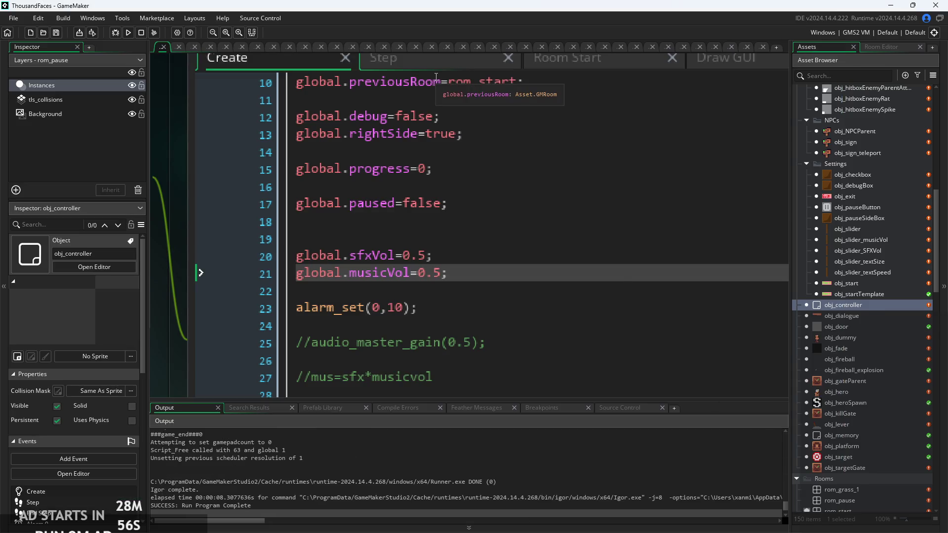
{"action": "left_click", "coordinate": [432, 69]}
{"action": "left_click", "coordinate": [496, 102]}
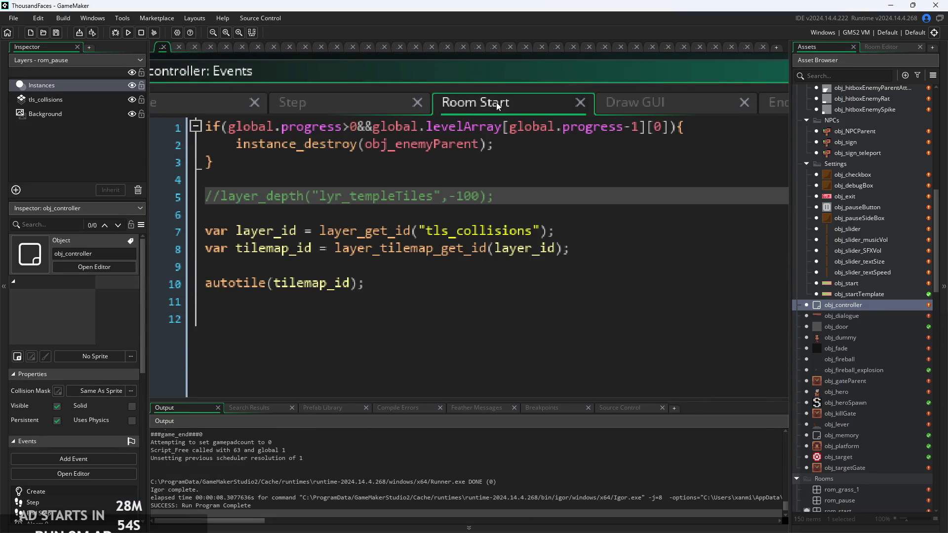
{"action": "left_click", "coordinate": [379, 108]}
{"action": "scroll", "coordinate": [521, 214], "scroll_direction": "down", "scroll_amount": 5}
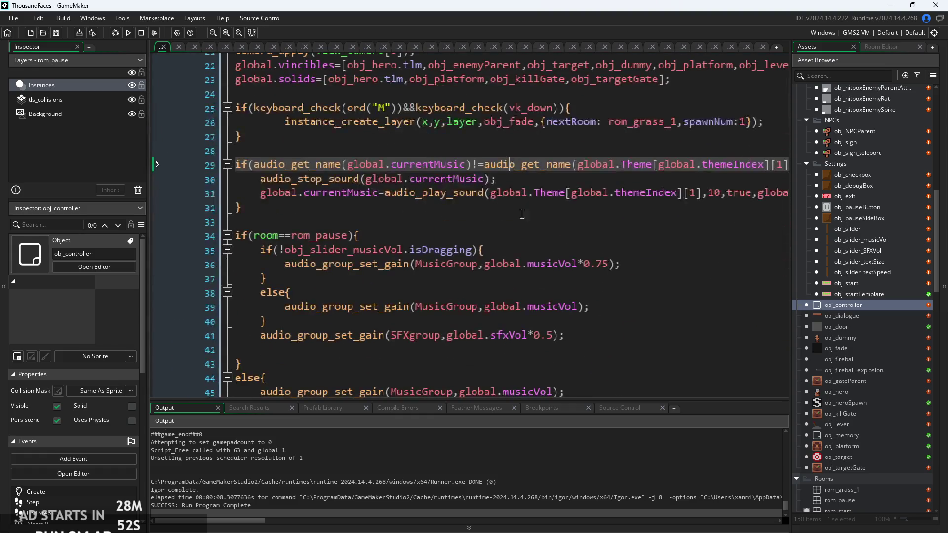
{"action": "scroll", "coordinate": [616, 270], "scroll_direction": "up", "scroll_amount": 2, "text": "ctrl"}
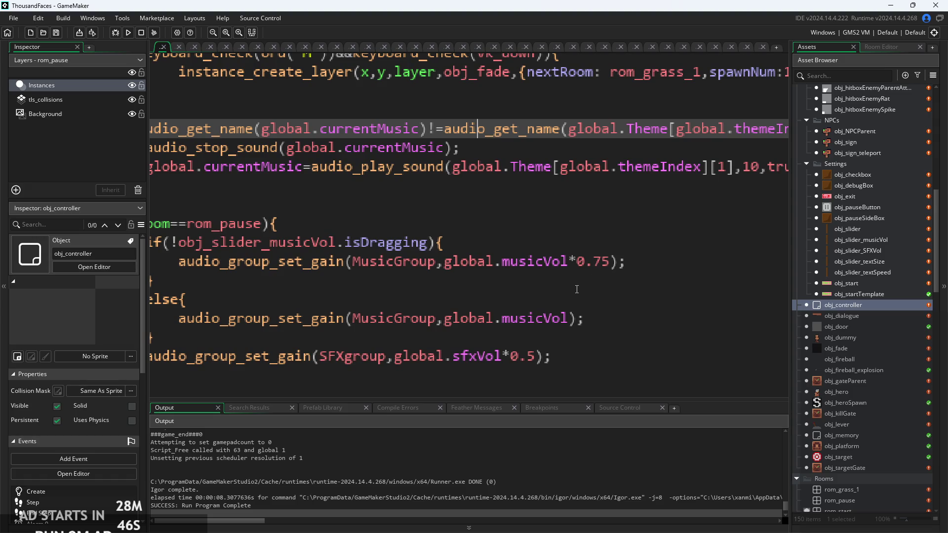
{"action": "left_click_drag", "start_coordinate": [611, 261], "coordinate": [575, 262]}
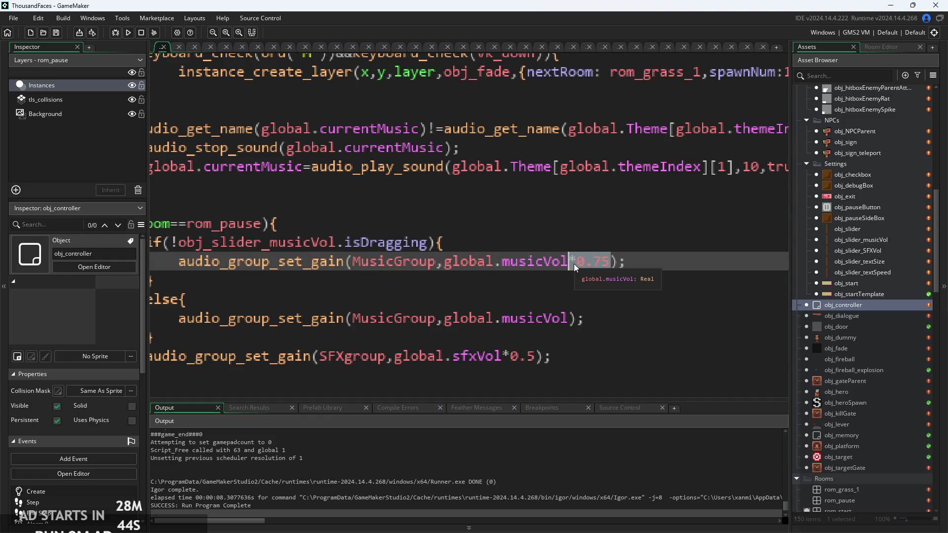
{"action": "key", "text": "Delete"}
- Rerun the game, check its pause settings, then close it
{"action": "left_click", "coordinate": [125, 33]}
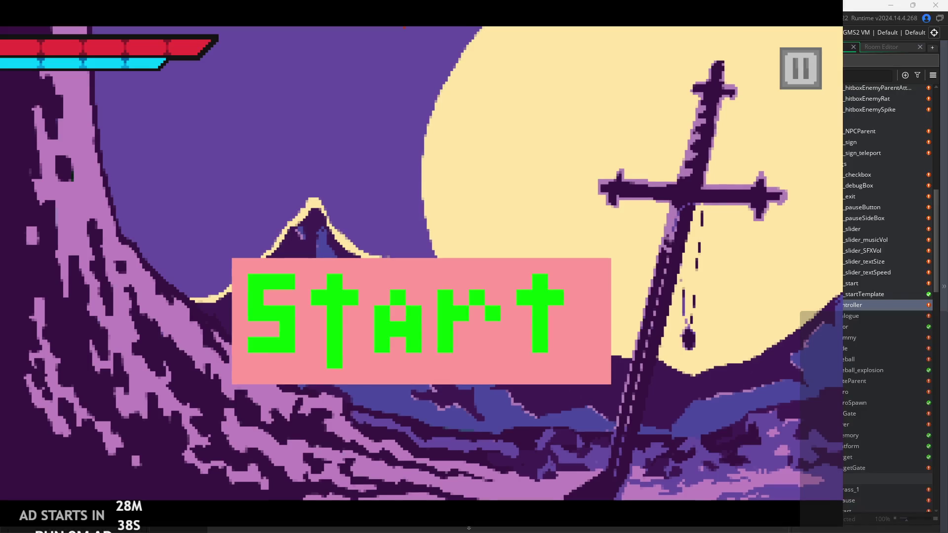
{"action": "left_click", "coordinate": [785, 74]}
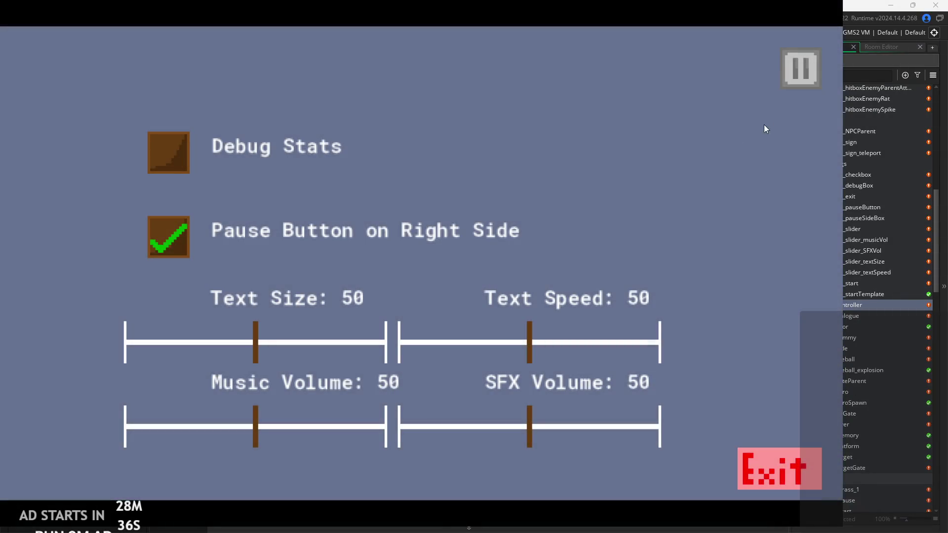
{"action": "key", "text": "Escape"}
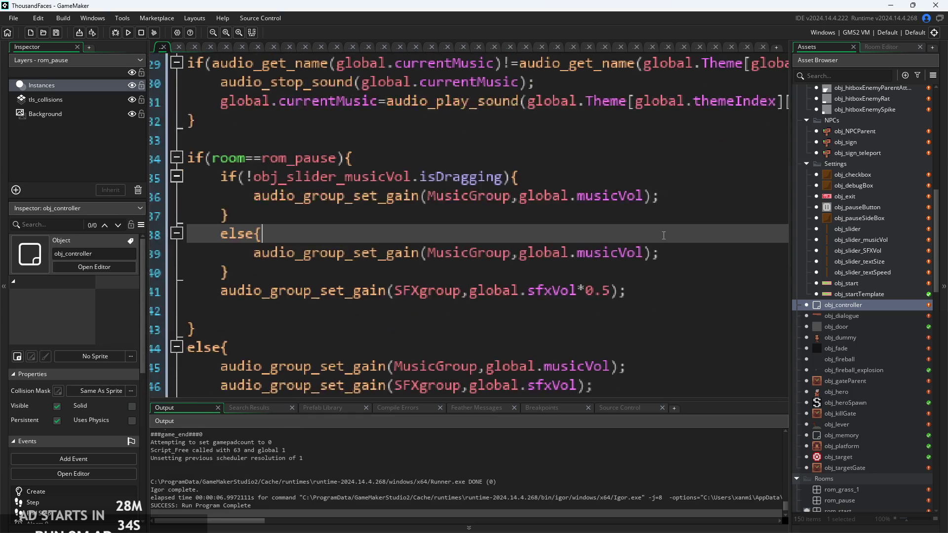
- Review the room-dependent music gain lines in obj_controller's Step code
{"action": "left_click", "coordinate": [648, 280]}
{"action": "left_click", "coordinate": [626, 344]}
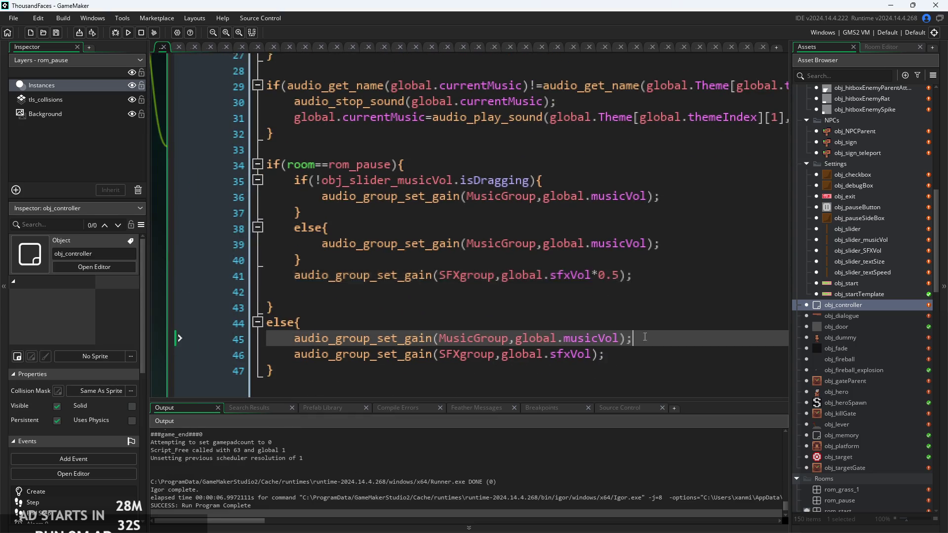
{"action": "scroll", "coordinate": [628, 325], "scroll_direction": "down", "scroll_amount": 3}
{"action": "left_click", "coordinate": [626, 271]}
{"action": "scroll", "coordinate": [596, 190], "scroll_direction": "up", "scroll_amount": 5}
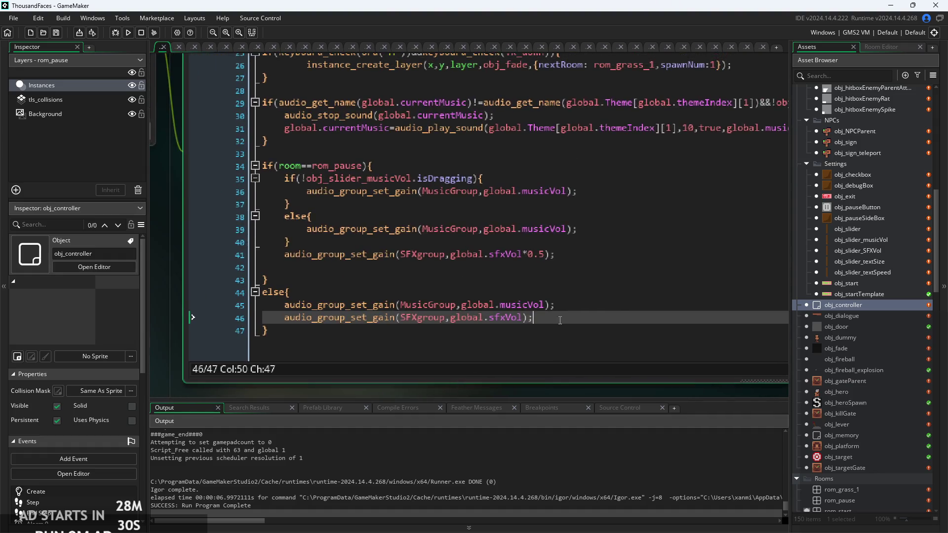
{"action": "left_click", "coordinate": [541, 374]}
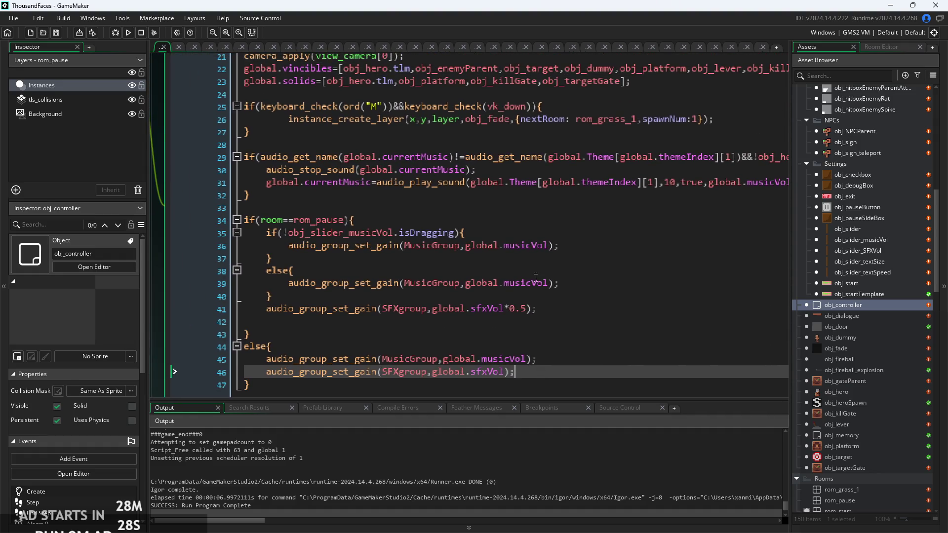
{"action": "scroll", "coordinate": [536, 296], "scroll_direction": "up", "scroll_amount": 2}
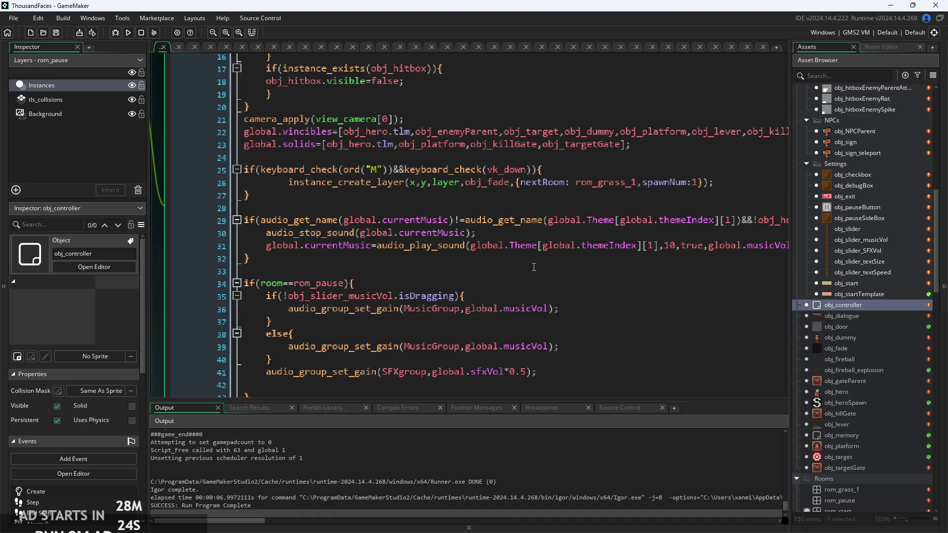
- Open the obj_slider object from the Asset Browser
{"action": "left_click", "coordinate": [561, 271]}
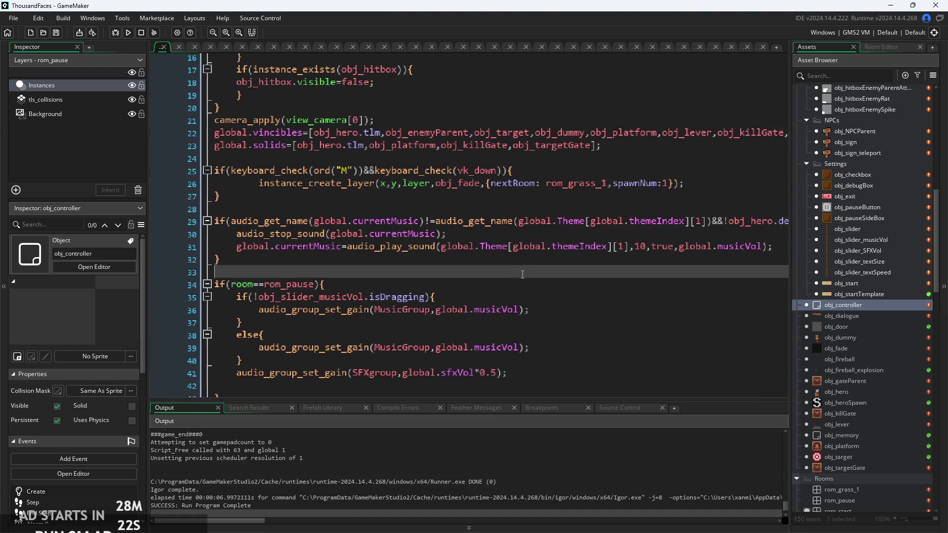
{"action": "scroll", "coordinate": [588, 186], "scroll_direction": "down", "scroll_amount": 2}
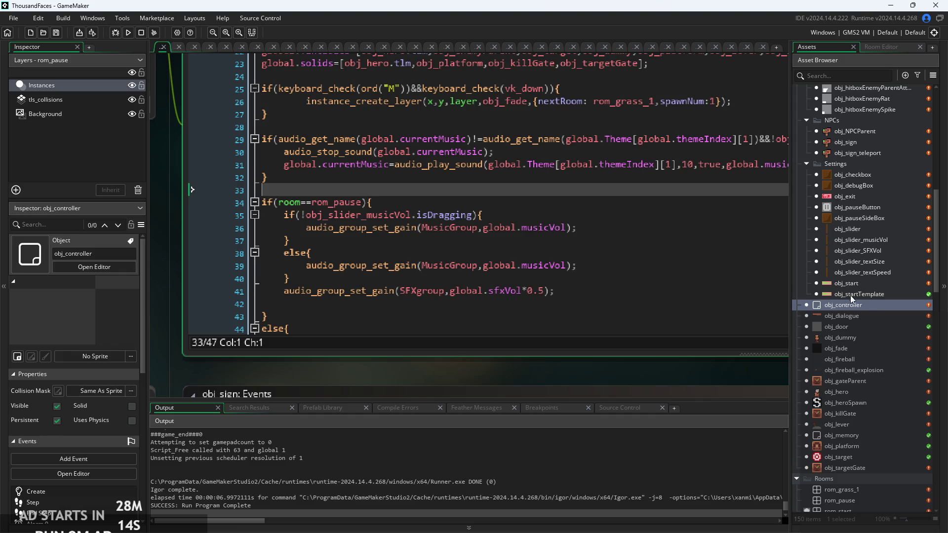
{"action": "double_click", "coordinate": [860, 232]}
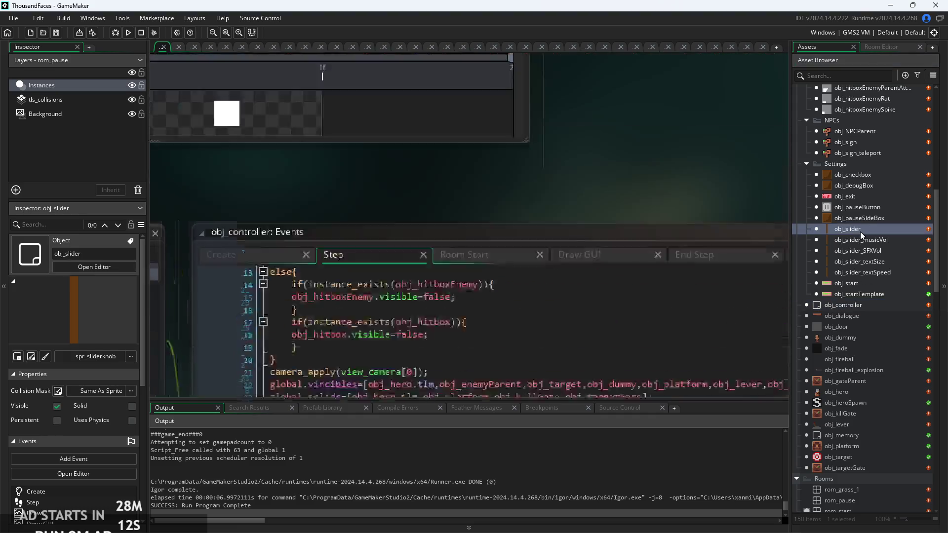
- Set the music volume scale on line 3 of obj_slider_musicVol's Step code to 0.25
{"action": "left_click", "coordinate": [532, 217]}
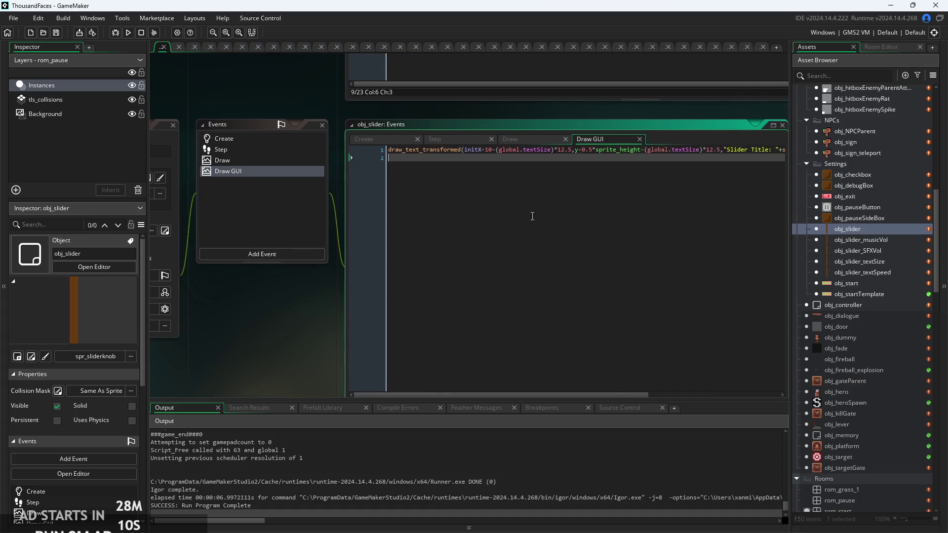
{"action": "left_click", "coordinate": [444, 139]}
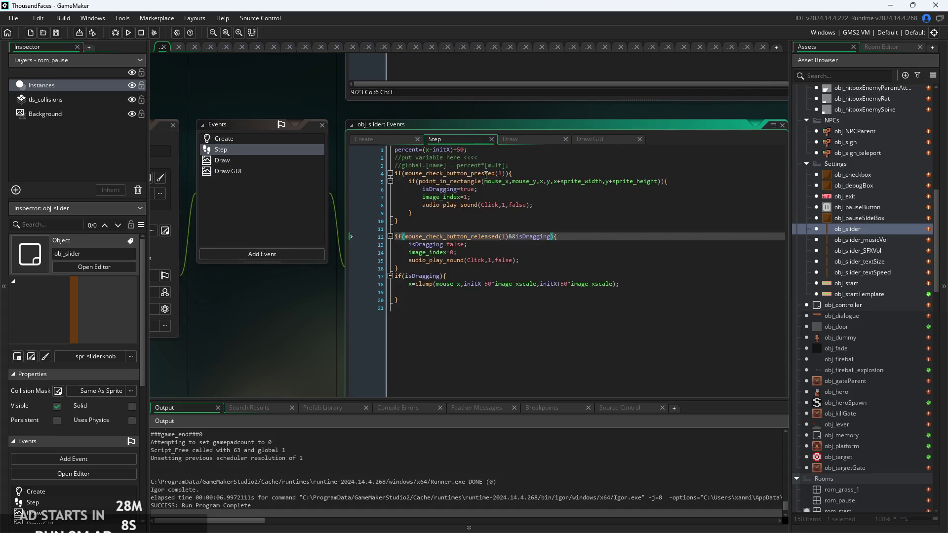
{"action": "scroll", "coordinate": [499, 169], "scroll_direction": "up", "scroll_amount": 2}
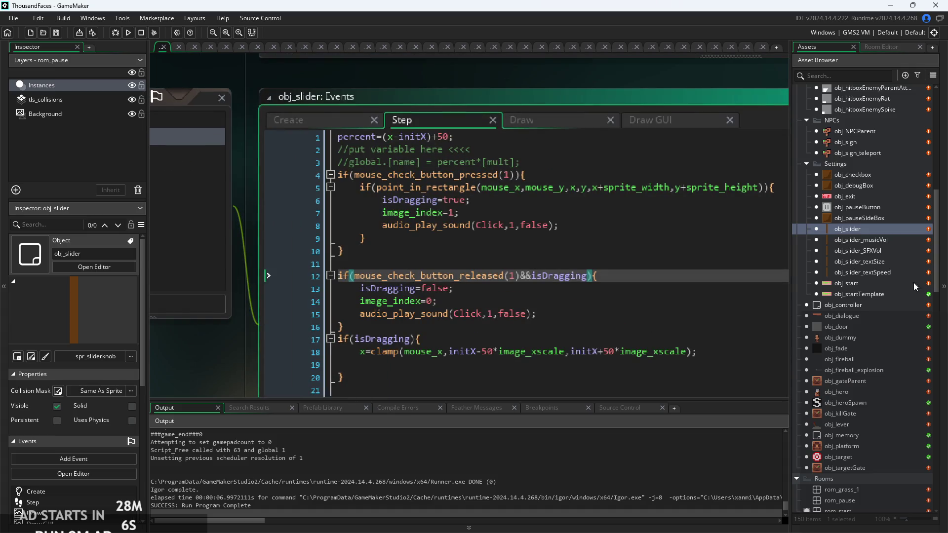
{"action": "double_click", "coordinate": [898, 242]}
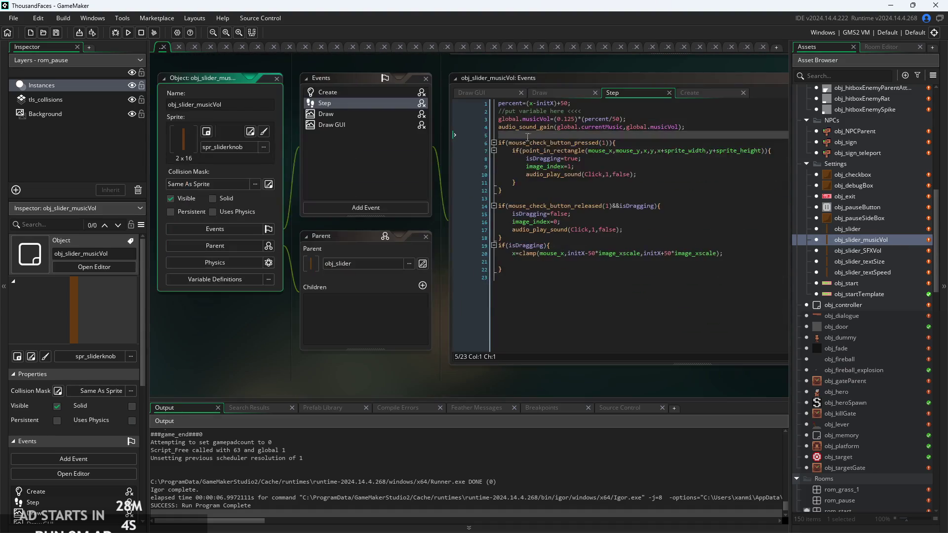
{"action": "left_click", "coordinate": [539, 149]}
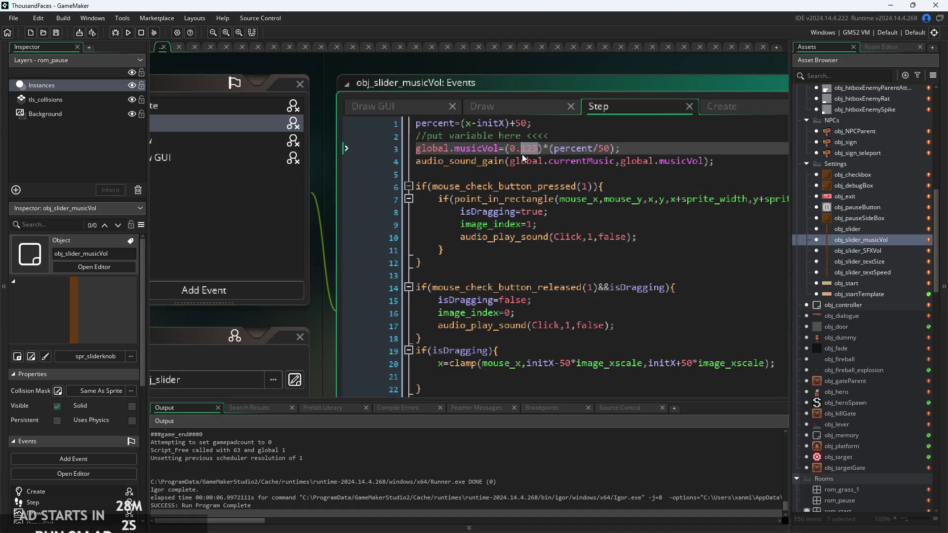
{"action": "key", "text": "BackSpace"}
{"action": "key", "text": "BackSpace"}
{"action": "key", "text": "BackSpace"}
{"action": "type", "text": "5"}
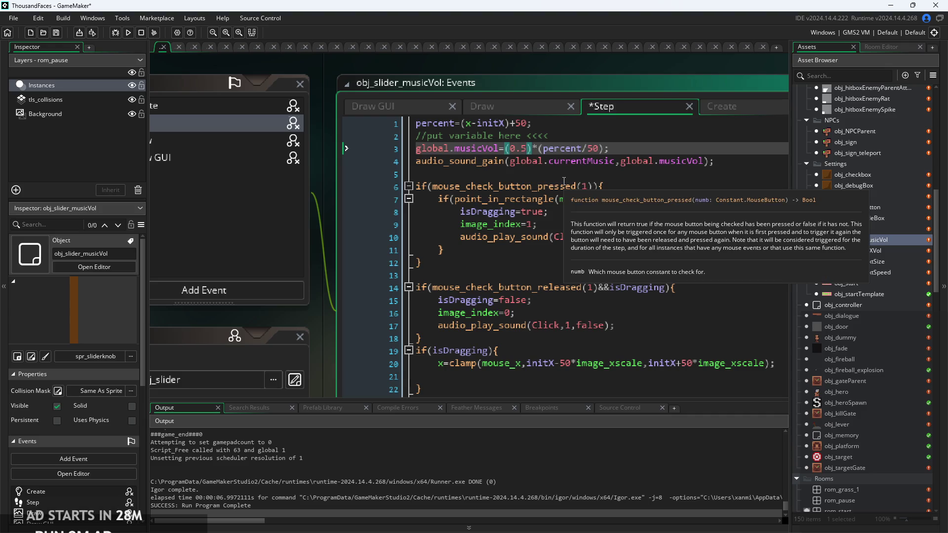
{"action": "key", "text": "Left"}
{"action": "type", "text": "2"}
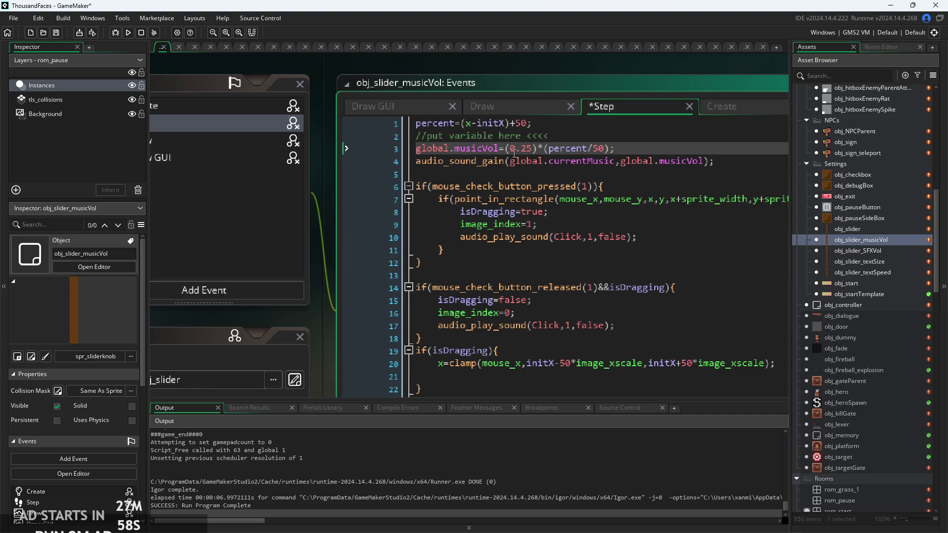
- Start global.musicVol at 0.25 in obj_controller's Create code, then run the game and open settings
{"action": "double_click", "coordinate": [854, 304]}
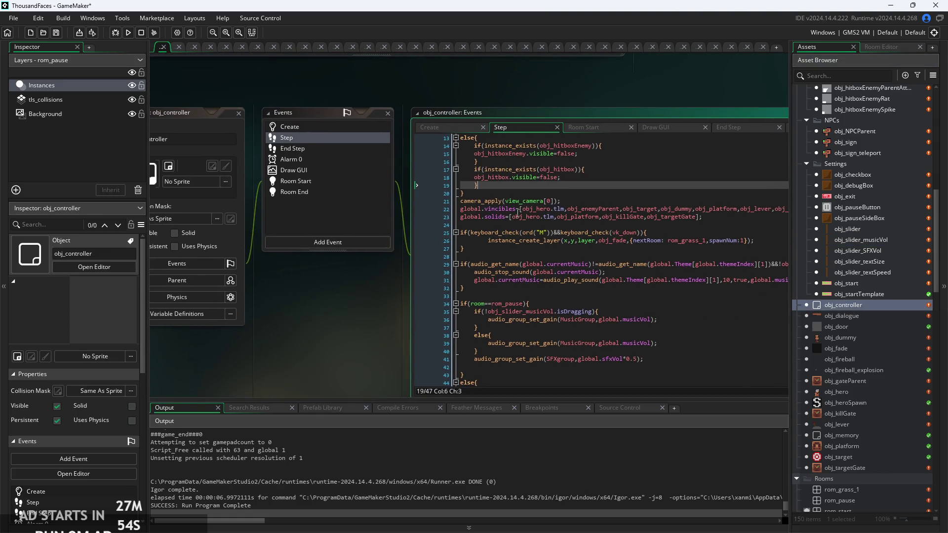
{"action": "left_click", "coordinate": [449, 127]}
{"action": "scroll", "coordinate": [520, 190], "scroll_direction": "up", "scroll_amount": 3, "text": "ctrl"}
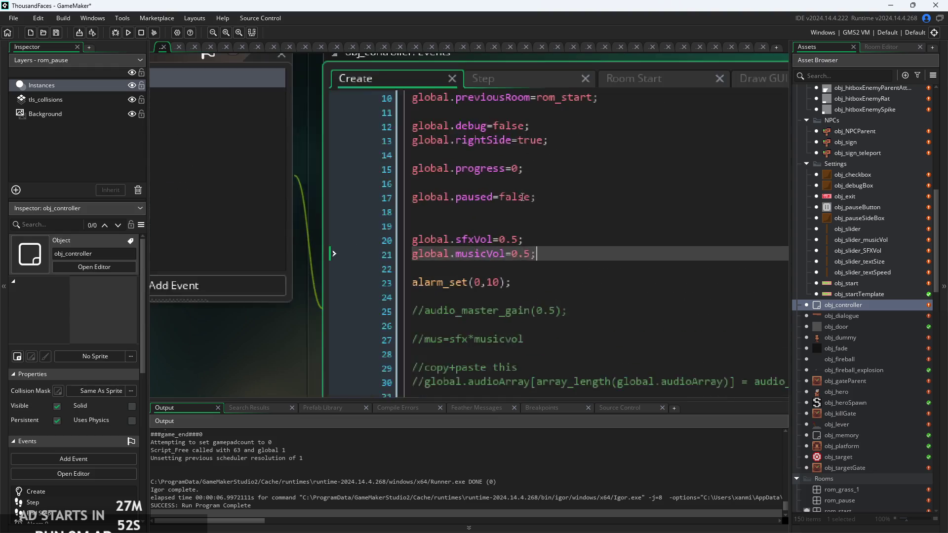
{"action": "left_click", "coordinate": [525, 253]}
{"action": "type", "text": "2"}
{"action": "left_click", "coordinate": [128, 33]}
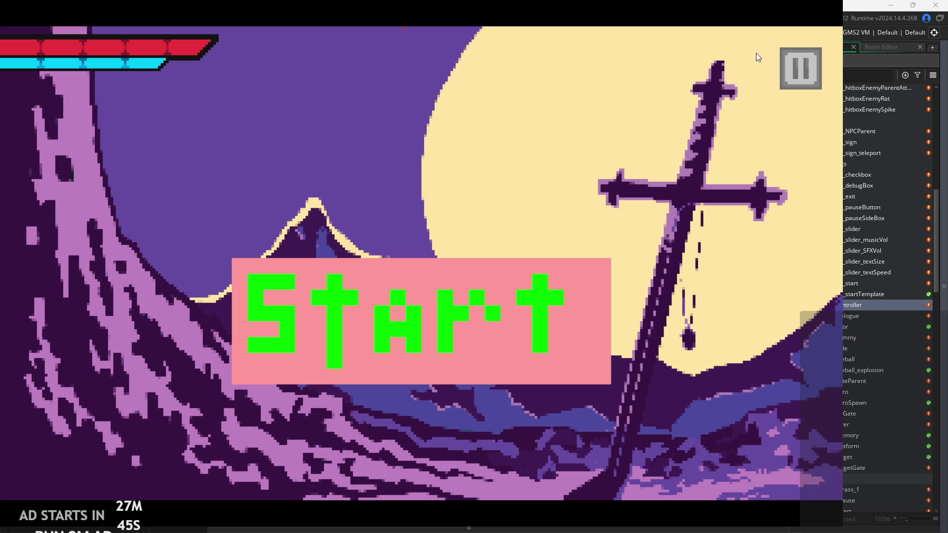
{"action": "left_click", "coordinate": [795, 61]}
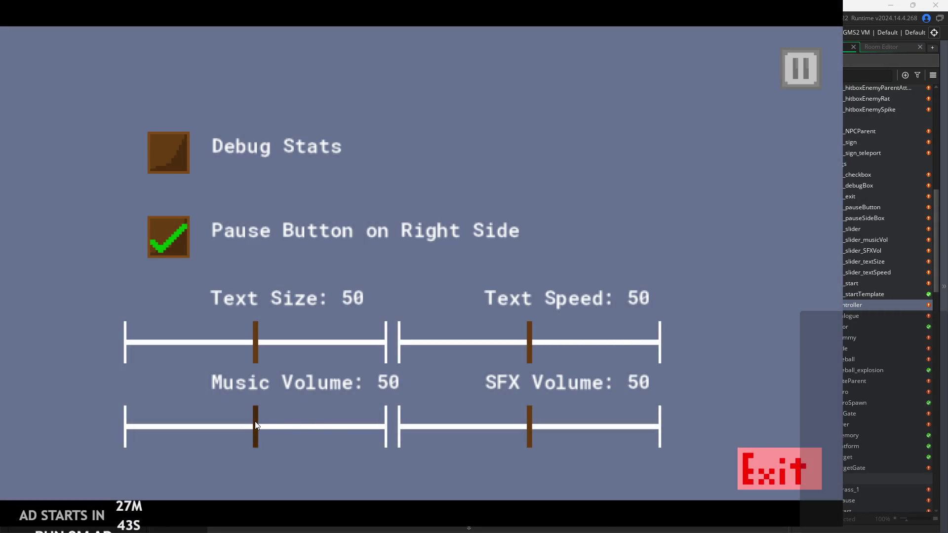
{"action": "mouse_move", "coordinate": [255, 421]}
{"action": "left_mouse_down"}
{"action": "mouse_move", "coordinate": [375, 422]}
{"action": "mouse_move", "coordinate": [166, 426]}
{"action": "mouse_move", "coordinate": [140, 428]}
{"action": "mouse_move", "coordinate": [168, 426]}
{"action": "mouse_move", "coordinate": [132, 440]}
{"action": "mouse_move", "coordinate": [226, 430]}
{"action": "mouse_move", "coordinate": [348, 394]}
{"action": "mouse_move", "coordinate": [179, 428]}
{"action": "mouse_move", "coordinate": [255, 422]}
{"action": "left_mouse_up"}
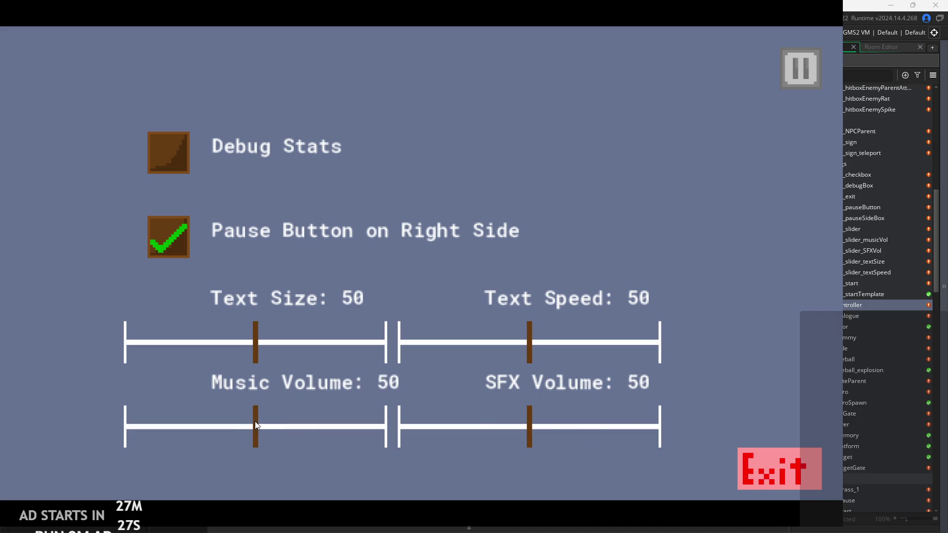
{"action": "left_click", "coordinate": [768, 463]}
- Review the musicVol line in obj_controller's Create code and obj_slider_SFXVol's line 3 scale
{"action": "scroll", "coordinate": [534, 246], "scroll_direction": "down", "scroll_amount": 5}
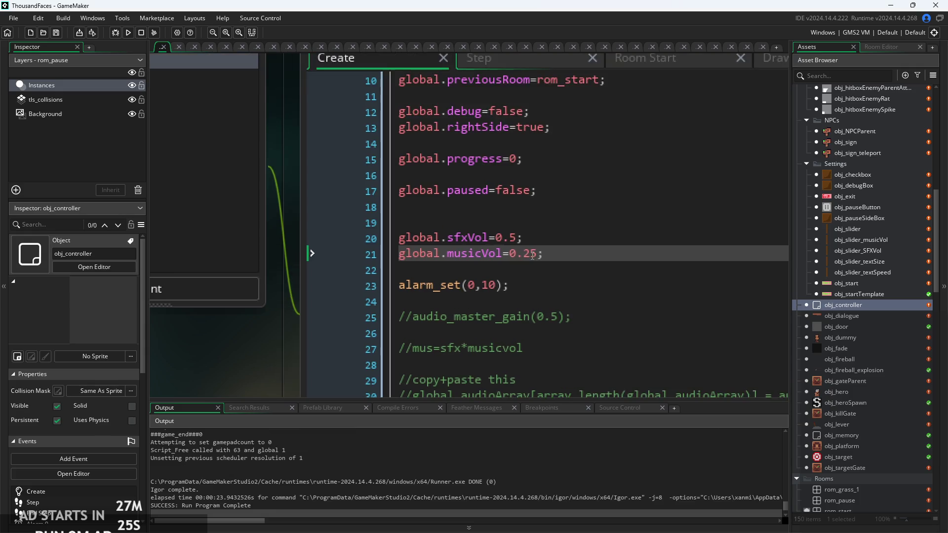
{"action": "left_click", "coordinate": [418, 267]}
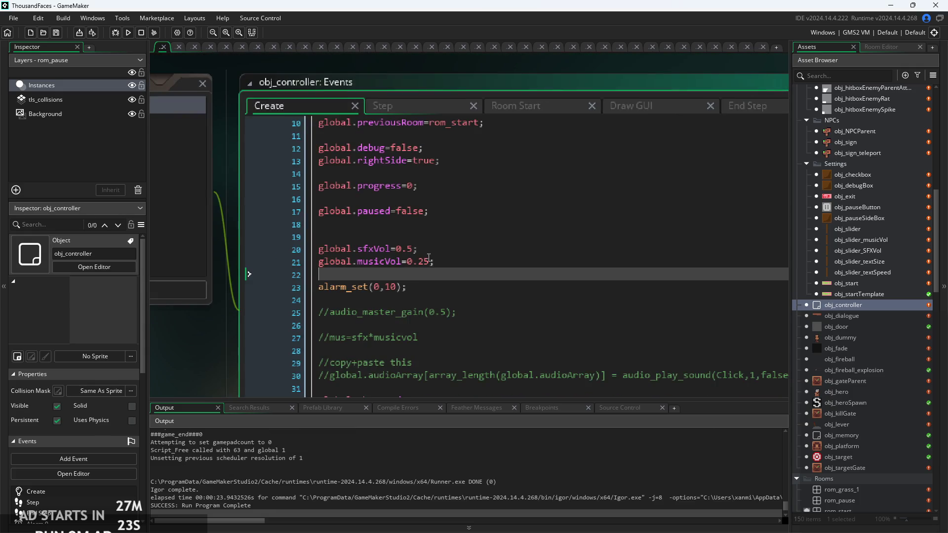
{"action": "scroll", "coordinate": [428, 257], "scroll_direction": "down", "scroll_amount": 3}
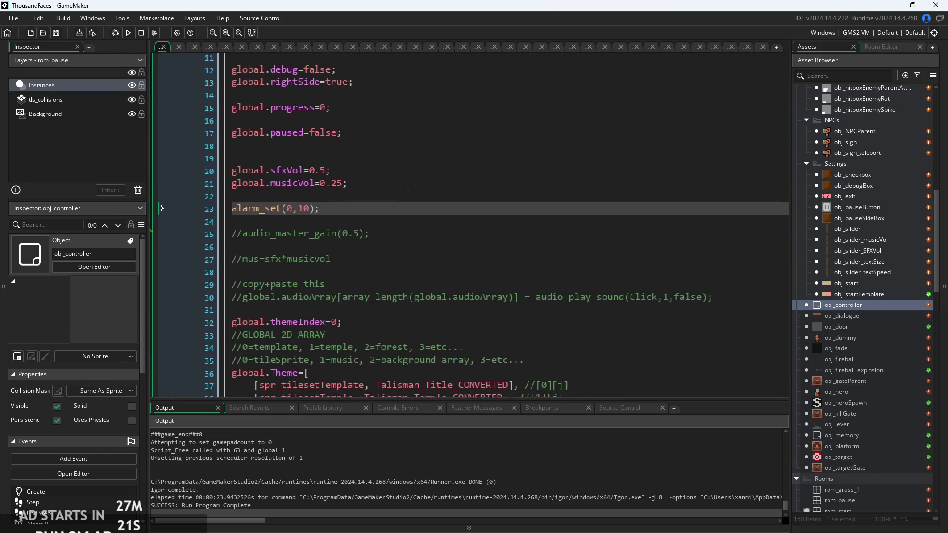
{"action": "scroll", "coordinate": [434, 222], "scroll_direction": "up", "scroll_amount": 3}
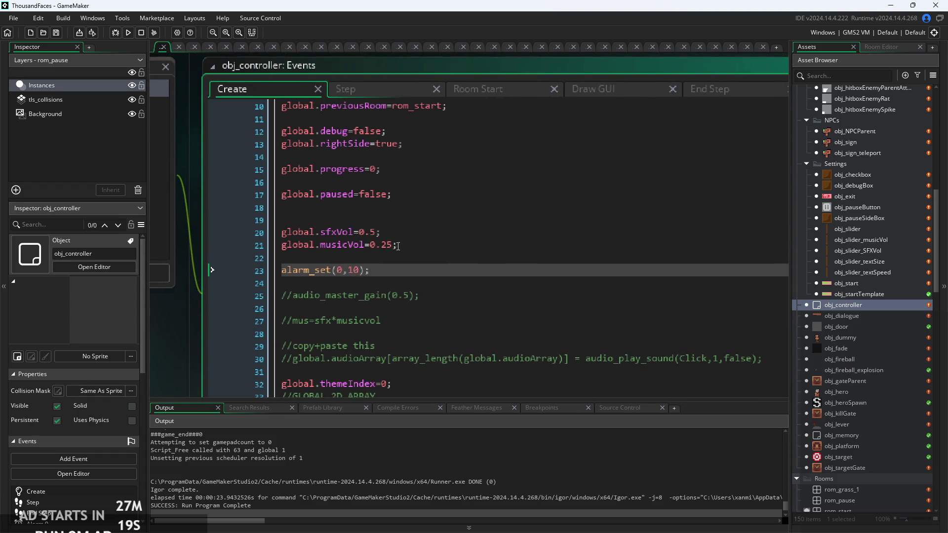
{"action": "left_click", "coordinate": [397, 246]}
{"action": "scroll", "coordinate": [445, 247], "scroll_direction": "up", "scroll_amount": 3}
{"action": "type", "text": "1"}
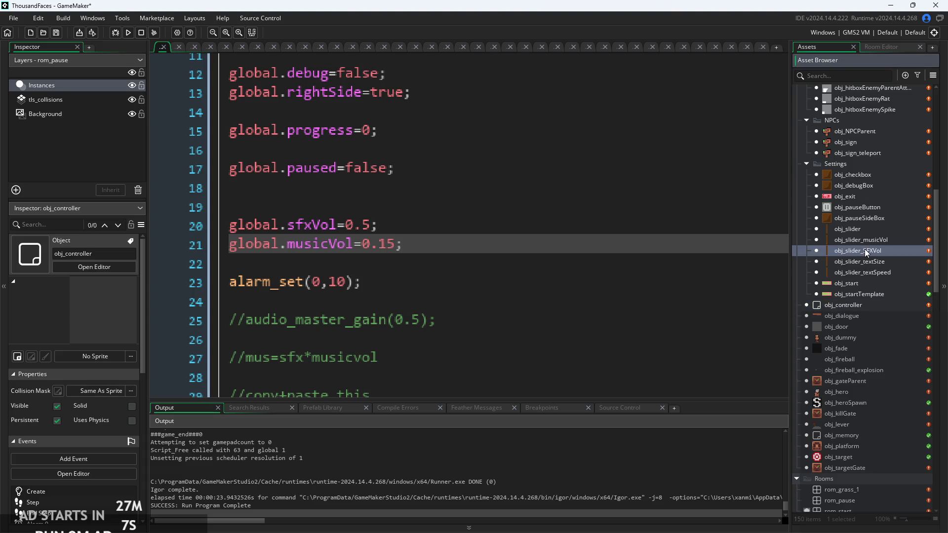
{"action": "double_click", "coordinate": [838, 252]}
{"action": "scroll", "coordinate": [499, 190], "scroll_direction": "up", "scroll_amount": 3}
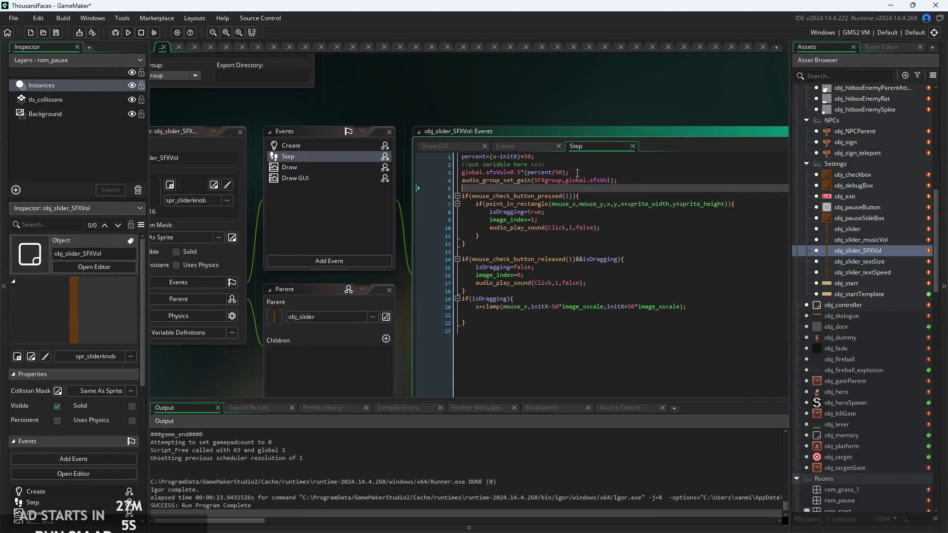
{"action": "left_click", "coordinate": [486, 179]}
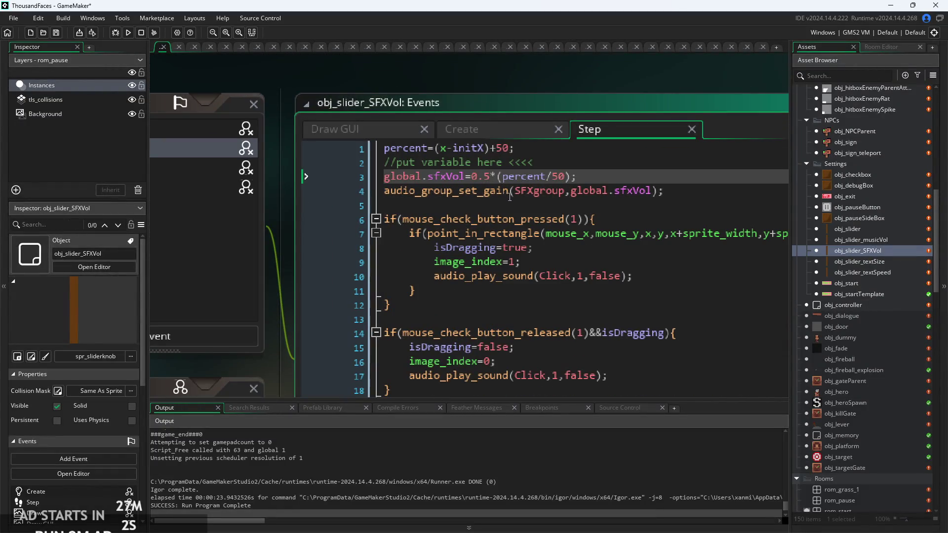
- Change obj_slider_musicVol's Step multiplier from 0.25 to 0.15 and save the project
{"action": "double_click", "coordinate": [861, 239]}
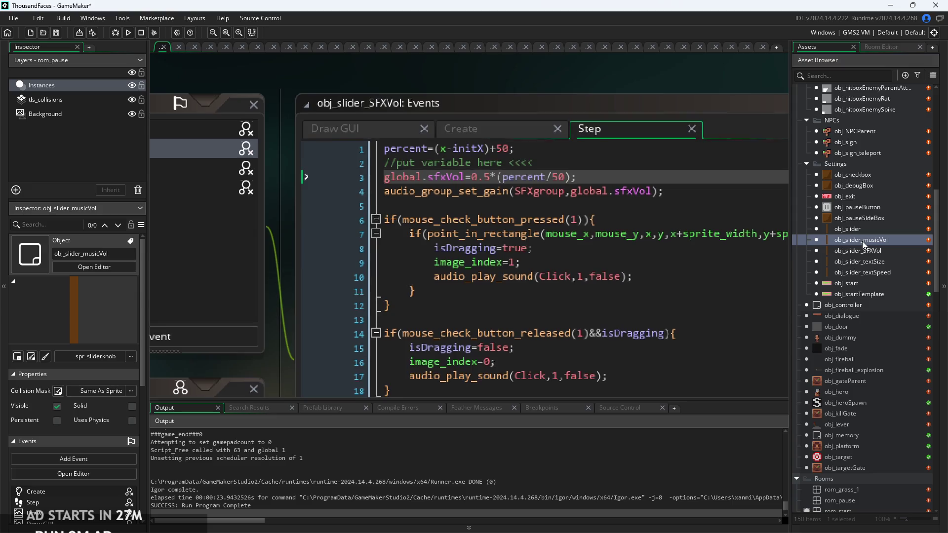
{"action": "scroll", "coordinate": [537, 188], "scroll_direction": "down", "scroll_amount": 3}
{"action": "scroll", "coordinate": [537, 186], "scroll_direction": "up", "scroll_amount": 3}
{"action": "left_click", "coordinate": [546, 123]}
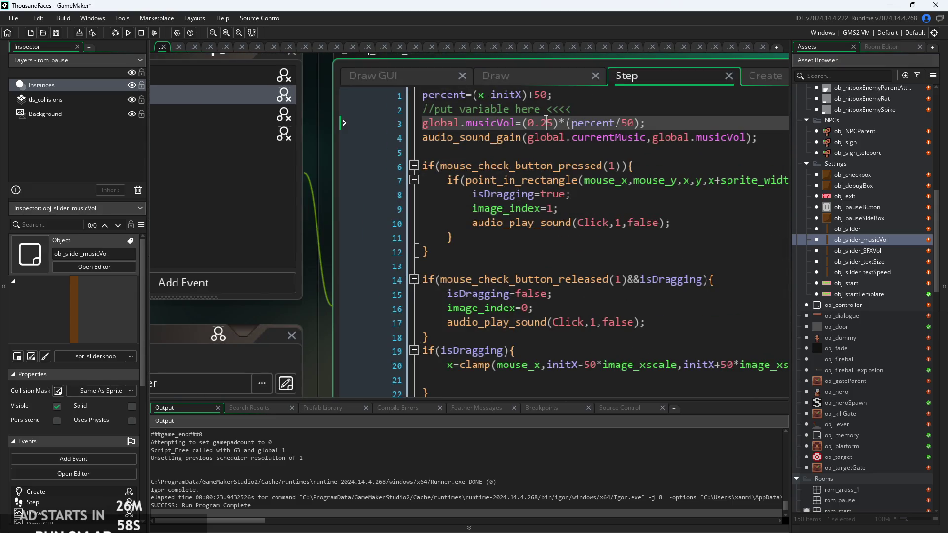
{"action": "key", "text": "BackSpace"}
{"action": "type", "text": "1"}
{"action": "key", "text": "ctrl+s"}
- Run the game, drag Music Volume up to 100 and down to 9, then exit
{"action": "left_click", "coordinate": [127, 33]}
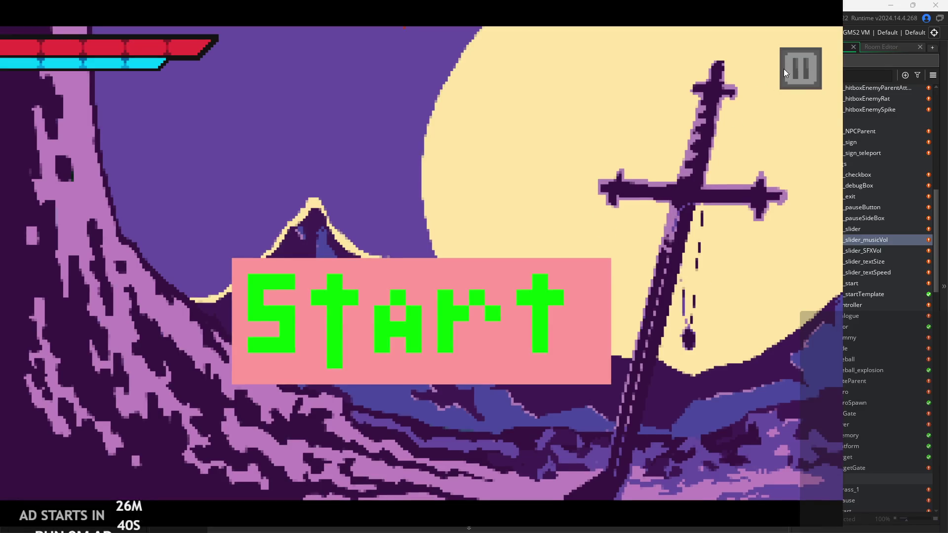
{"action": "left_click", "coordinate": [805, 80]}
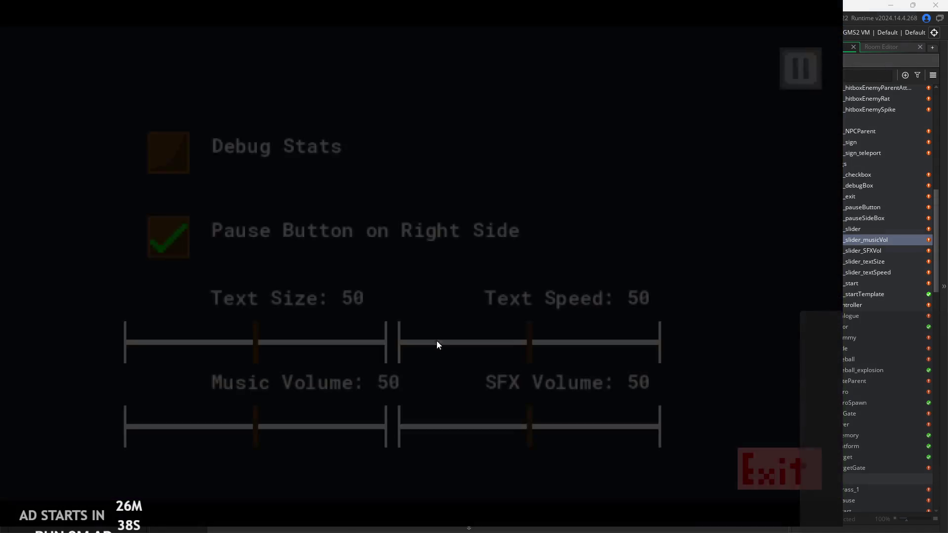
{"action": "mouse_move", "coordinate": [259, 439]}
{"action": "left_mouse_down"}
{"action": "mouse_move", "coordinate": [379, 427]}
{"action": "mouse_move", "coordinate": [387, 417]}
{"action": "left_mouse_up"}
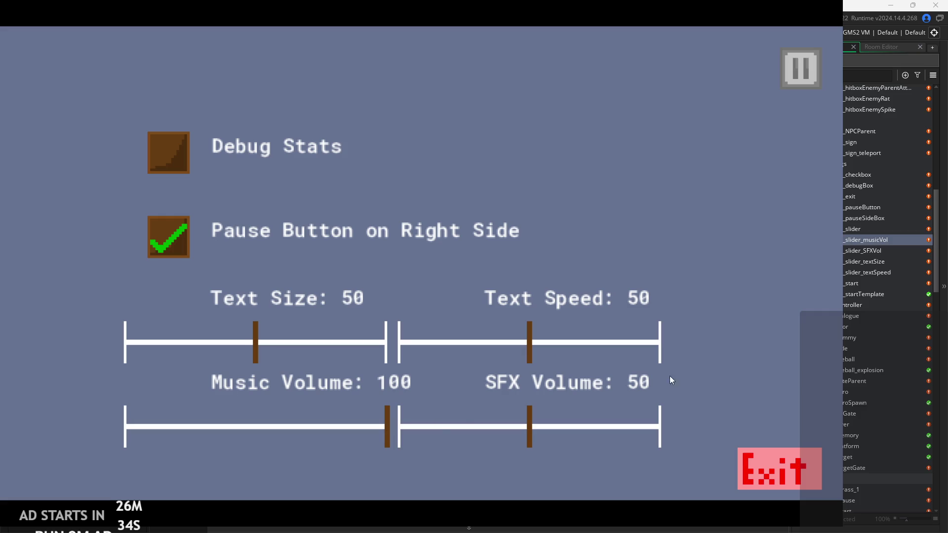
{"action": "left_click_drag", "start_coordinate": [529, 445], "coordinate": [528, 444]}
{"action": "mouse_move", "coordinate": [387, 435]}
{"action": "left_mouse_down"}
{"action": "mouse_move", "coordinate": [144, 435]}
{"action": "mouse_move", "coordinate": [167, 433]}
{"action": "left_mouse_up"}
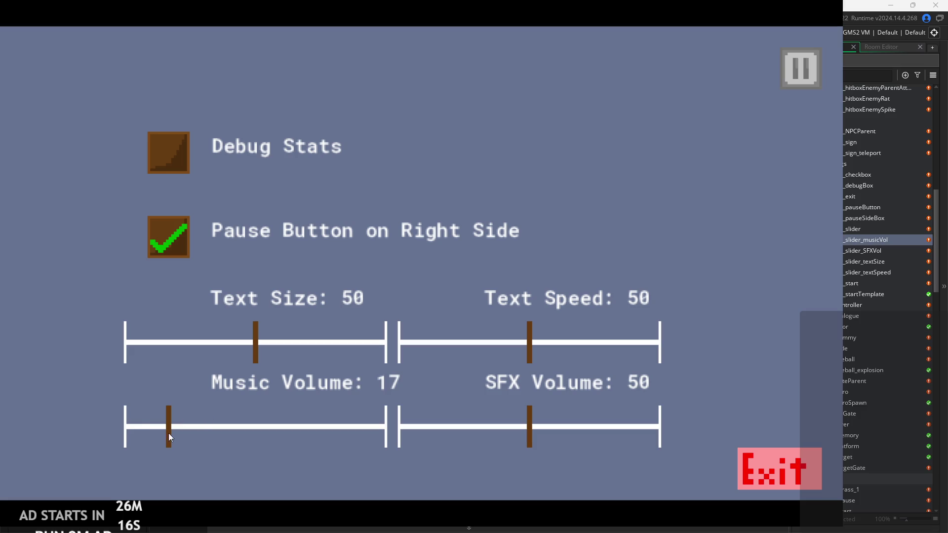
{"action": "mouse_move", "coordinate": [170, 441]}
{"action": "left_mouse_down"}
{"action": "mouse_move", "coordinate": [209, 429]}
{"action": "mouse_move", "coordinate": [145, 441]}
{"action": "left_mouse_up"}
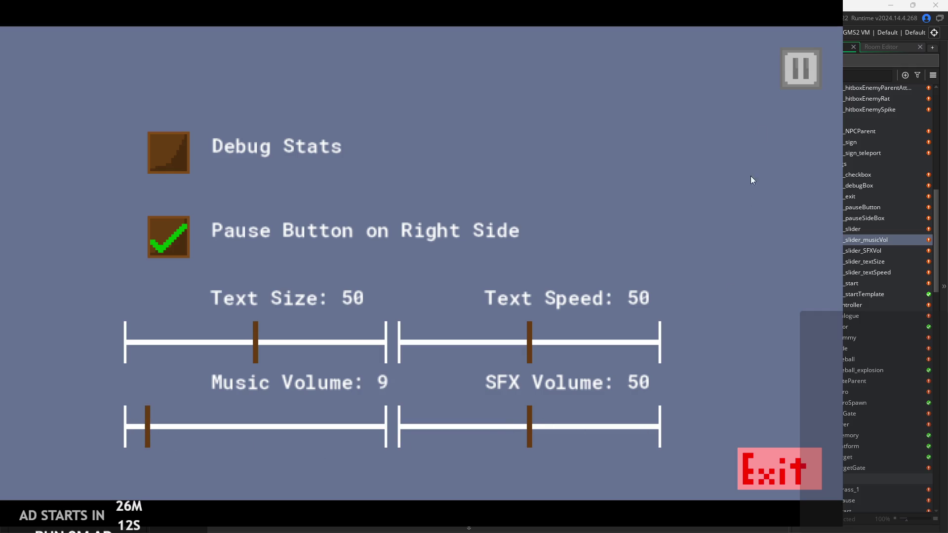
{"action": "left_click", "coordinate": [778, 468]}
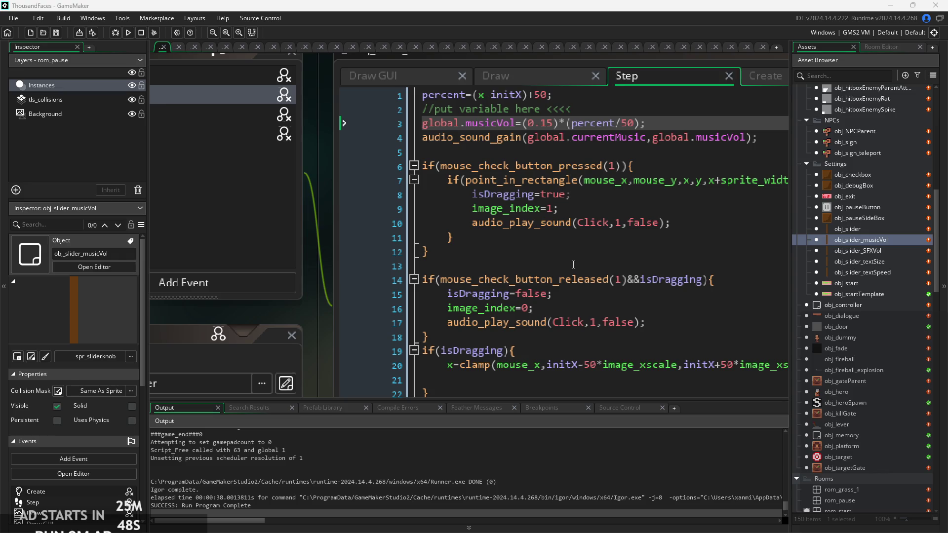
- Review lines 16, 15, 13 and 9 of obj_slider_musicVol's Step code, then build and run with F5
{"action": "left_click", "coordinate": [603, 308]}
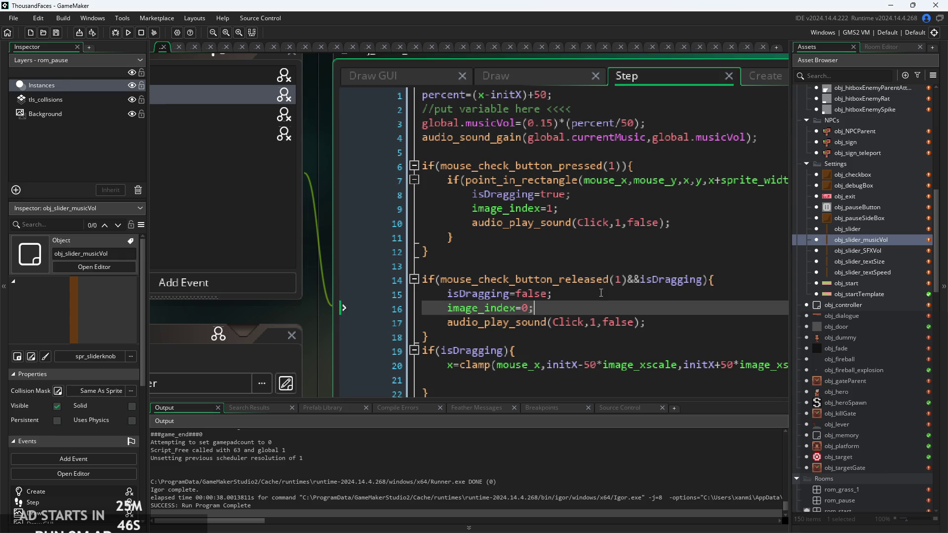
{"action": "left_click", "coordinate": [601, 293]}
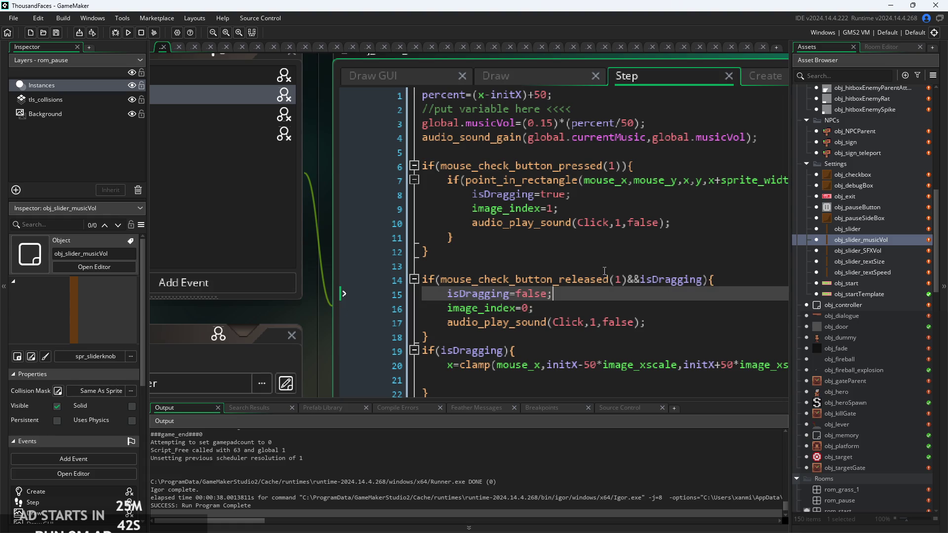
{"action": "left_click", "coordinate": [547, 263]}
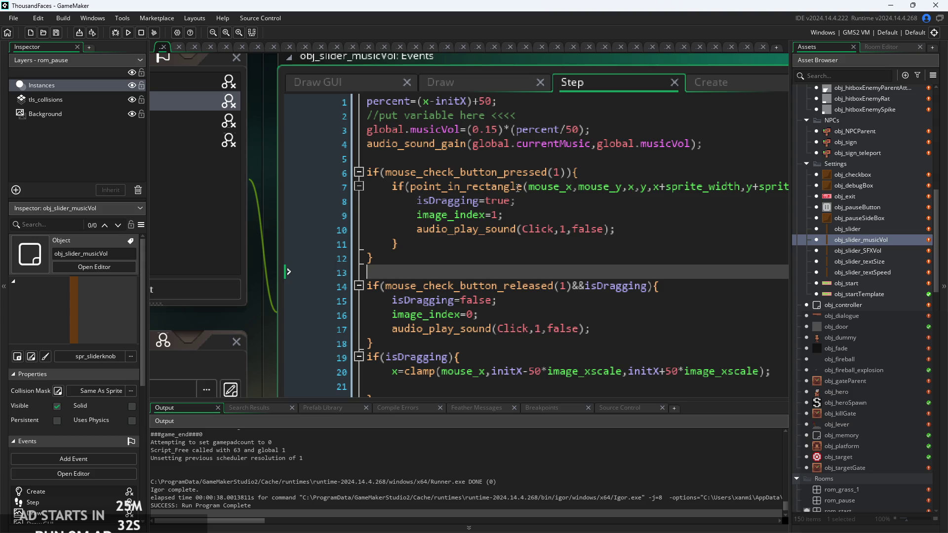
{"action": "left_click", "coordinate": [559, 218]}
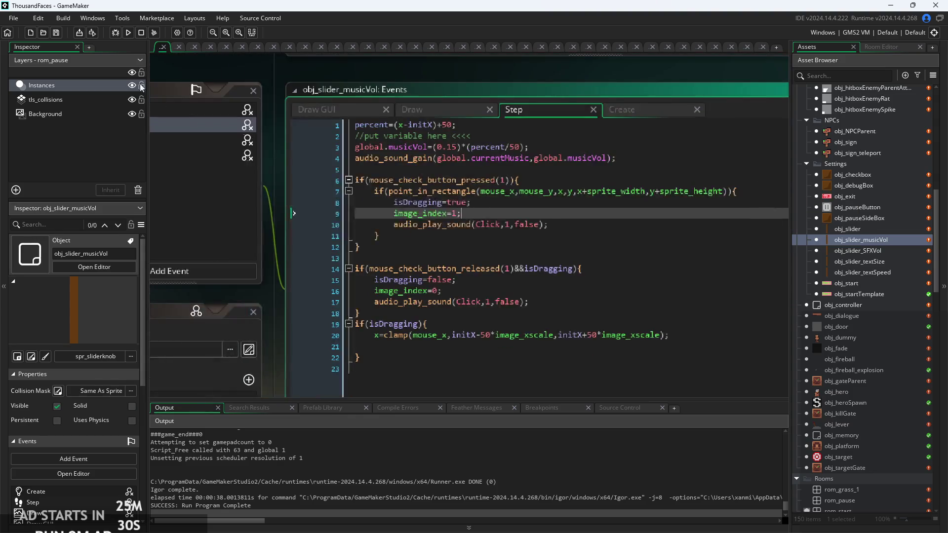
{"action": "key", "text": "F5"}
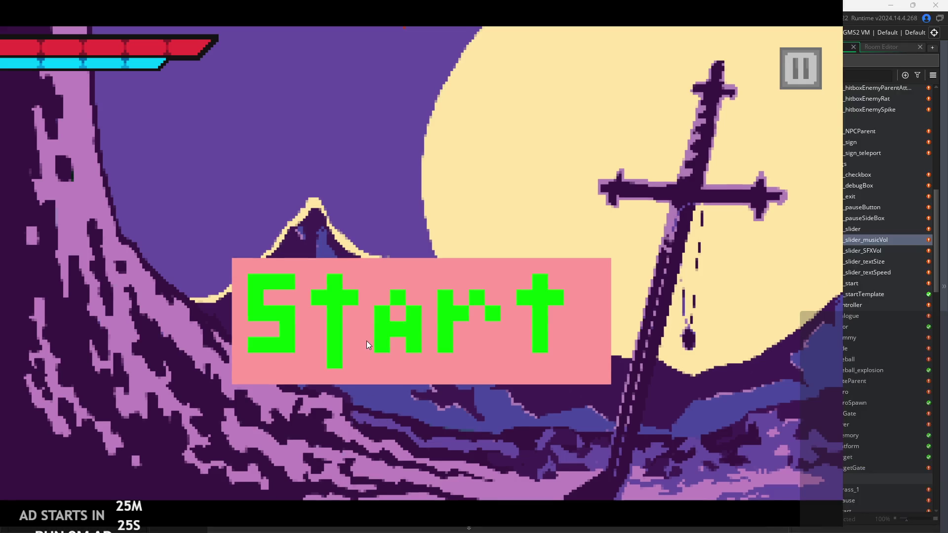
{"action": "left_click", "coordinate": [366, 341]}
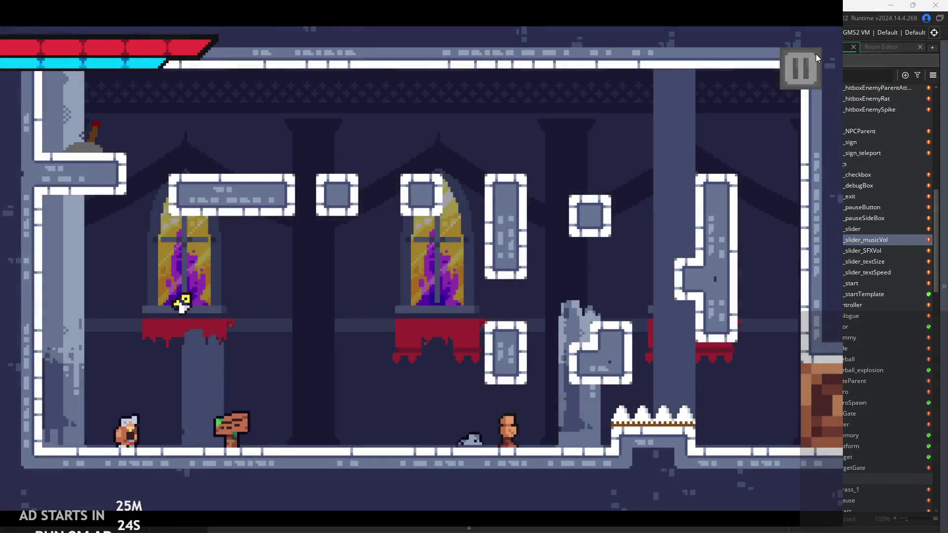
{"action": "left_click", "coordinate": [815, 57]}
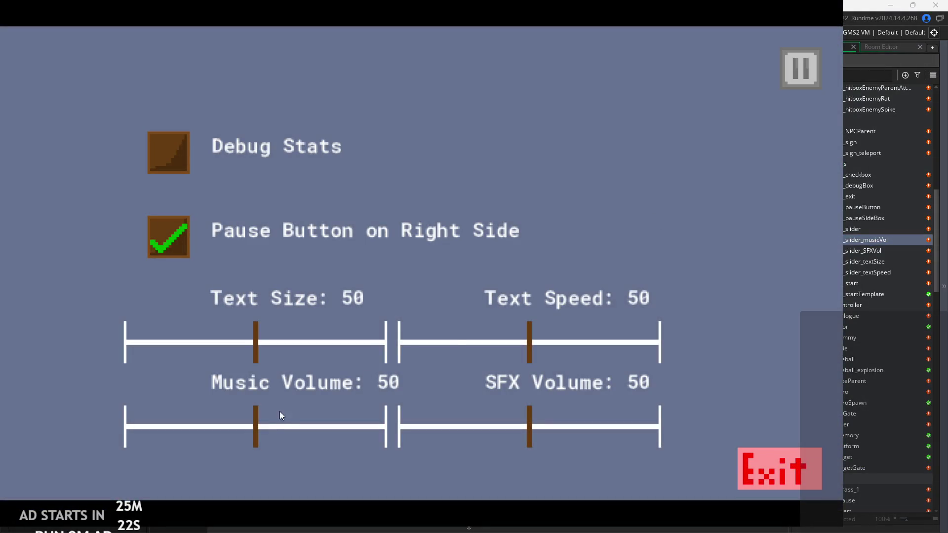
{"action": "mouse_move", "coordinate": [259, 423]}
{"action": "left_mouse_down"}
{"action": "mouse_move", "coordinate": [375, 430]}
{"action": "mouse_move", "coordinate": [253, 430]}
{"action": "left_mouse_up"}
{"action": "left_click", "coordinate": [808, 78]}
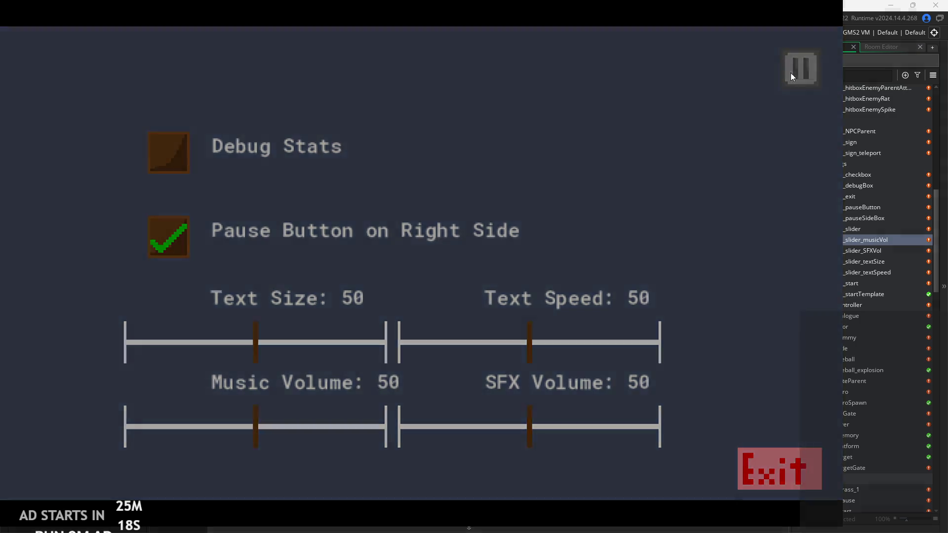
{"action": "key", "text": "Right"}
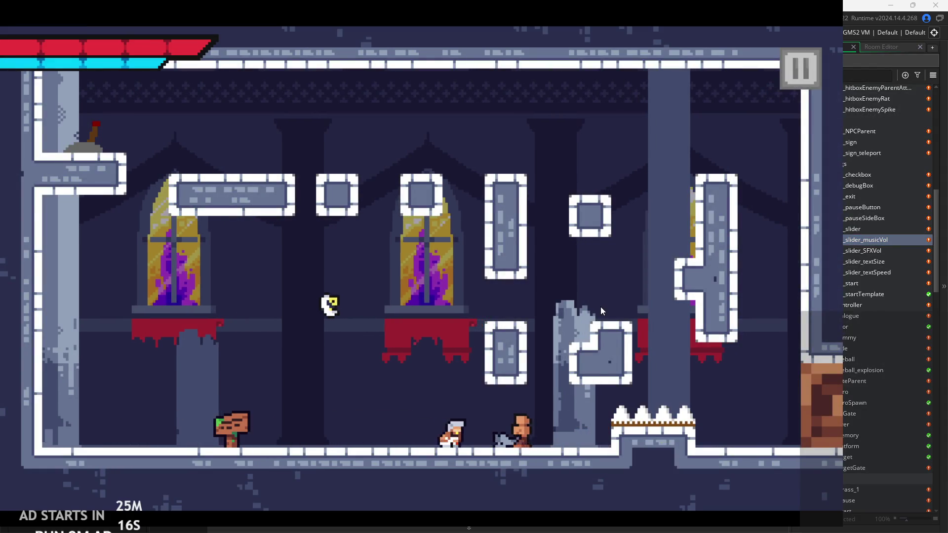
{"action": "key", "text": "space"}
{"action": "key", "text": "Left"}
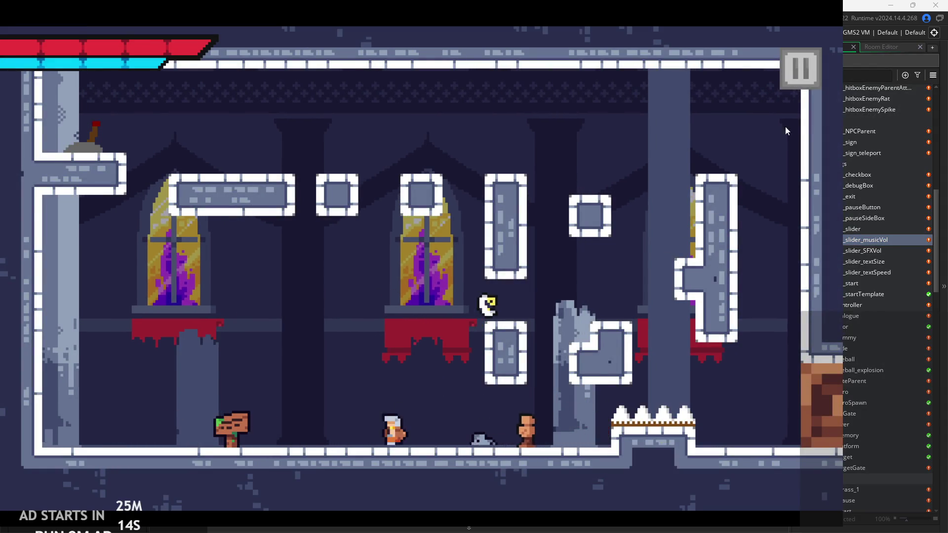
{"action": "left_click", "coordinate": [799, 69]}
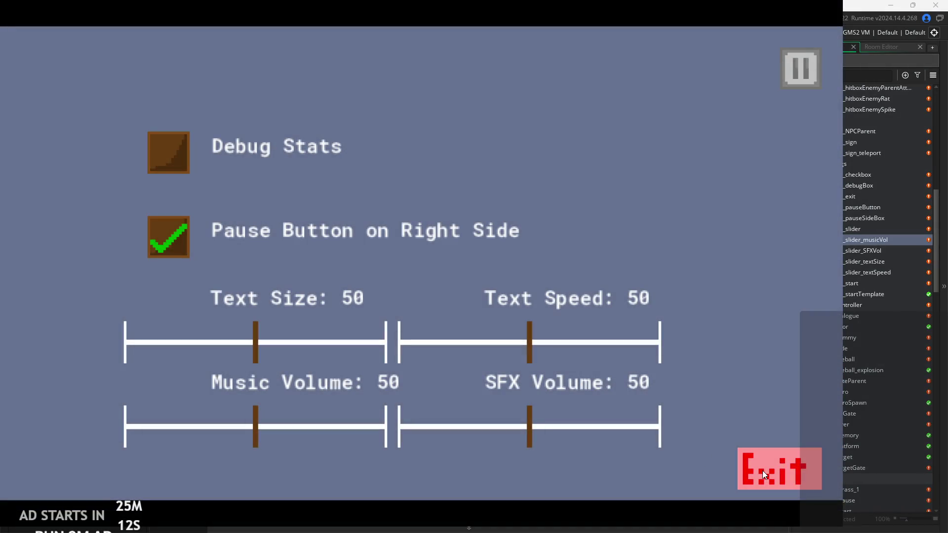
{"action": "left_click", "coordinate": [762, 470]}
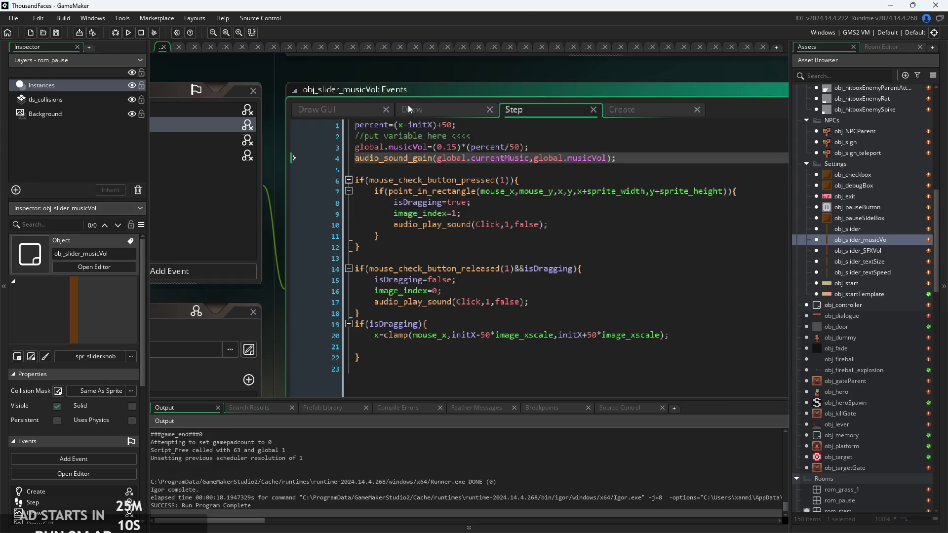
{"action": "left_click", "coordinate": [422, 109]}
{"action": "left_click", "coordinate": [359, 111]}
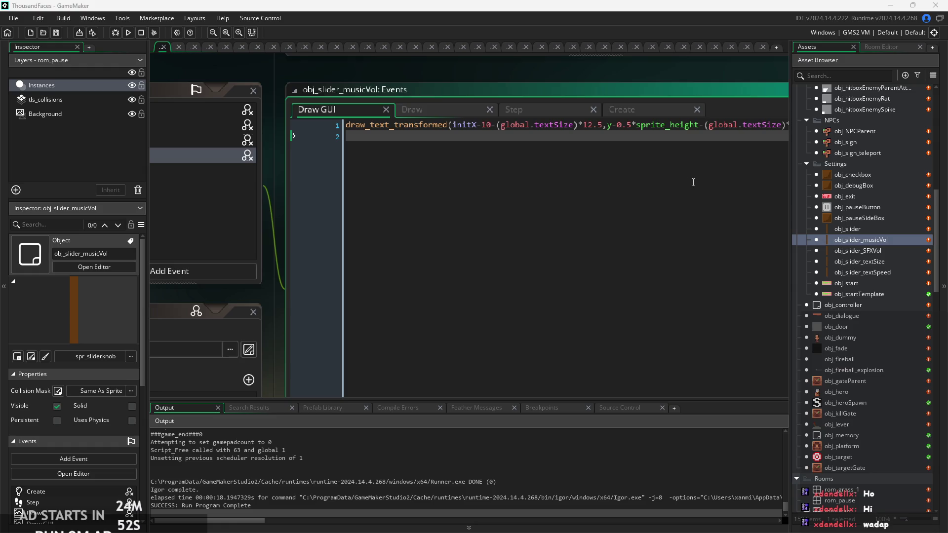
{"action": "left_click_drag", "start_coordinate": [647, 149], "coordinate": [561, 169]}
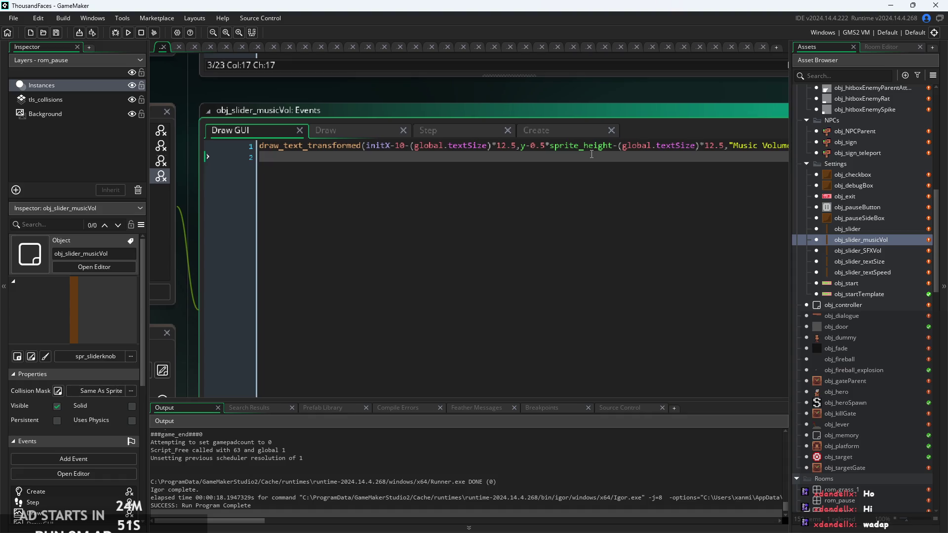
{"action": "left_click", "coordinate": [431, 127]}
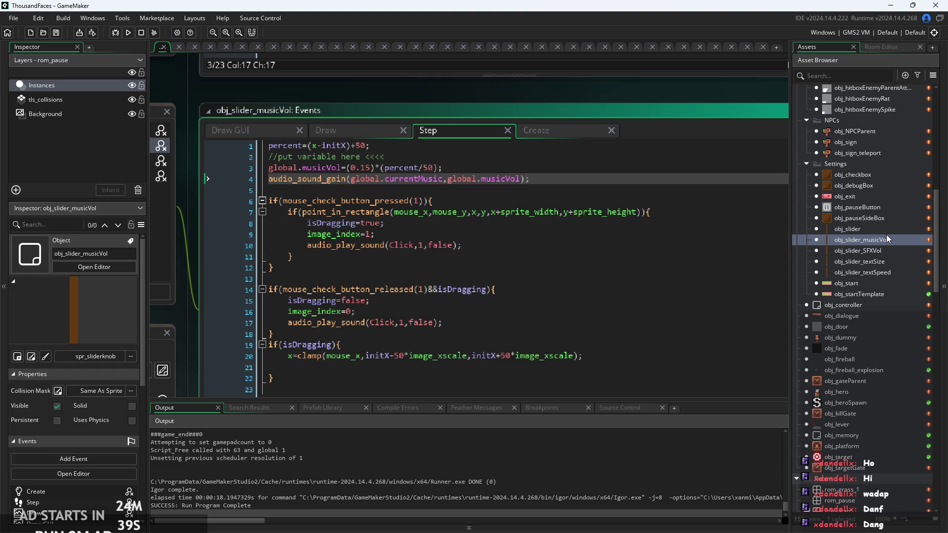
{"action": "double_click", "coordinate": [878, 260]}
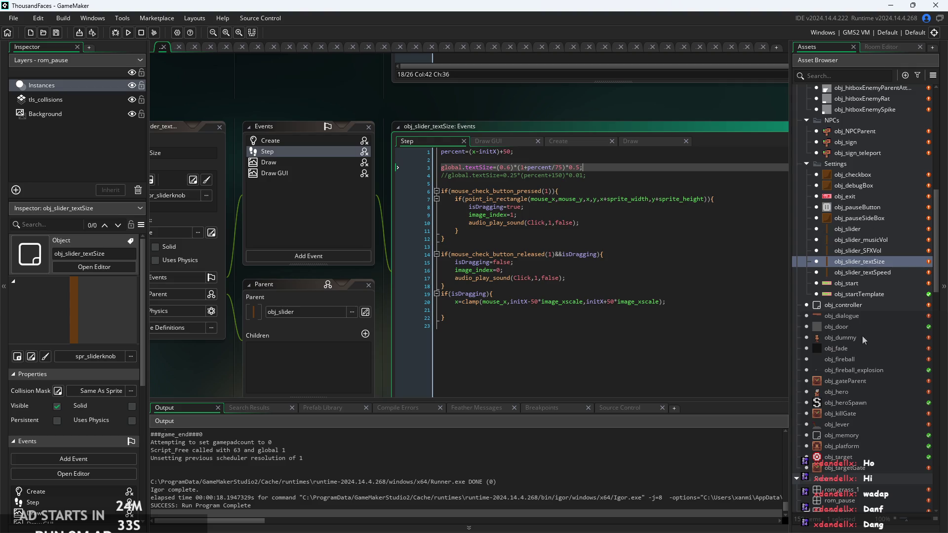
- Set global.sfxVol in obj_controller's Create code to 0.25
{"action": "double_click", "coordinate": [846, 304]}
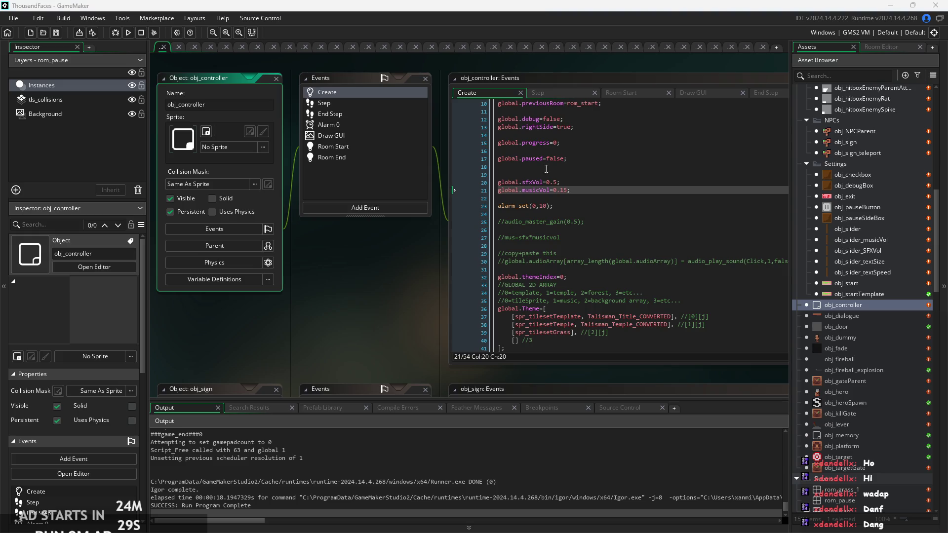
{"action": "scroll", "coordinate": [549, 187], "scroll_direction": "up", "scroll_amount": 3}
{"action": "left_click", "coordinate": [542, 188]}
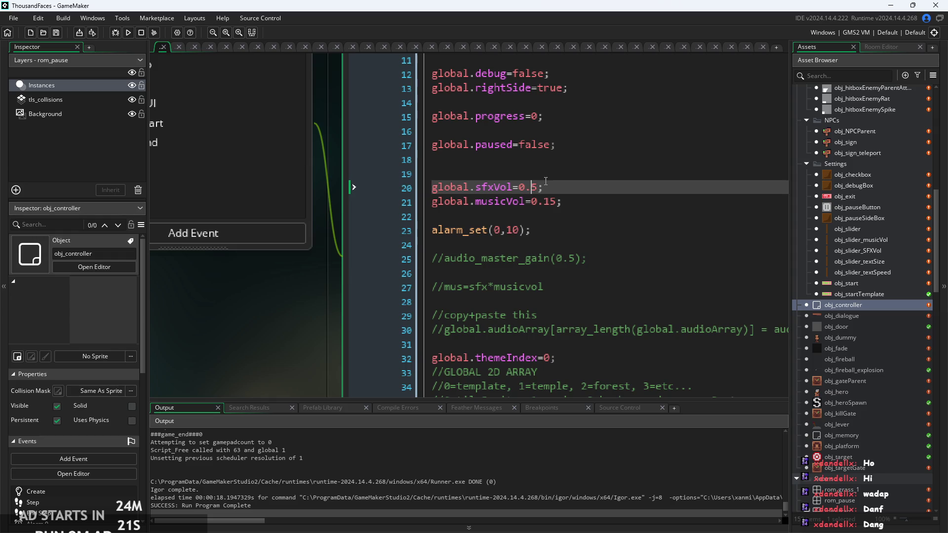
{"action": "type", "text": "2"}
- Change obj_slider_SFXVol's Step scale from 0.5 to 0.25 and save
{"action": "left_click", "coordinate": [860, 251]}
{"action": "double_click", "coordinate": [859, 250]}
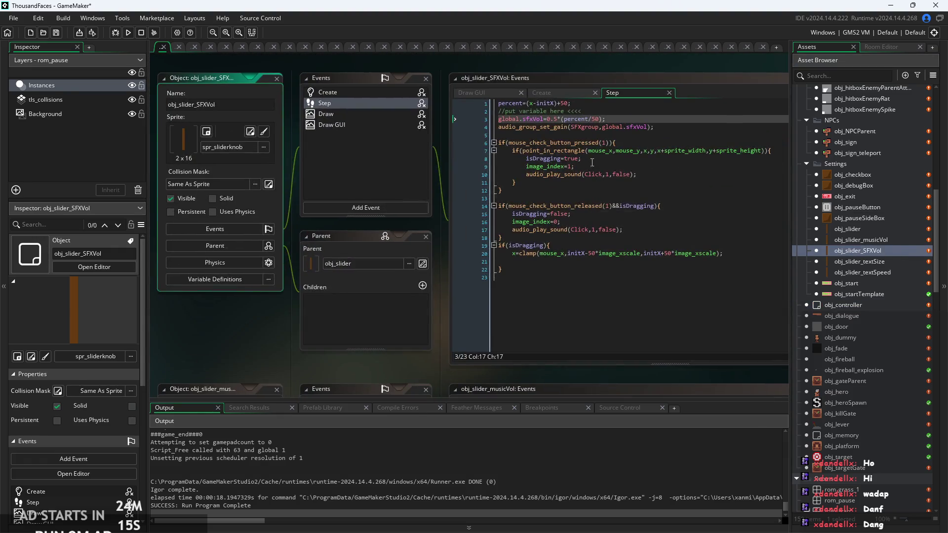
{"action": "type", "text": "2"}
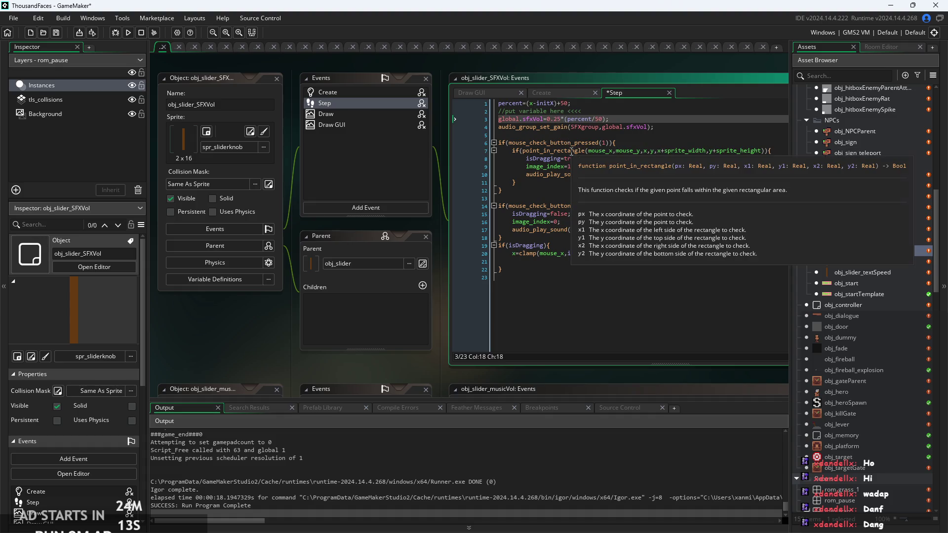
{"action": "mouse_move", "coordinate": [570, 151]}
{"action": "key", "text": "ctrl+s"}
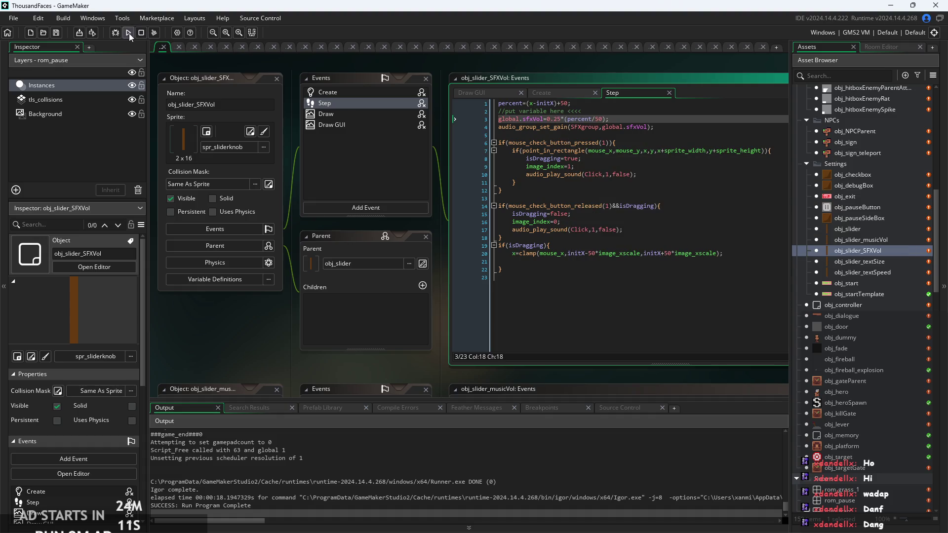
- Run the game, set Music Volume to 50 in the settings menu, and resume play
{"action": "left_click", "coordinate": [129, 33]}
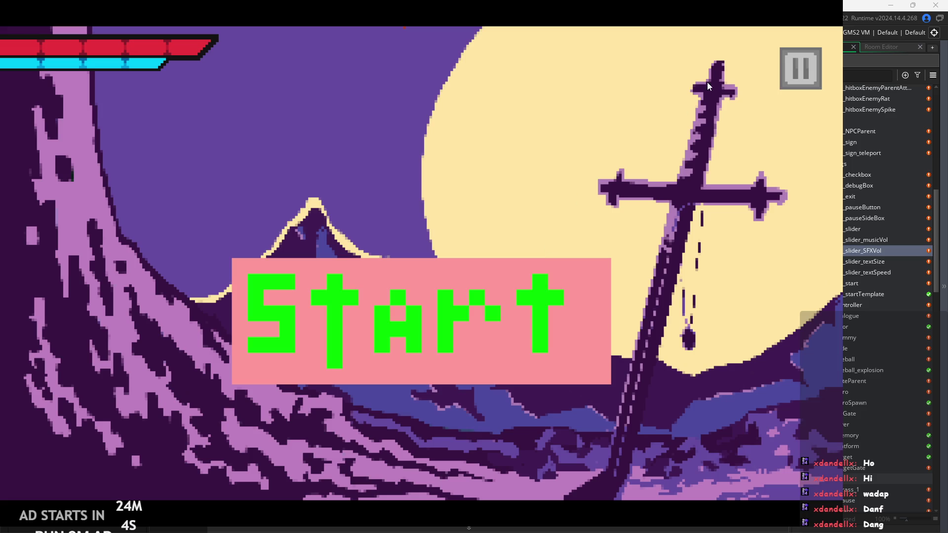
{"action": "left_click", "coordinate": [792, 64]}
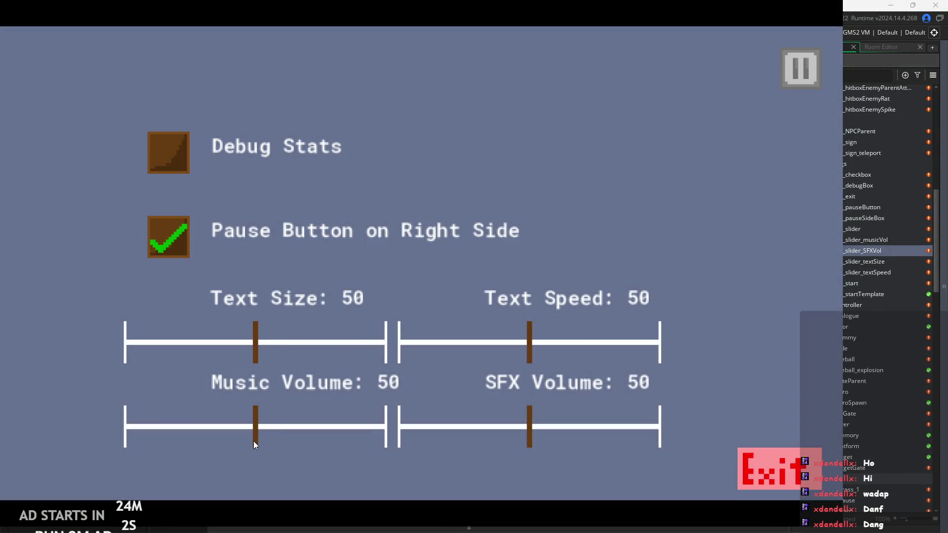
{"action": "left_click_drag", "start_coordinate": [255, 440], "coordinate": [393, 434]}
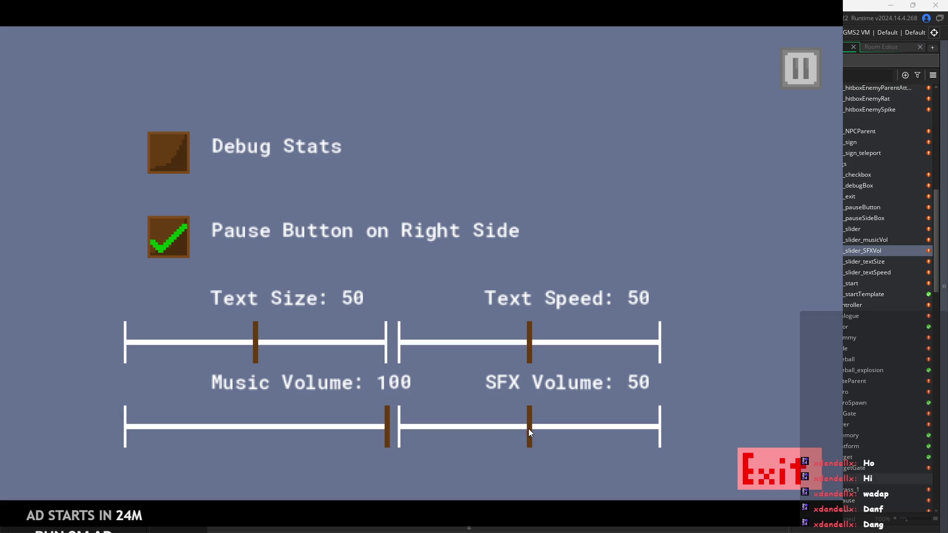
{"action": "mouse_move", "coordinate": [528, 432]}
{"action": "left_mouse_down"}
{"action": "mouse_move", "coordinate": [675, 419]}
{"action": "mouse_move", "coordinate": [397, 439]}
{"action": "mouse_move", "coordinate": [543, 425]}
{"action": "mouse_move", "coordinate": [528, 435]}
{"action": "left_mouse_up"}
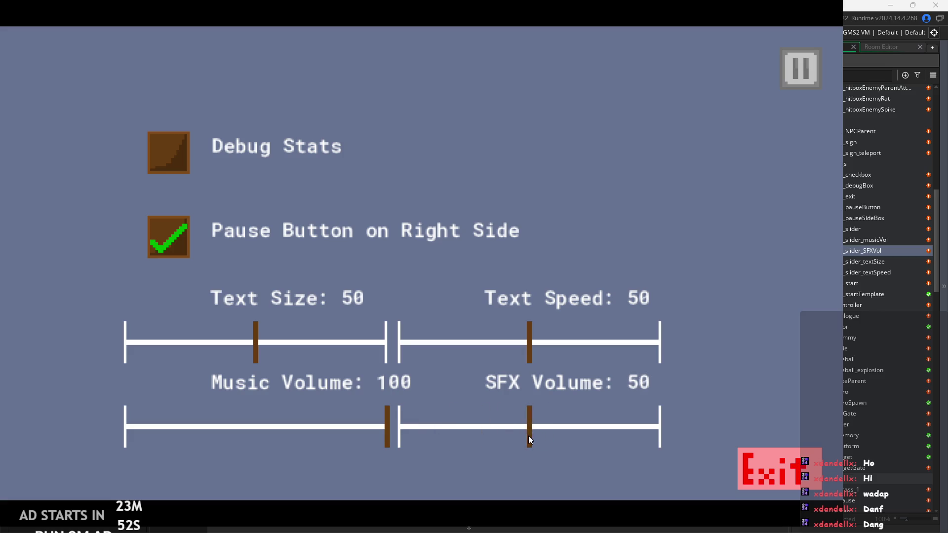
{"action": "left_click_drag", "start_coordinate": [385, 435], "coordinate": [259, 428]}
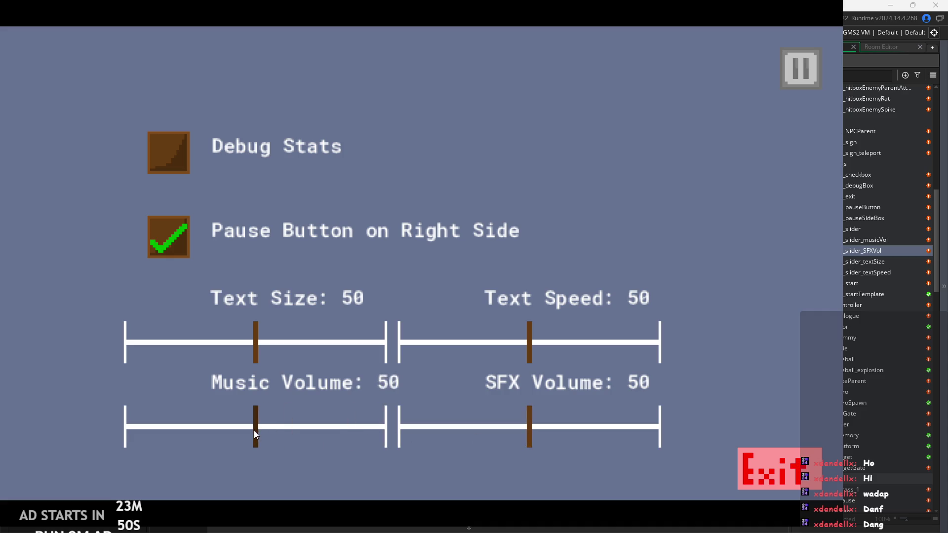
{"action": "left_click", "coordinate": [791, 73]}
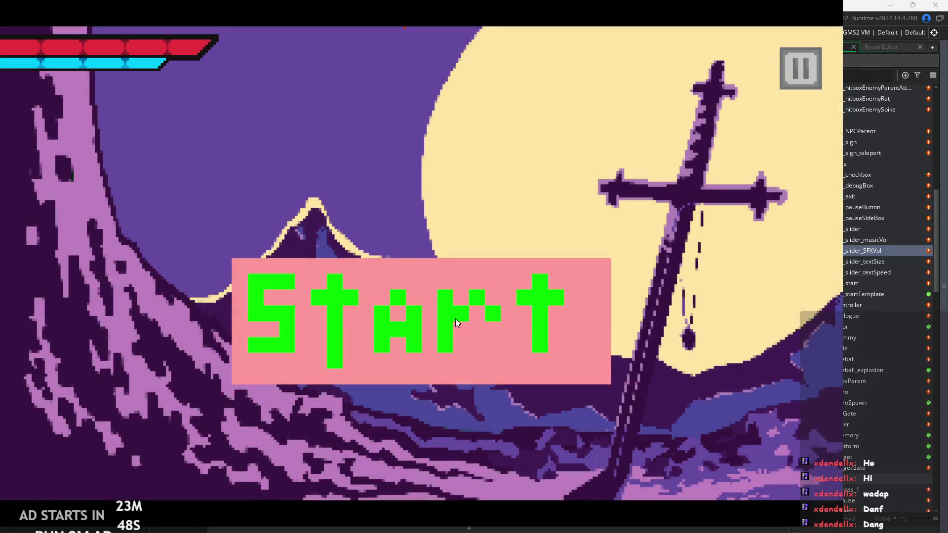
- Walk to the sign, read through its dialogue, and attack
{"action": "key", "text": "Right"}
{"action": "key", "text": "e"}
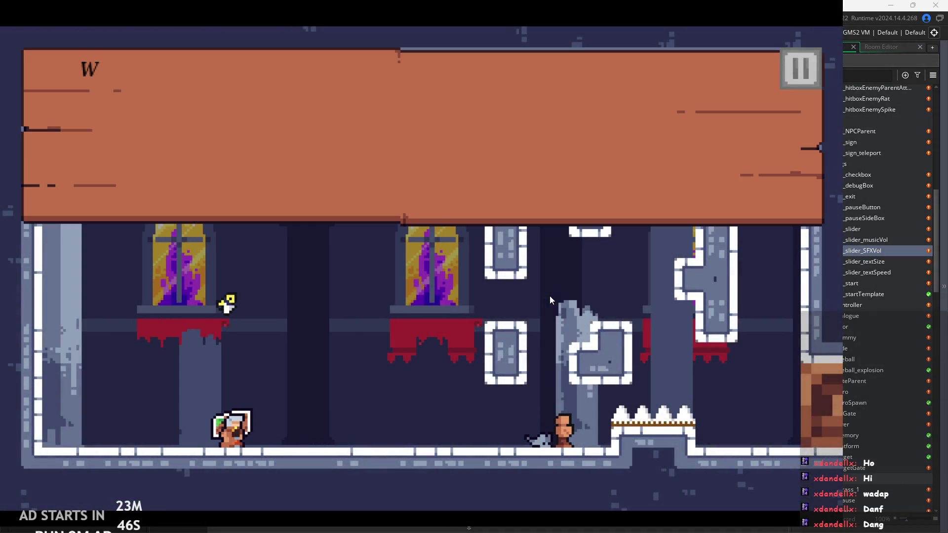
{"action": "left_click", "coordinate": [540, 174]}
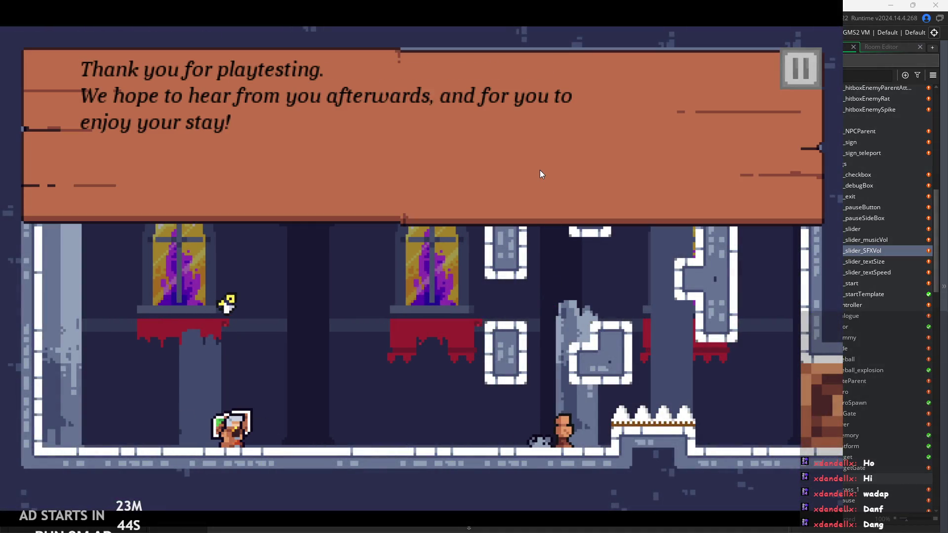
{"action": "left_click", "coordinate": [540, 174]}
{"action": "key", "text": "Right"}
- Run and jump across the room past the pillar and spikes
{"action": "key", "text": "Right"}
{"action": "left_click", "coordinate": [546, 197]}
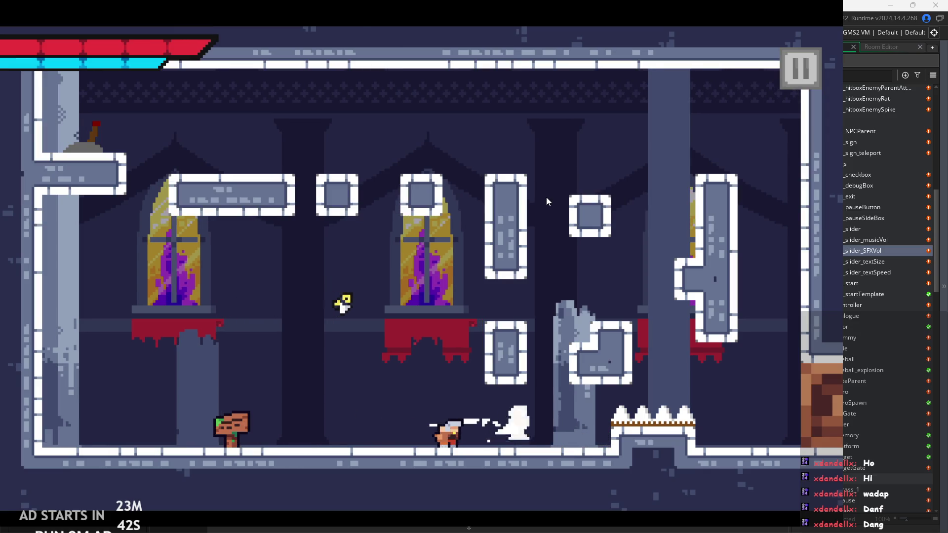
{"action": "key", "text": "Right"}
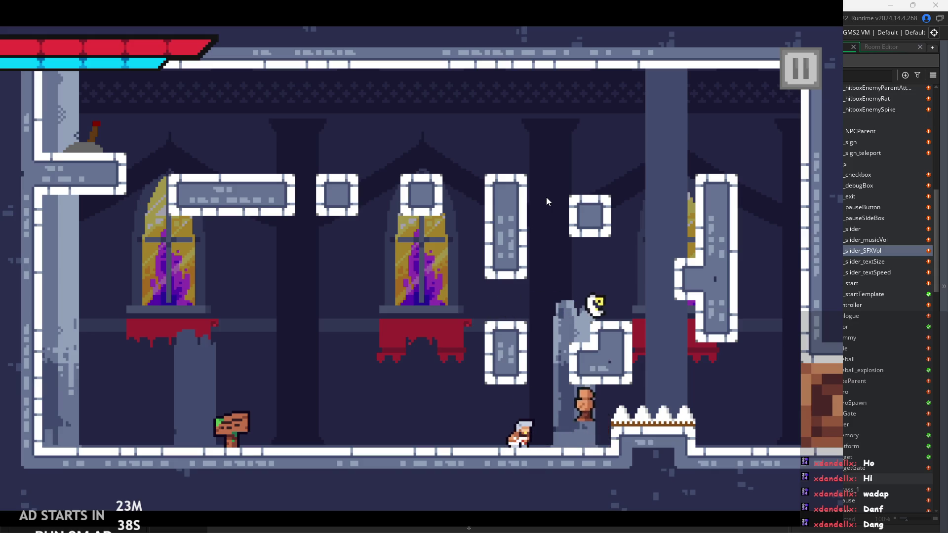
{"action": "key", "text": "Right"}
{"action": "key", "text": "space"}
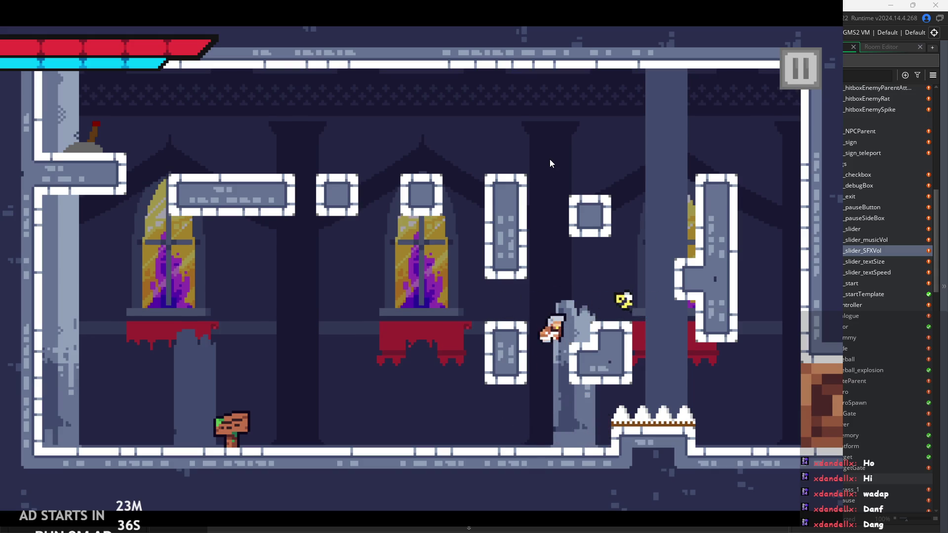
{"action": "key", "text": "space"}
{"action": "key", "text": "Left"}
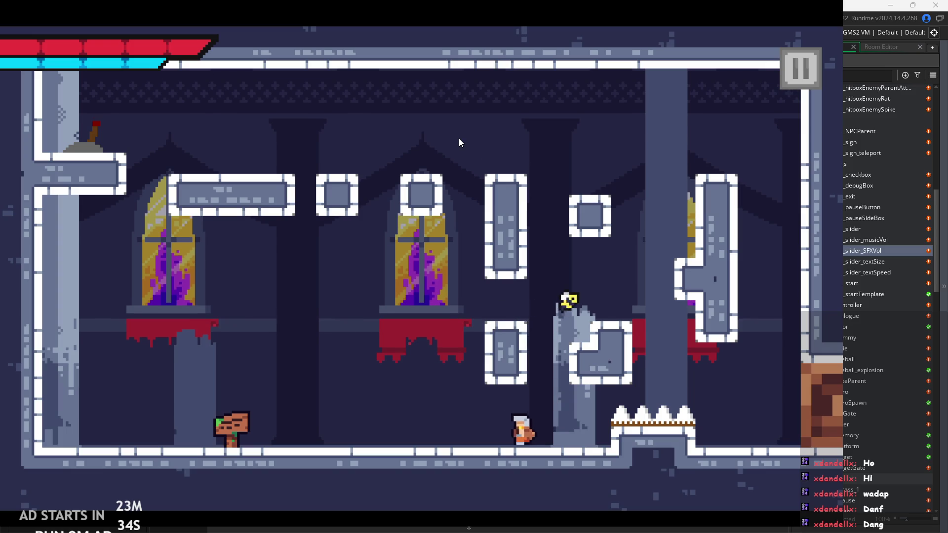
{"action": "key", "text": "Right"}
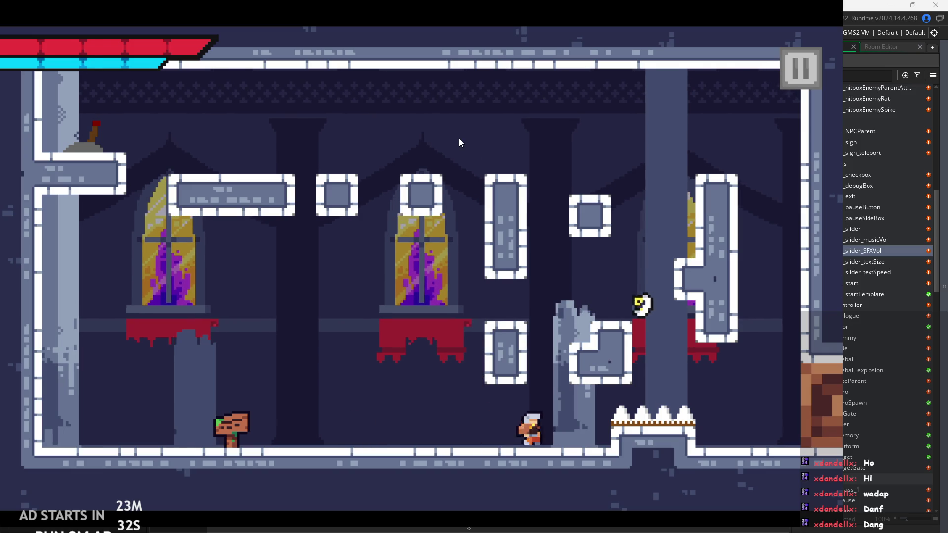
{"action": "key", "text": "space"}
{"action": "key", "text": "Right"}
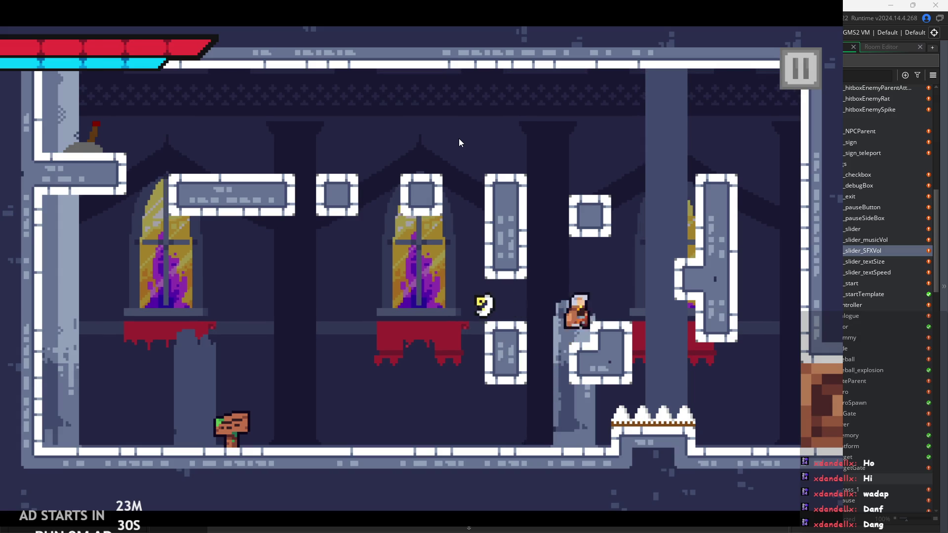
{"action": "key", "text": "Right"}
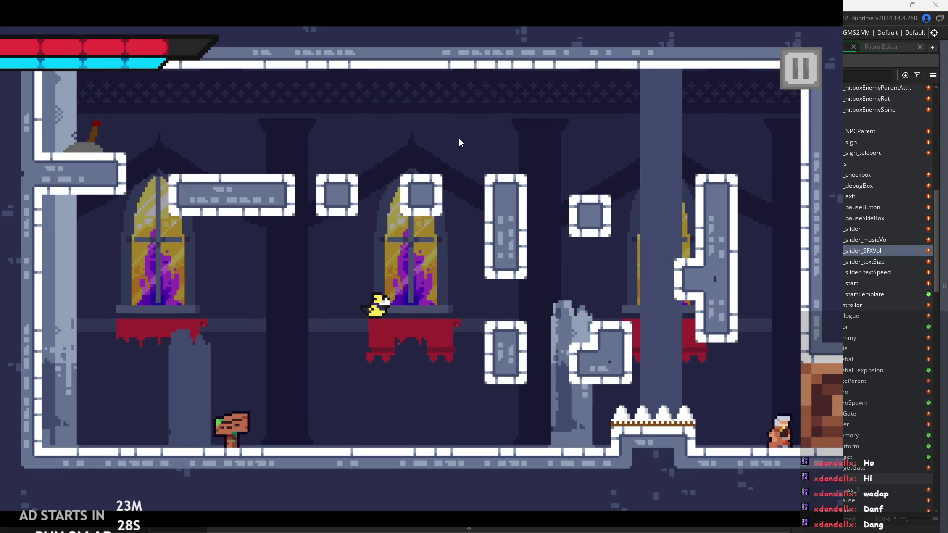
{"action": "key", "text": "space"}
{"action": "key", "text": "Left"}
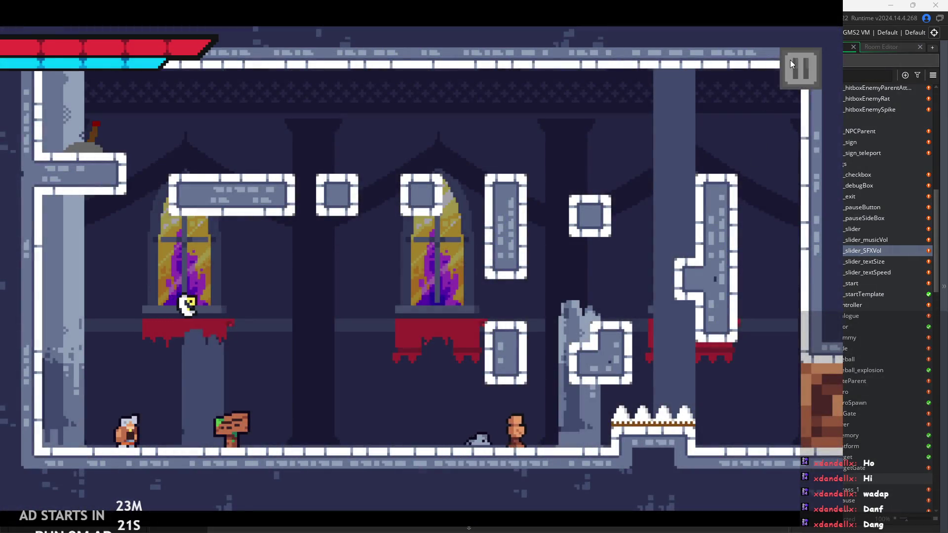
- Lower the SFX Volume slider to 7, resume, and walk the player right to test sounds
{"action": "left_click", "coordinate": [789, 60]}
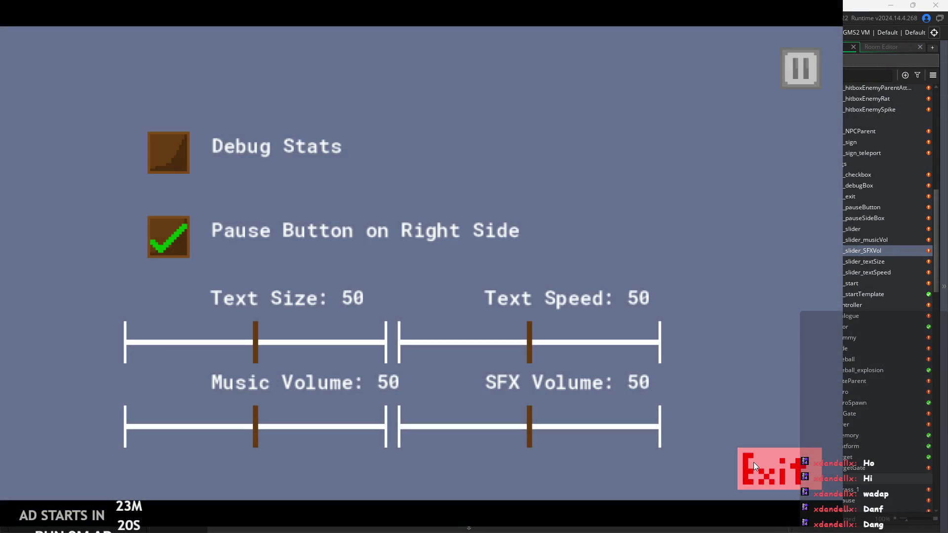
{"action": "left_click_drag", "start_coordinate": [530, 430], "coordinate": [416, 432]}
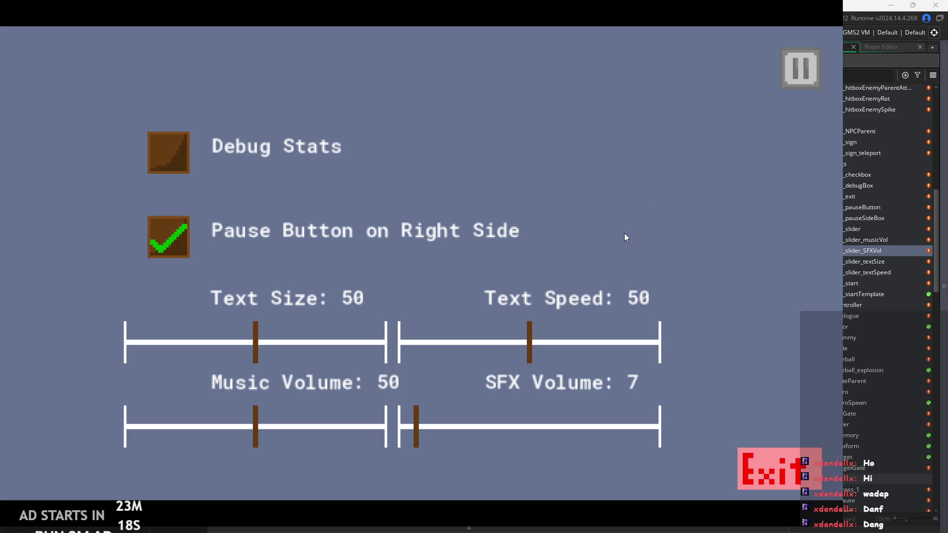
{"action": "left_click", "coordinate": [781, 72]}
{"action": "key", "text": "Right"}
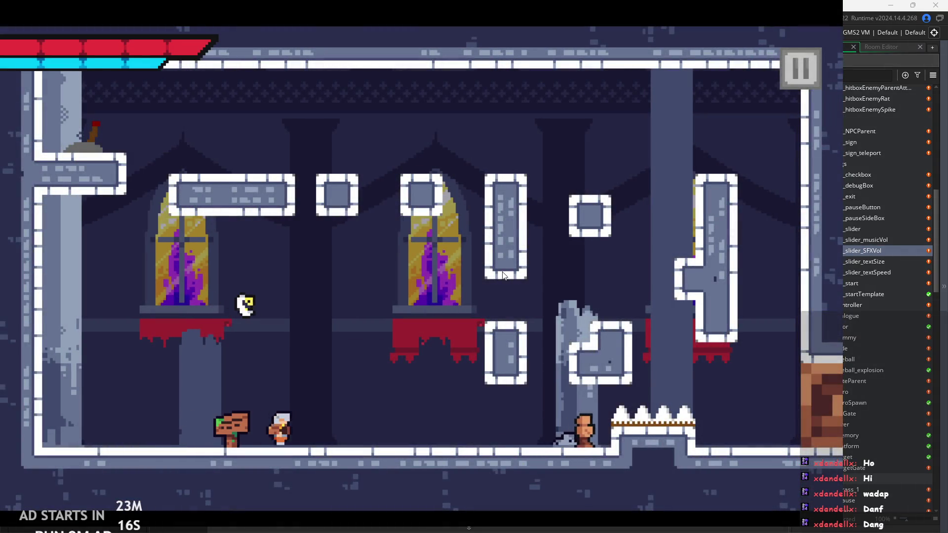
{"action": "key", "text": "Right"}
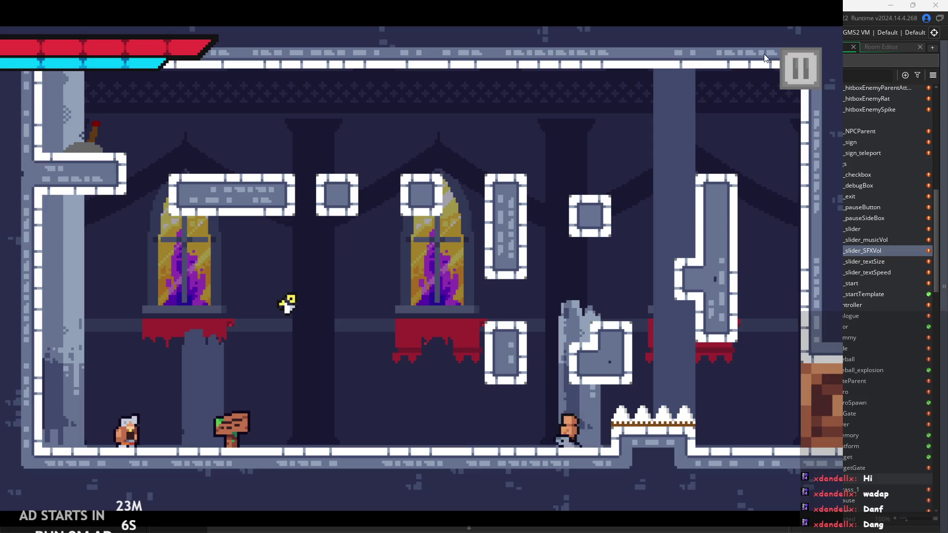
- Turn on the Debug Stats overlay, resume, and read through the sign dialogue
{"action": "left_click", "coordinate": [800, 67]}
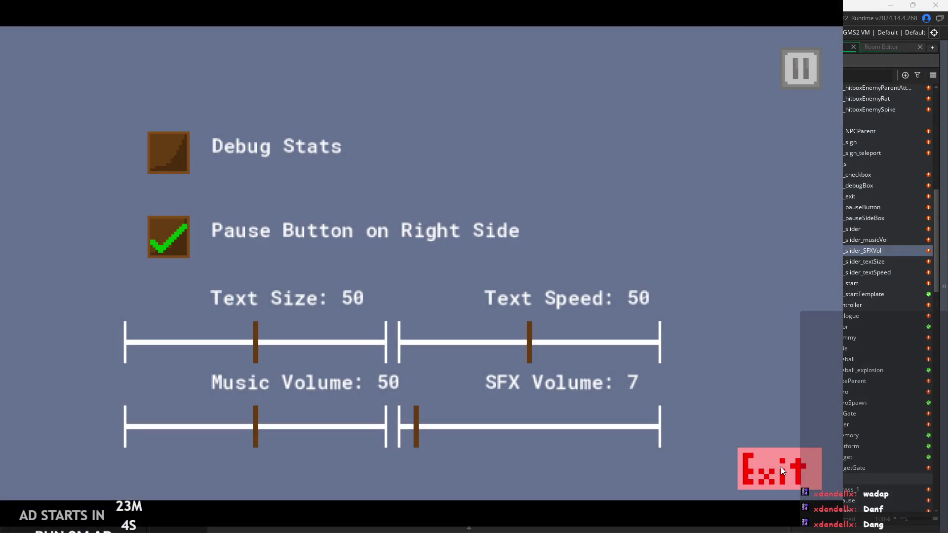
{"action": "left_click", "coordinate": [167, 168]}
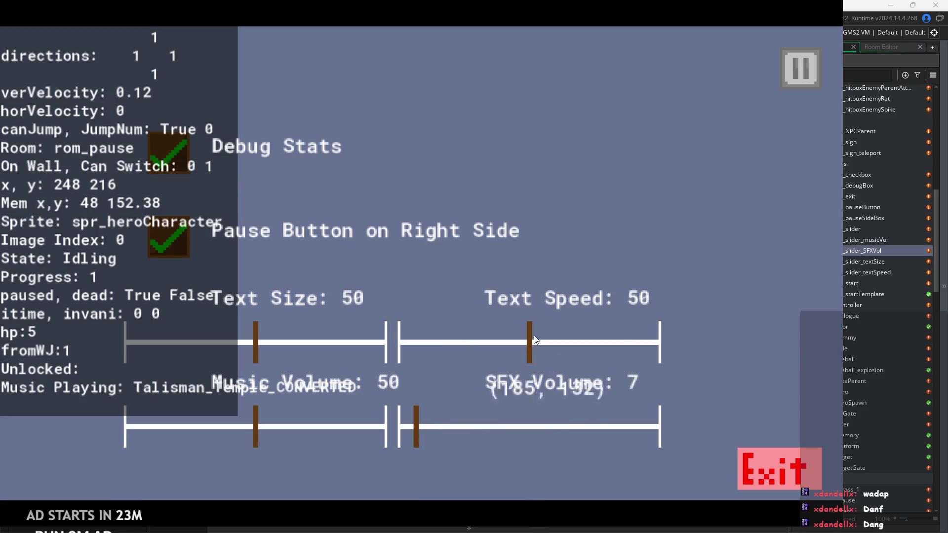
{"action": "left_click", "coordinate": [797, 71]}
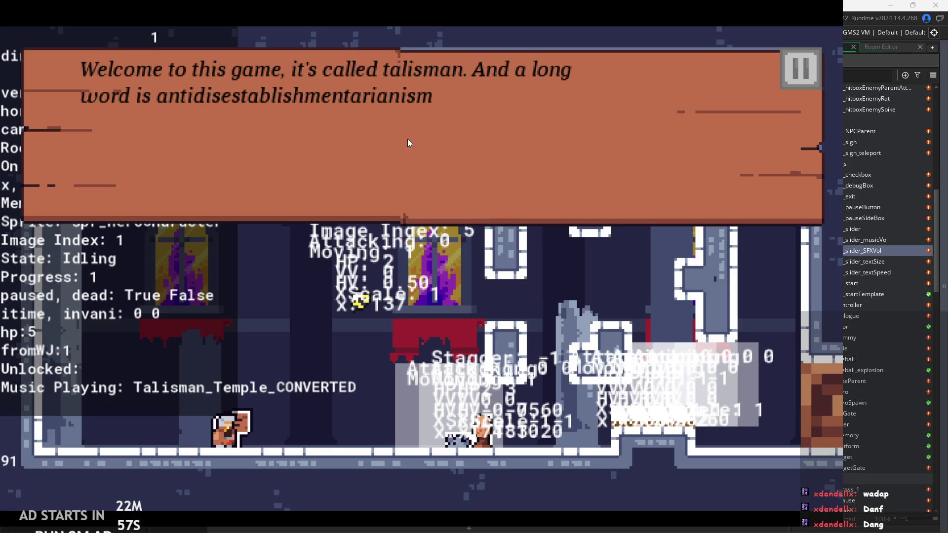
{"action": "left_click", "coordinate": [408, 138]}
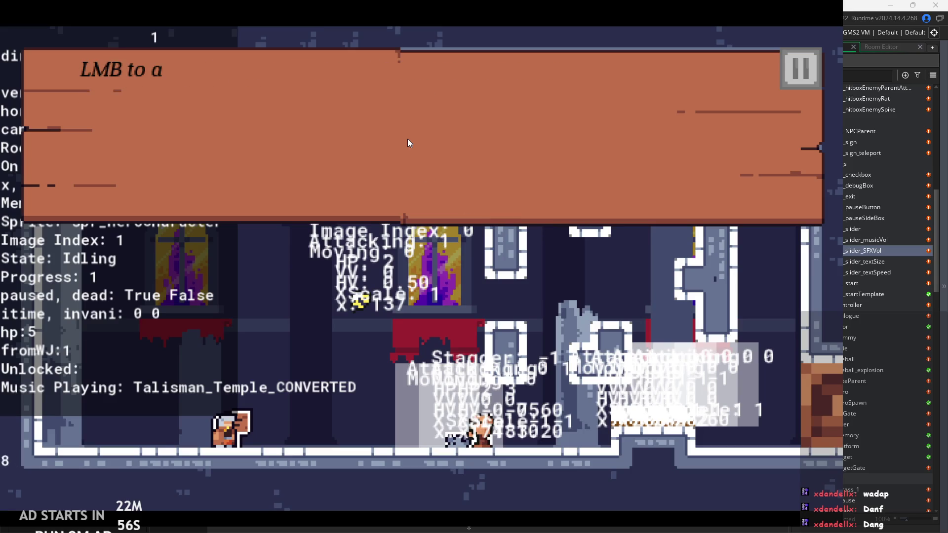
{"action": "left_click", "coordinate": [426, 148]}
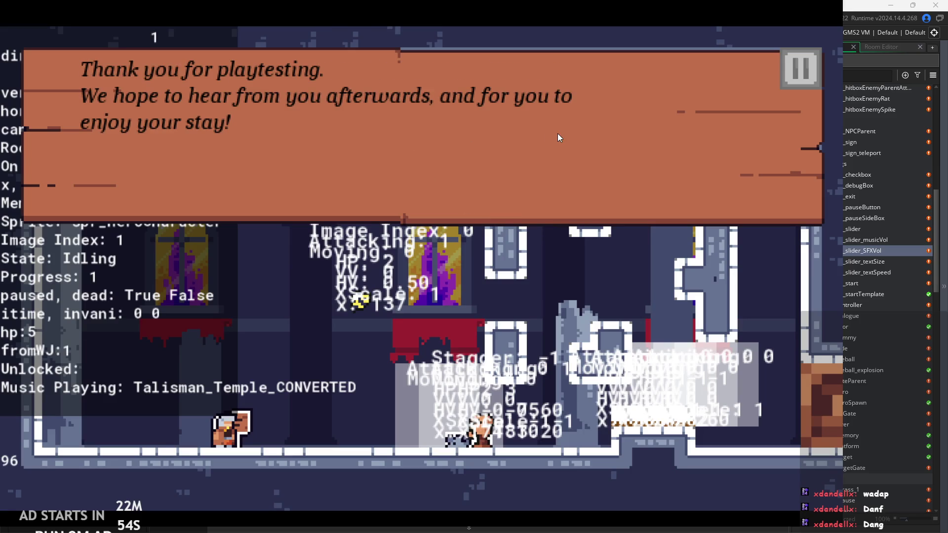
{"action": "left_click", "coordinate": [572, 136]}
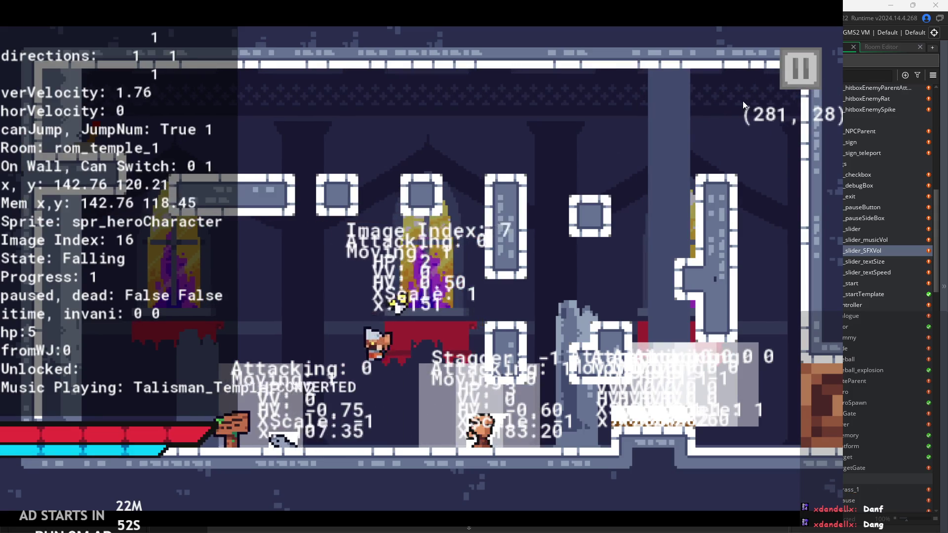
- Quit the running game and switch over to the Paint notes
{"action": "left_click", "coordinate": [805, 79]}
{"action": "left_click", "coordinate": [773, 462]}
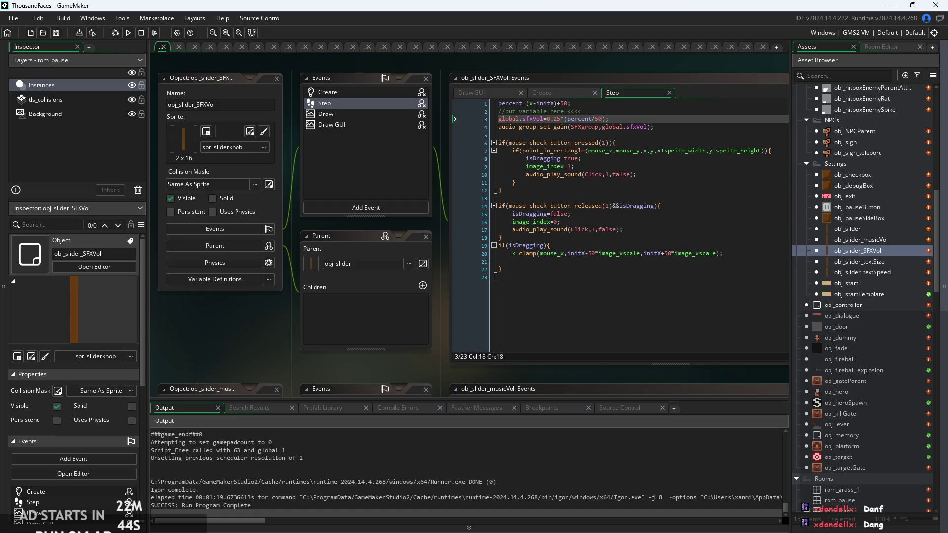
{"action": "key", "text": "alt+Tab"}
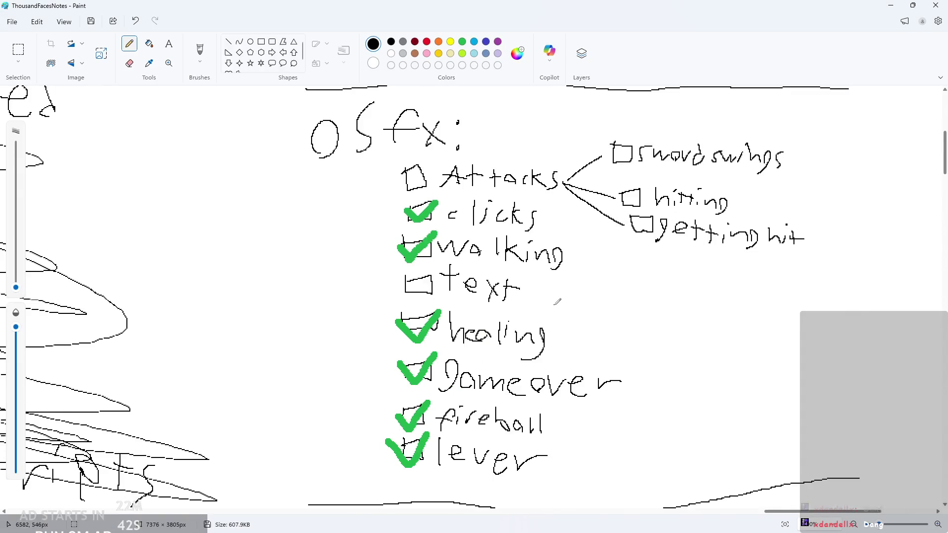
- Scroll down to the Title screen note and adjust the pencil thickness
{"action": "scroll", "coordinate": [544, 311], "scroll_direction": "down", "scroll_amount": 2, "text": "ctrl"}
{"action": "scroll", "coordinate": [544, 312], "scroll_direction": "down", "scroll_amount": 5}
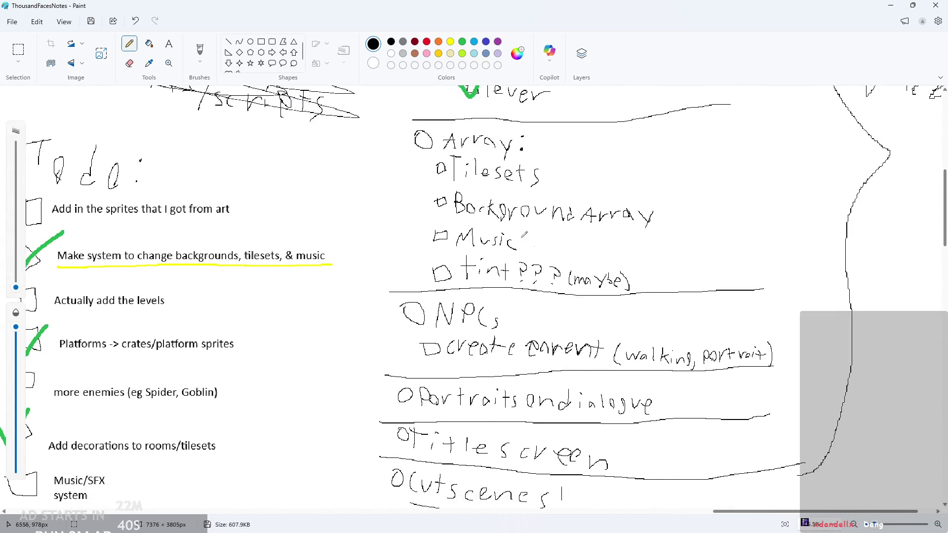
{"action": "scroll", "coordinate": [752, 303], "scroll_direction": "up", "scroll_amount": 3, "text": "ctrl"}
{"action": "scroll", "coordinate": [752, 303], "scroll_direction": "down", "scroll_amount": 3}
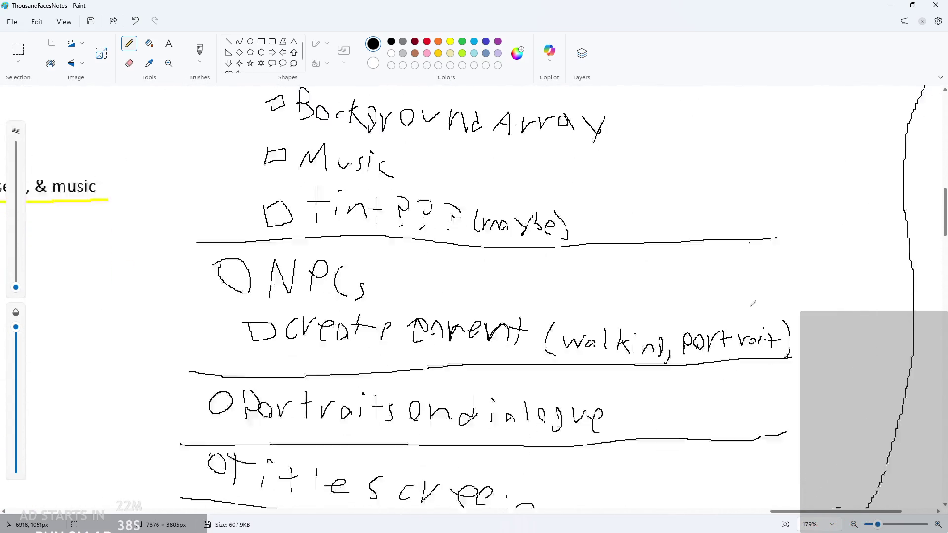
{"action": "scroll", "coordinate": [752, 303], "scroll_direction": "down", "scroll_amount": 1}
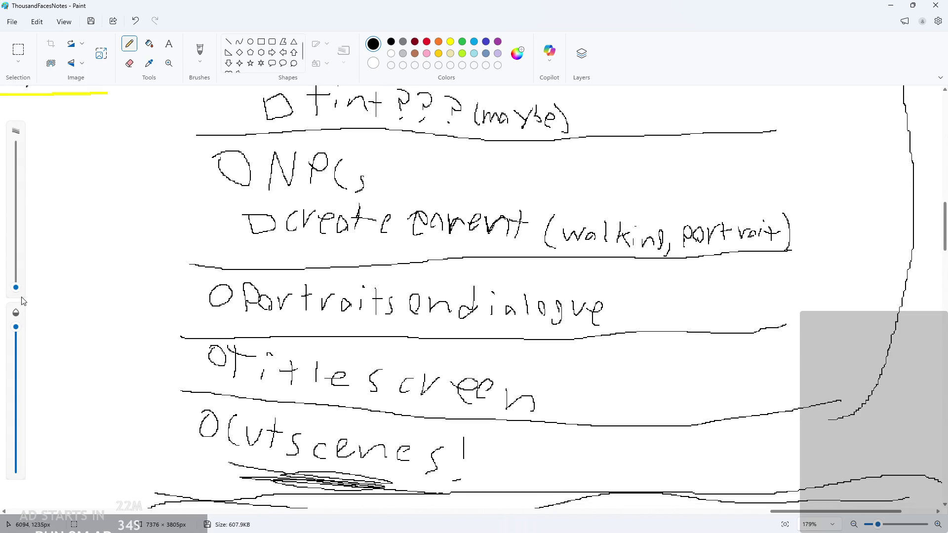
{"action": "mouse_move", "coordinate": [16, 288]}
{"action": "left_mouse_down"}
{"action": "mouse_move", "coordinate": [43, 285]}
{"action": "mouse_move", "coordinate": [56, 297]}
{"action": "left_mouse_up"}
- Draw a '<' arrow after 'title screen', then minimize Paint
{"action": "scroll", "coordinate": [439, 347], "scroll_direction": "down", "scroll_amount": 1}
{"action": "scroll", "coordinate": [439, 346], "scroll_direction": "down", "scroll_amount": 3}
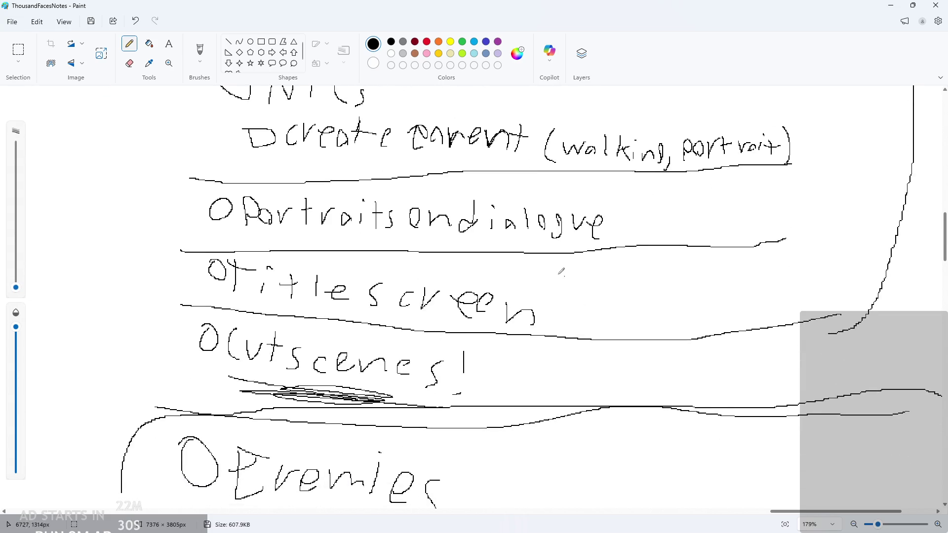
{"action": "left_click_drag", "start_coordinate": [542, 299], "coordinate": [602, 275]}
{"action": "scroll", "coordinate": [685, 247], "scroll_direction": "up", "scroll_amount": 2}
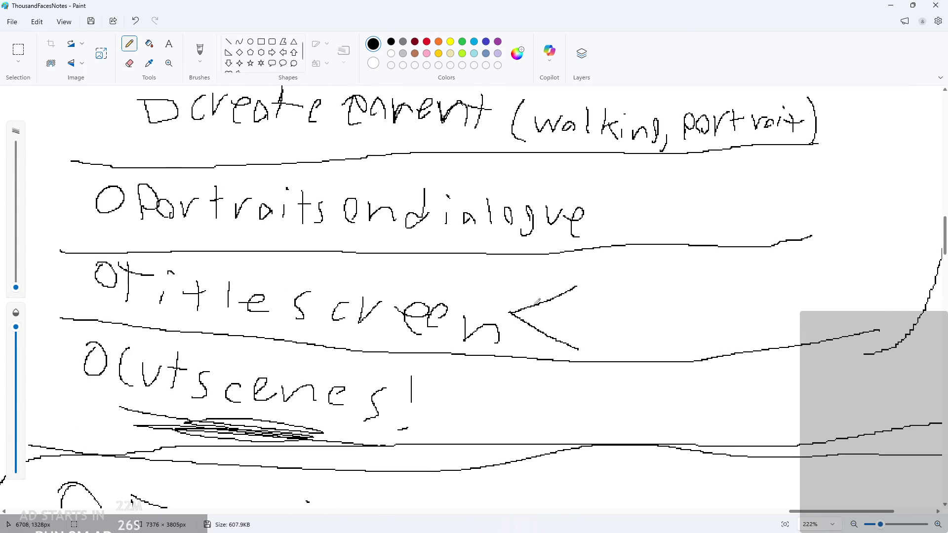
{"action": "left_click_drag", "start_coordinate": [582, 316], "coordinate": [606, 323]}
{"action": "left_click", "coordinate": [893, 9]}
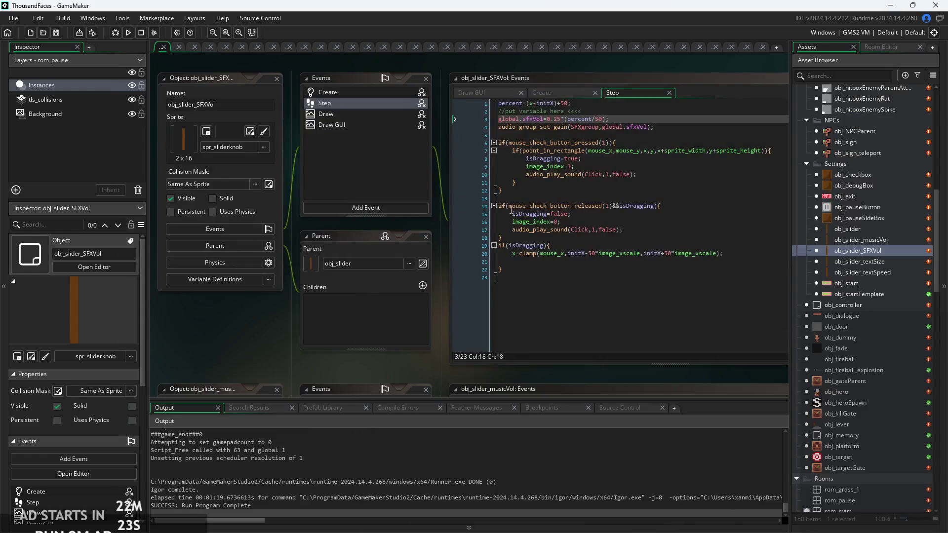
{"action": "left_click", "coordinate": [128, 32]}
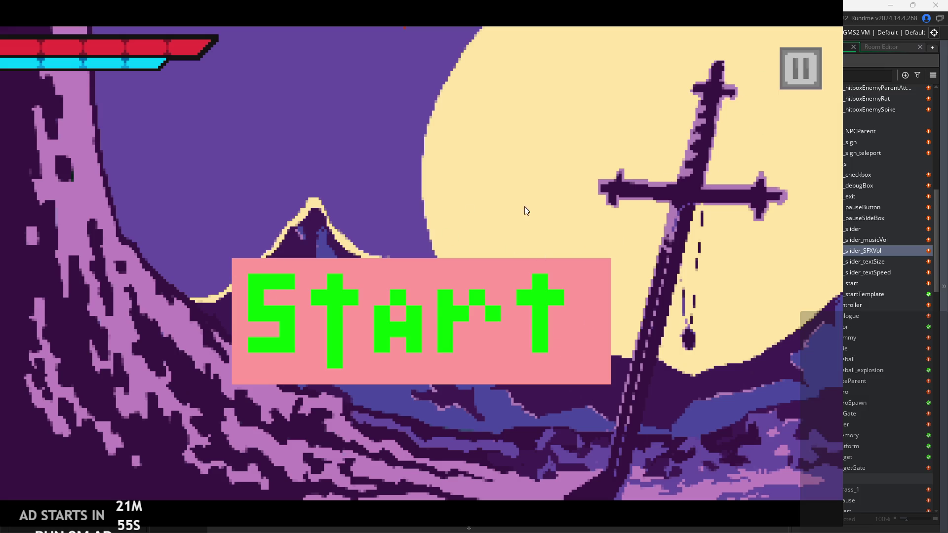
{"action": "left_click", "coordinate": [779, 68]}
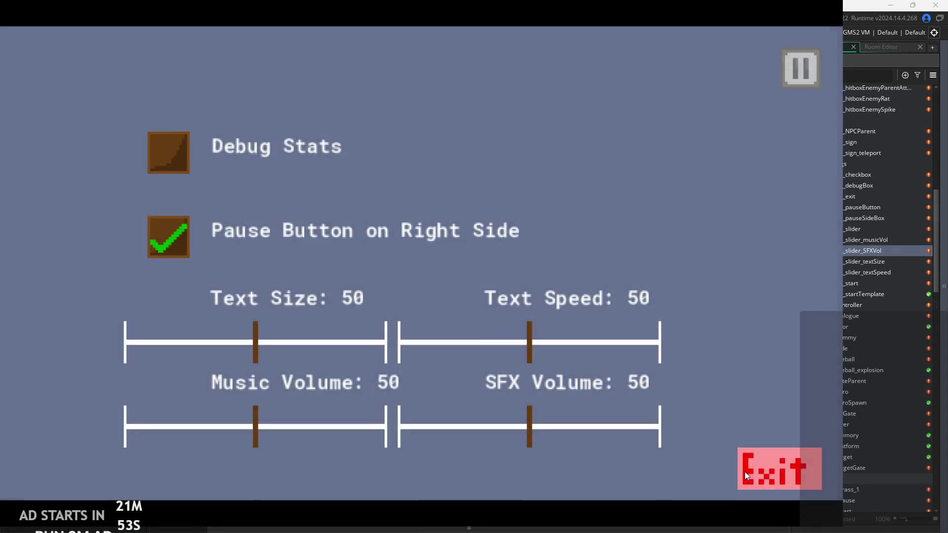
{"action": "left_click", "coordinate": [744, 472]}
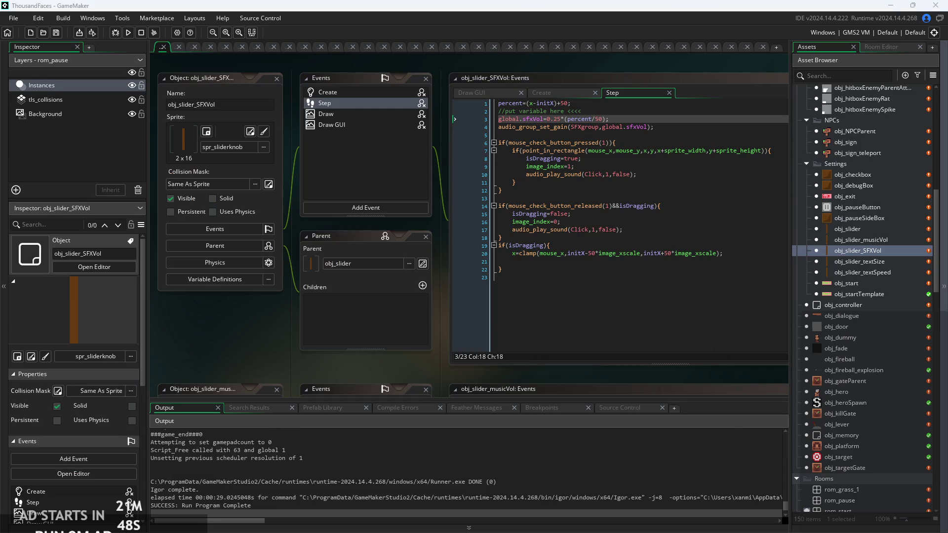
{"action": "key", "text": "alt+Tab"}
{"action": "scroll", "coordinate": [643, 225], "scroll_direction": "down", "scroll_amount": 2}
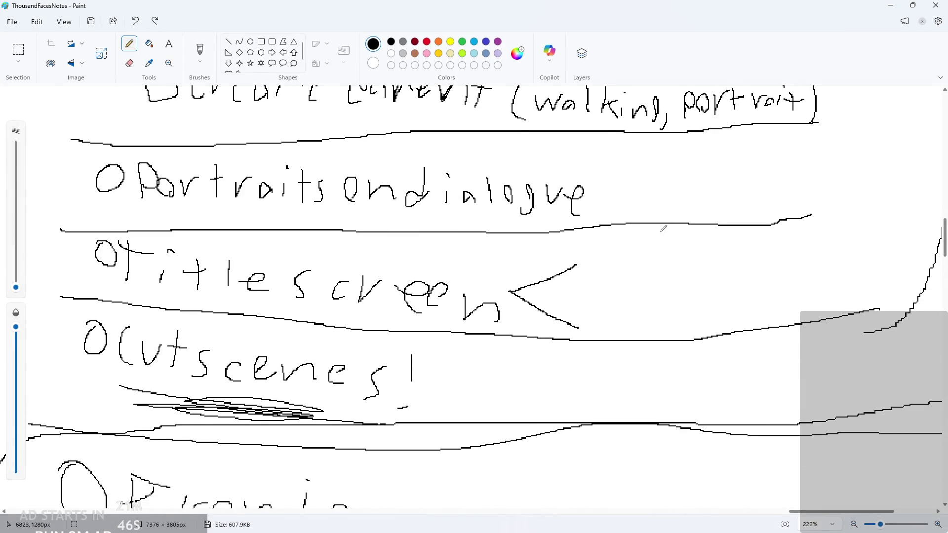
- Hand-write 'art' and 'buttons' on the branches beside the title screen arrow
{"action": "scroll", "coordinate": [617, 247], "scroll_direction": "up", "scroll_amount": 2, "text": "ctrl"}
{"action": "mouse_move", "coordinate": [558, 252]}
{"action": "left_mouse_down"}
{"action": "mouse_move", "coordinate": [549, 272]}
{"action": "mouse_move", "coordinate": [562, 255]}
{"action": "mouse_move", "coordinate": [584, 267]}
{"action": "left_mouse_up"}
{"action": "left_click_drag", "start_coordinate": [600, 254], "coordinate": [627, 245]}
{"action": "left_click_drag", "start_coordinate": [636, 265], "coordinate": [641, 242]}
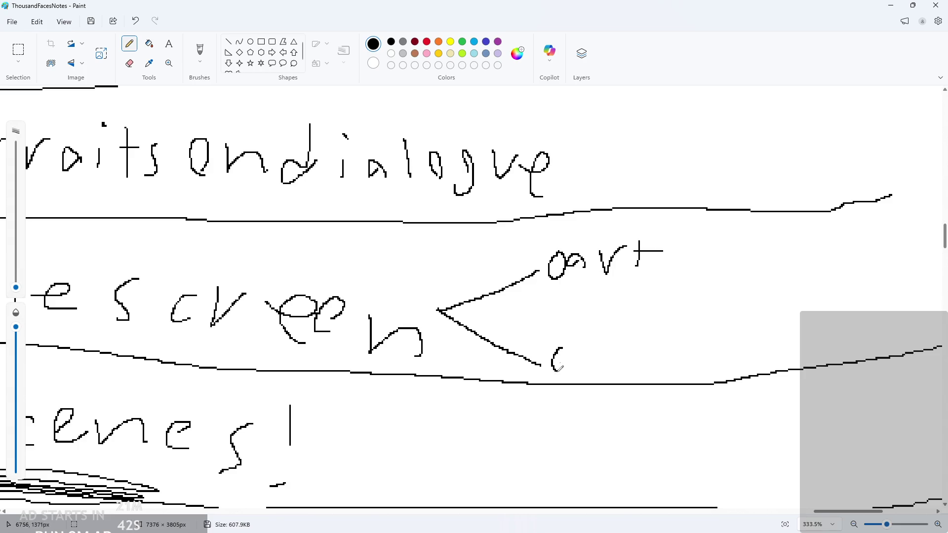
{"action": "mouse_move", "coordinate": [559, 367]}
{"action": "left_mouse_down"}
{"action": "mouse_move", "coordinate": [564, 339]}
{"action": "mouse_move", "coordinate": [594, 363]}
{"action": "mouse_move", "coordinate": [587, 369]}
{"action": "left_mouse_up"}
{"action": "mouse_move", "coordinate": [610, 350]}
{"action": "left_mouse_down"}
{"action": "mouse_move", "coordinate": [625, 348]}
{"action": "mouse_move", "coordinate": [633, 367]}
{"action": "left_mouse_up"}
{"action": "mouse_move", "coordinate": [628, 346]}
{"action": "left_mouse_down"}
{"action": "mouse_move", "coordinate": [651, 341]}
{"action": "mouse_move", "coordinate": [663, 371]}
{"action": "mouse_move", "coordinate": [680, 347]}
{"action": "left_mouse_up"}
{"action": "mouse_move", "coordinate": [687, 349]}
{"action": "left_mouse_down"}
{"action": "mouse_move", "coordinate": [683, 367]}
{"action": "mouse_move", "coordinate": [735, 365]}
{"action": "mouse_move", "coordinate": [742, 376]}
{"action": "left_mouse_up"}
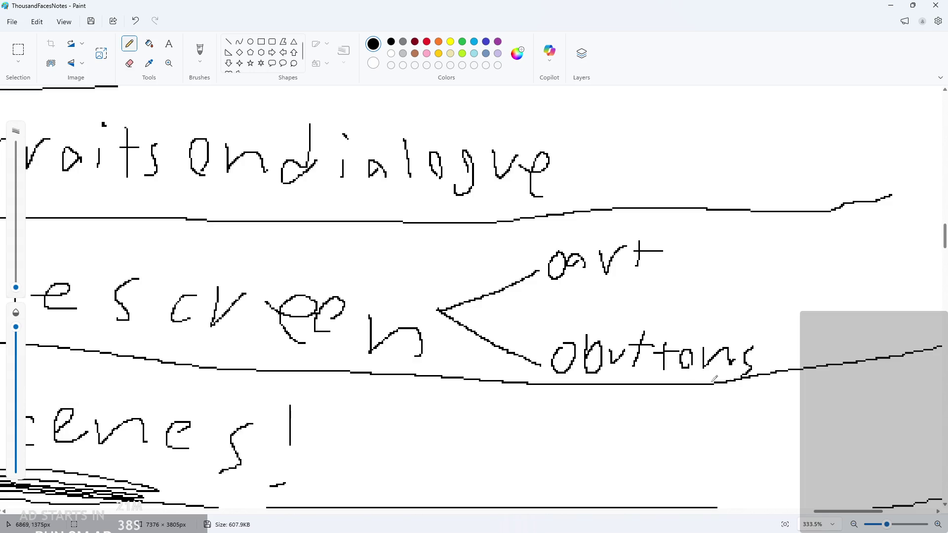
- Switch to green with a thicker pencil, check off 'art', and minimize Paint
{"action": "scroll", "coordinate": [509, 332], "scroll_direction": "down", "scroll_amount": 2}
{"action": "left_click", "coordinate": [462, 42]}
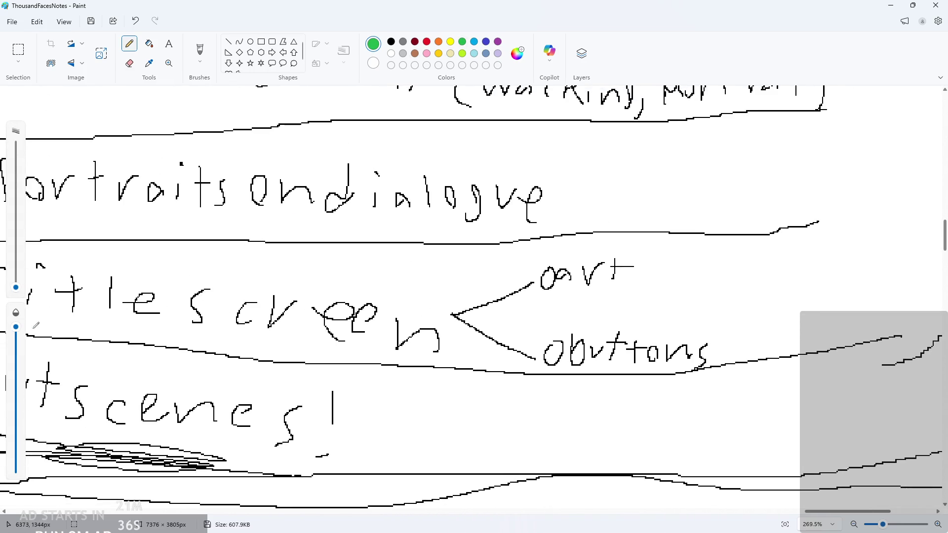
{"action": "left_click_drag", "start_coordinate": [16, 288], "coordinate": [16, 279]}
{"action": "mouse_move", "coordinate": [530, 278]}
{"action": "left_mouse_down"}
{"action": "mouse_move", "coordinate": [561, 258]}
{"action": "mouse_move", "coordinate": [554, 266]}
{"action": "left_mouse_up"}
{"action": "key", "text": "ctrl+z"}
{"action": "scroll", "coordinate": [548, 272], "scroll_direction": "down", "scroll_amount": 3}
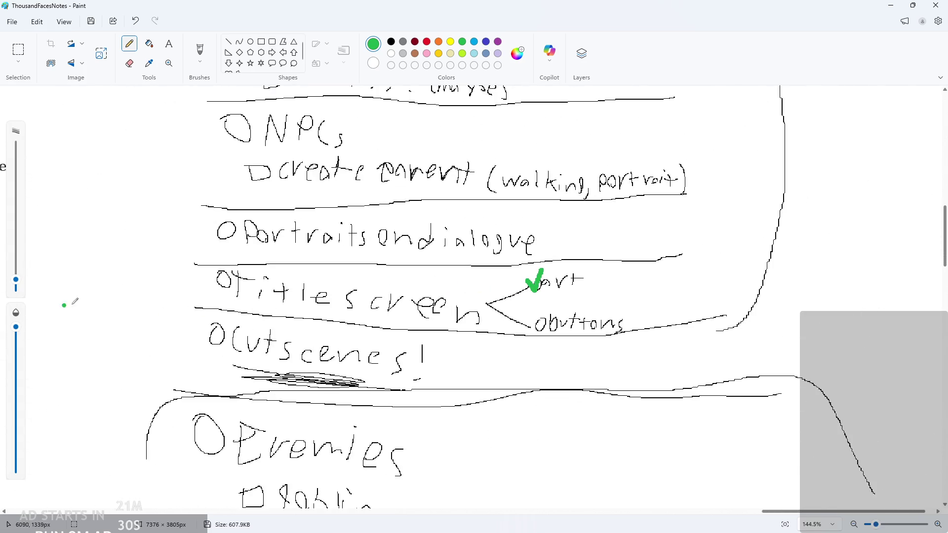
{"action": "scroll", "coordinate": [197, 335], "scroll_direction": "up", "scroll_amount": 2, "text": "ctrl"}
{"action": "scroll", "coordinate": [239, 353], "scroll_direction": "up", "scroll_amount": 3}
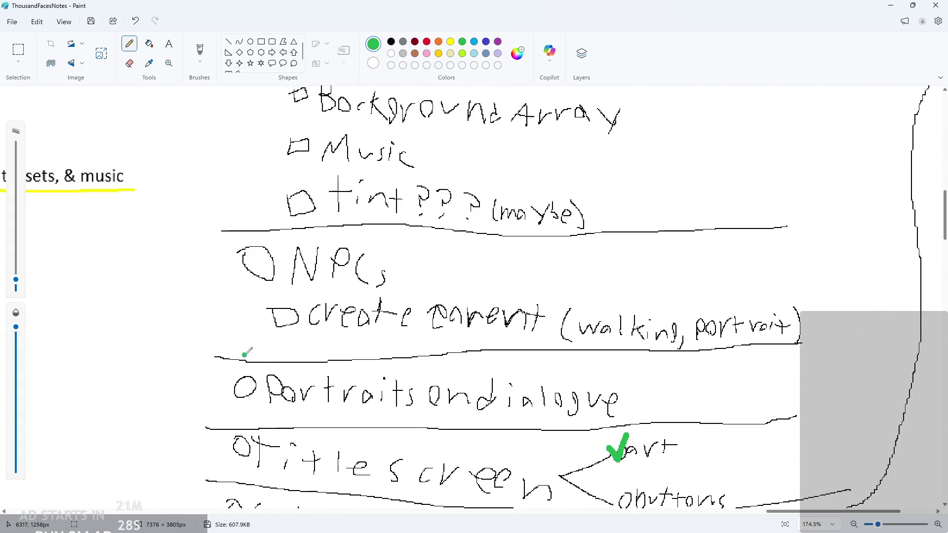
{"action": "scroll", "coordinate": [245, 353], "scroll_direction": "up", "scroll_amount": 4}
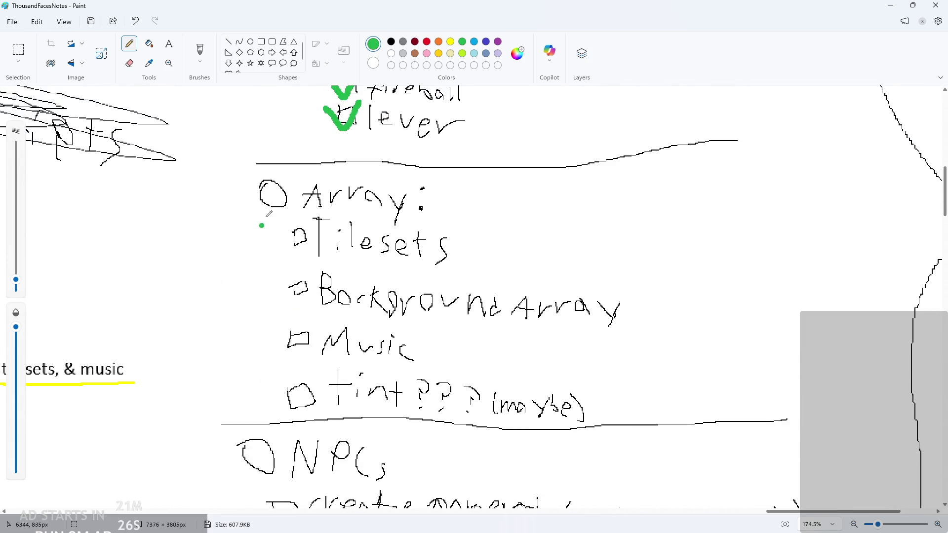
{"action": "left_click", "coordinate": [891, 5]}
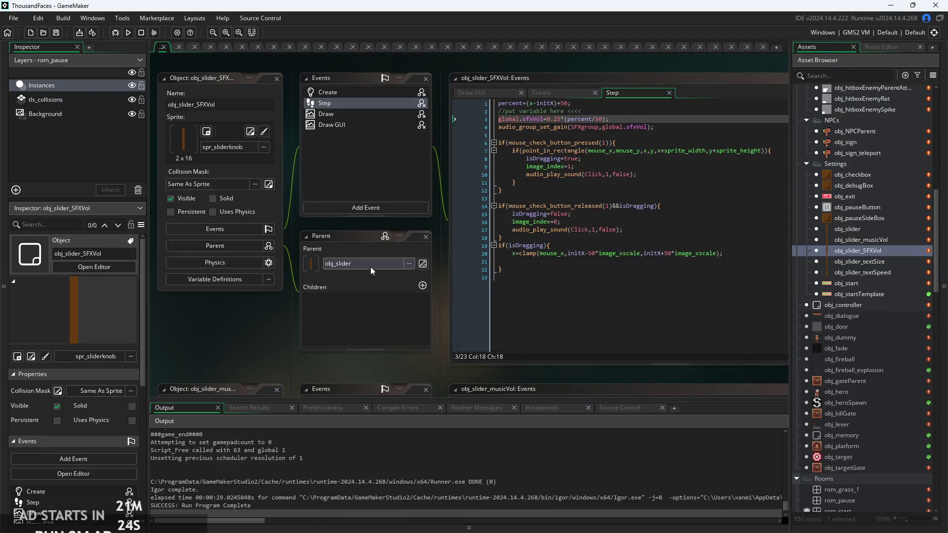
- Find obj_controller in the Asset Browser and open it to show its Create code
{"action": "left_click", "coordinate": [499, 288]}
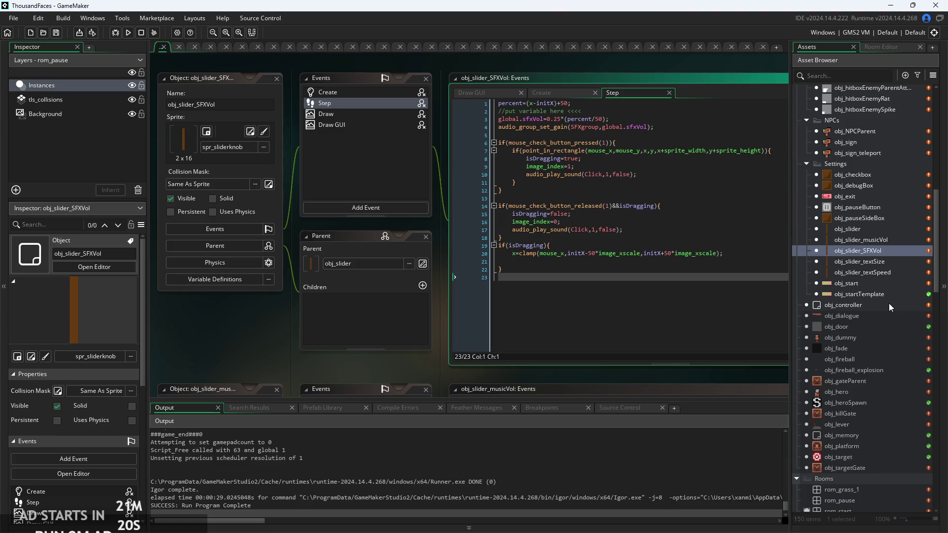
{"action": "scroll", "coordinate": [868, 336], "scroll_direction": "down", "scroll_amount": 4}
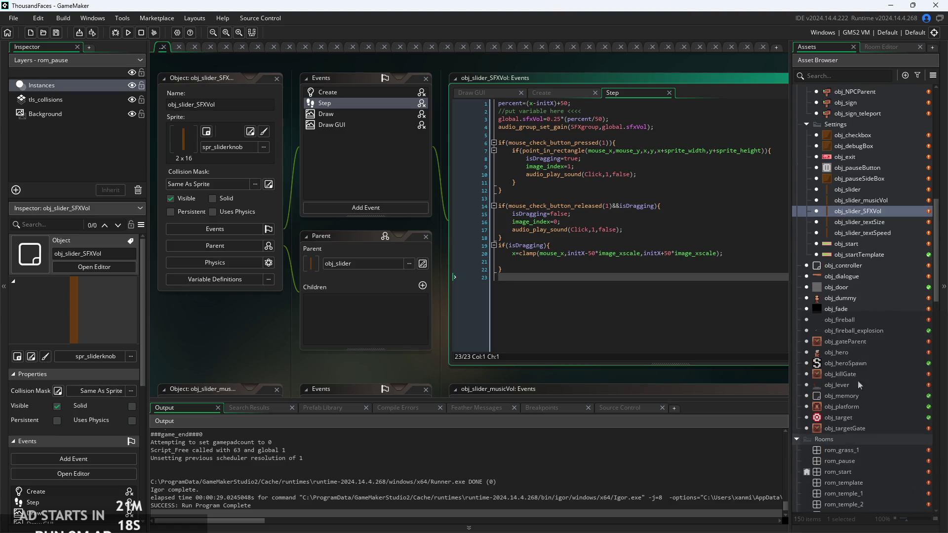
{"action": "scroll", "coordinate": [875, 377], "scroll_direction": "up", "scroll_amount": 3}
{"action": "double_click", "coordinate": [847, 288]}
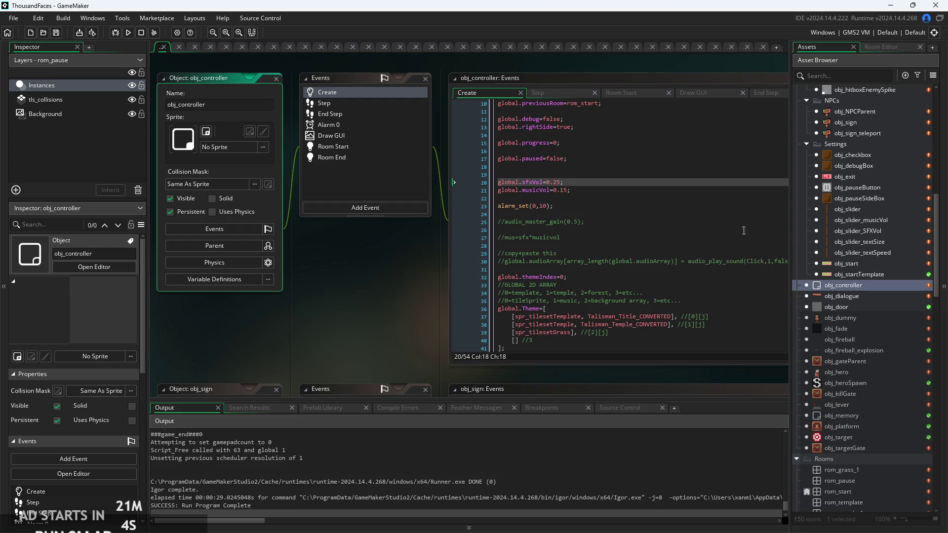
{"action": "left_click", "coordinate": [631, 192]}
{"action": "left_click", "coordinate": [620, 204]}
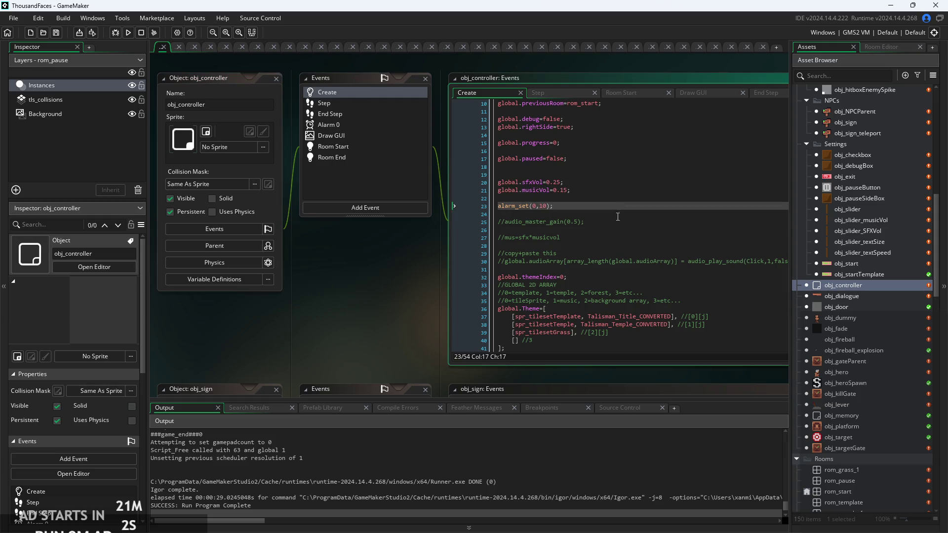
{"action": "left_click", "coordinate": [592, 237]}
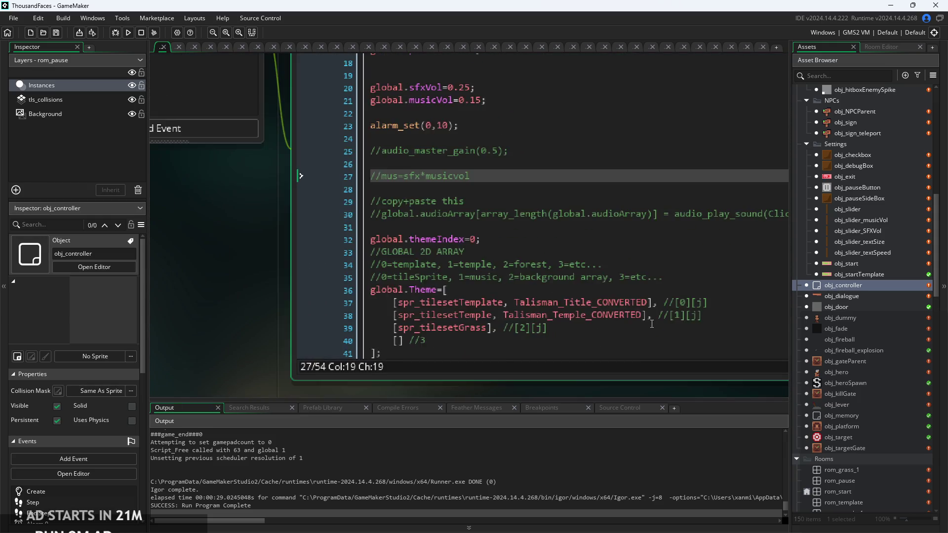
{"action": "left_click", "coordinate": [453, 228]}
{"action": "left_click", "coordinate": [441, 231]}
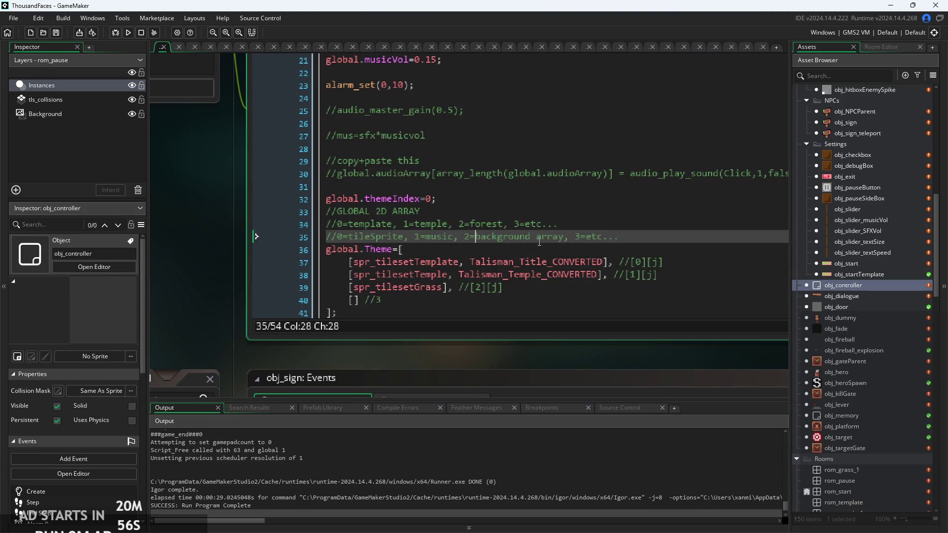
{"action": "scroll", "coordinate": [476, 238], "scroll_direction": "up", "scroll_amount": 1}
{"action": "left_click", "coordinate": [571, 236]}
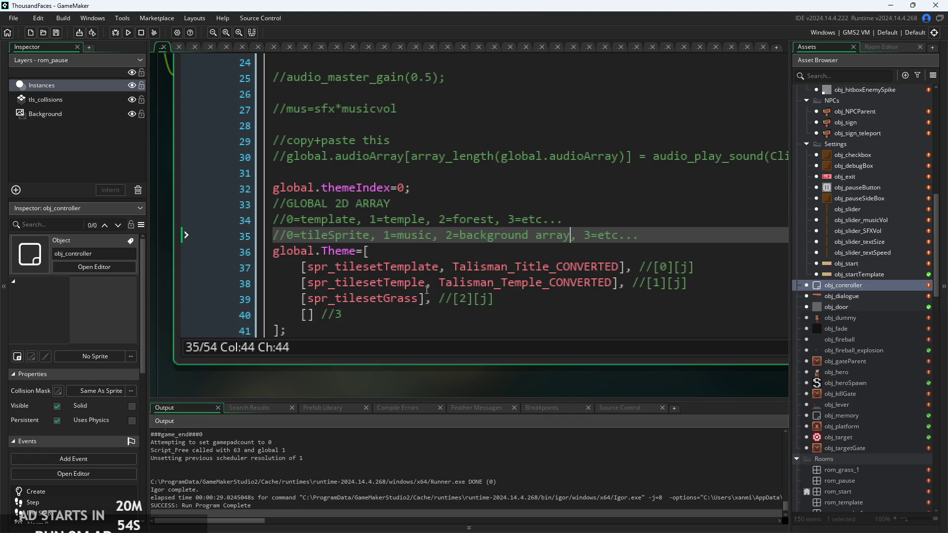
{"action": "left_click_drag", "start_coordinate": [413, 298], "coordinate": [416, 310]}
{"action": "left_click", "coordinate": [422, 304]}
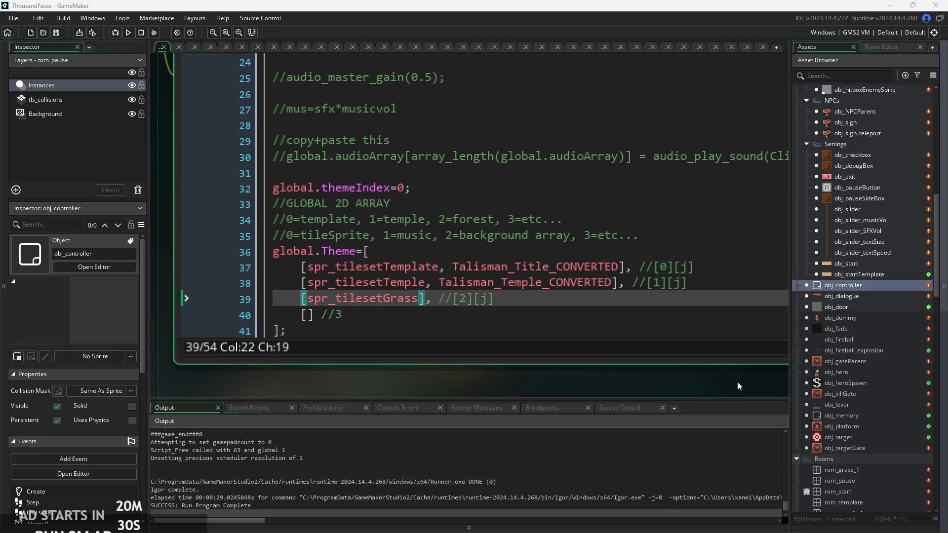
{"action": "left_click", "coordinate": [568, 308]}
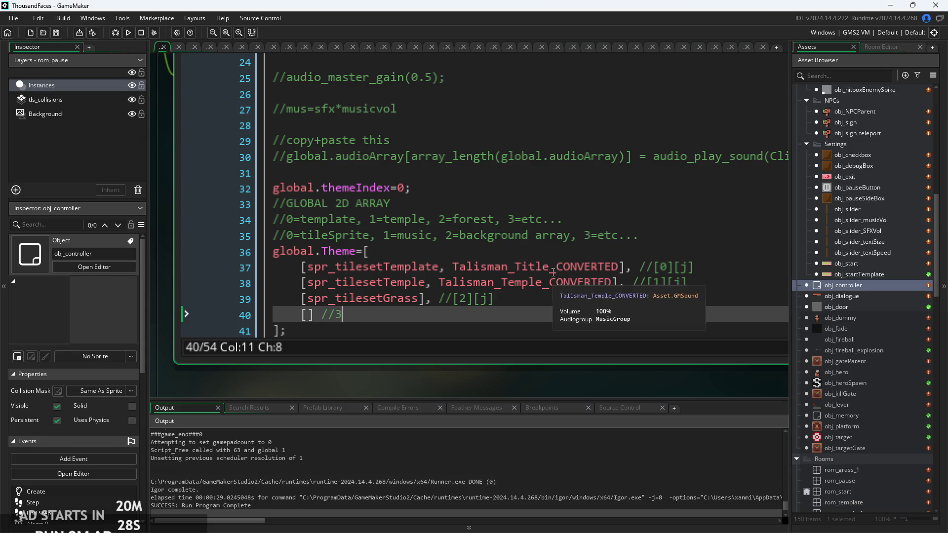
- Check the bracket pairing of the template, temple and grass global.Theme entries
{"action": "scroll", "coordinate": [503, 295], "scroll_direction": "down", "scroll_amount": 2}
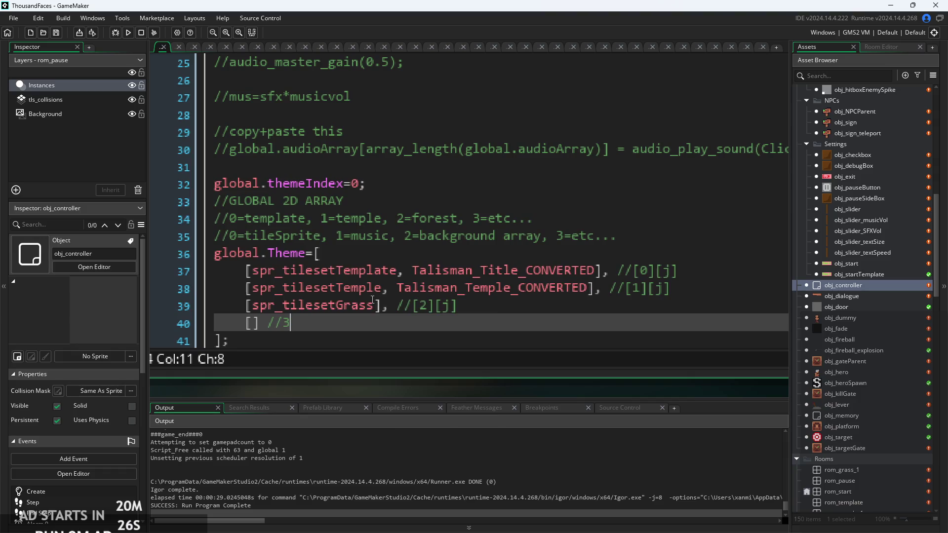
{"action": "left_click", "coordinate": [385, 267]}
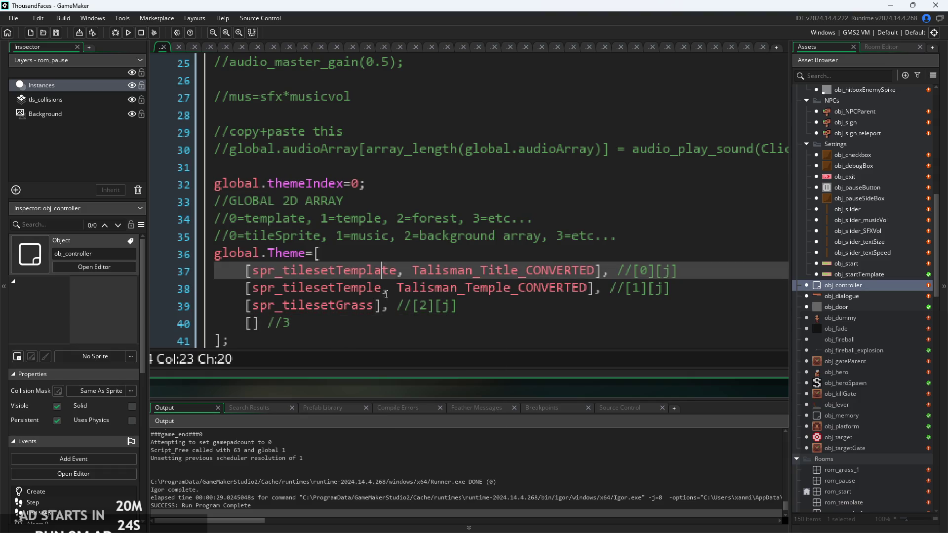
{"action": "key", "text": "Right"}
{"action": "key", "text": "Right"}
{"action": "left_click", "coordinate": [376, 288]}
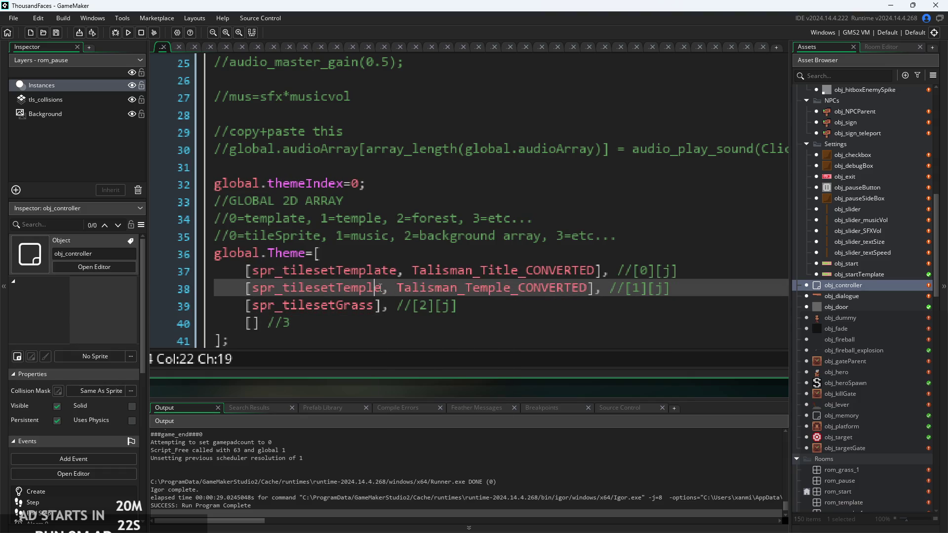
{"action": "left_click", "coordinate": [390, 304]}
{"action": "left_click", "coordinate": [384, 289]}
{"action": "left_click", "coordinate": [379, 310]}
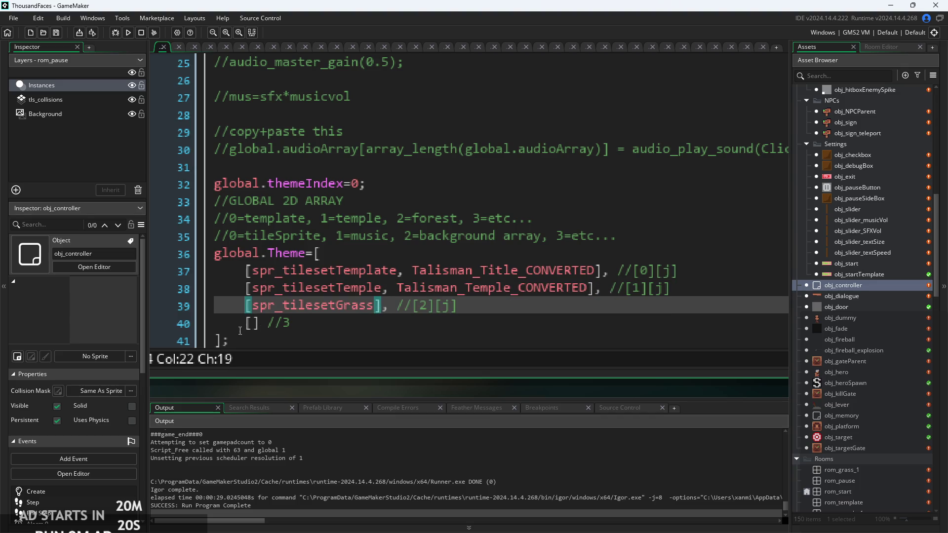
- Type spr_ into the empty fourth theme entry and delete 'etc...' after 3= in the comment
{"action": "left_click", "coordinate": [259, 326]}
{"action": "left_click", "coordinate": [254, 327]}
{"action": "type", "text": "spr"}
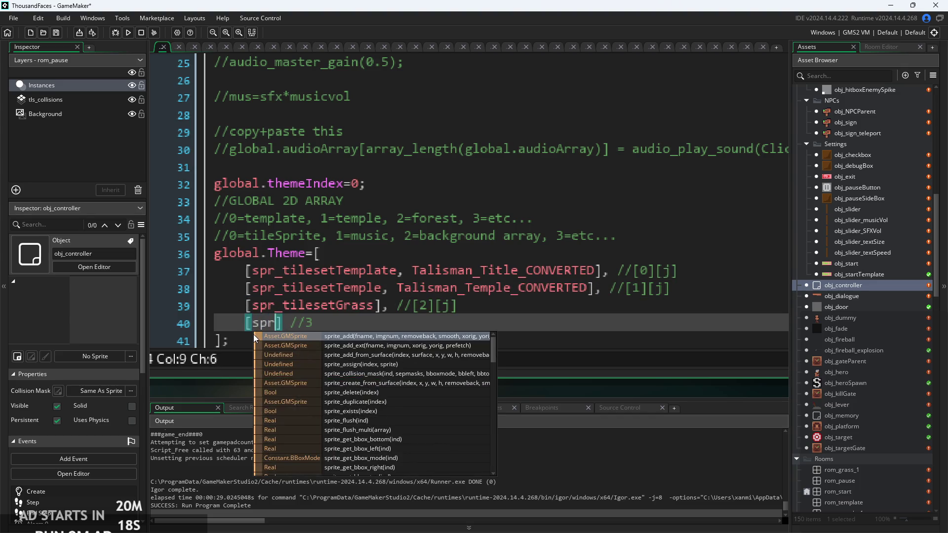
{"action": "type", "text": "_"}
{"action": "key", "text": "BackSpace"}
{"action": "type", "text": "_"}
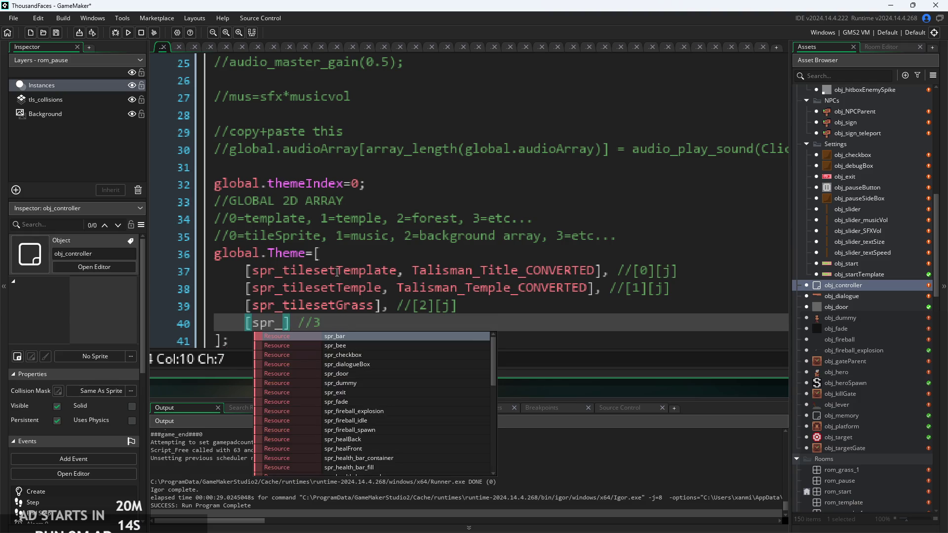
{"action": "left_click_drag", "start_coordinate": [538, 218], "coordinate": [493, 227]}
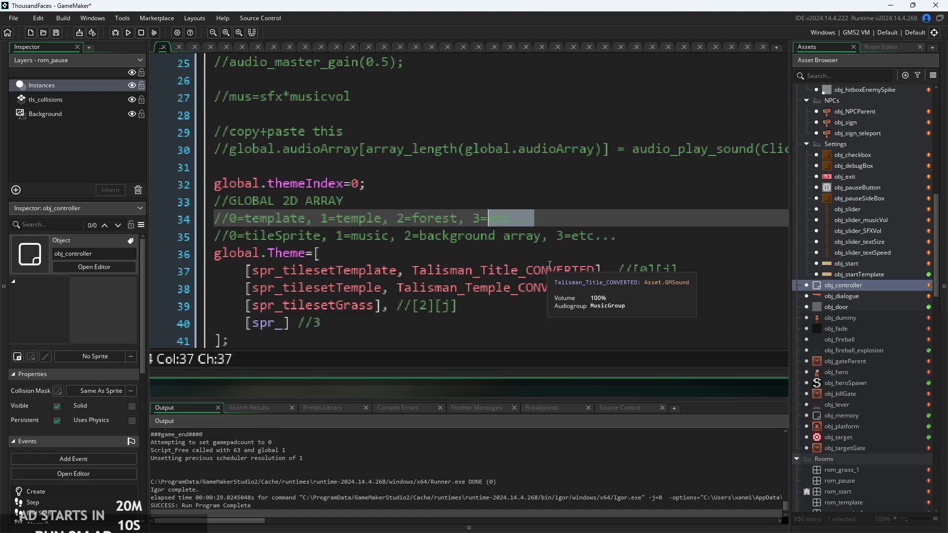
{"action": "key", "text": "BackSpace"}
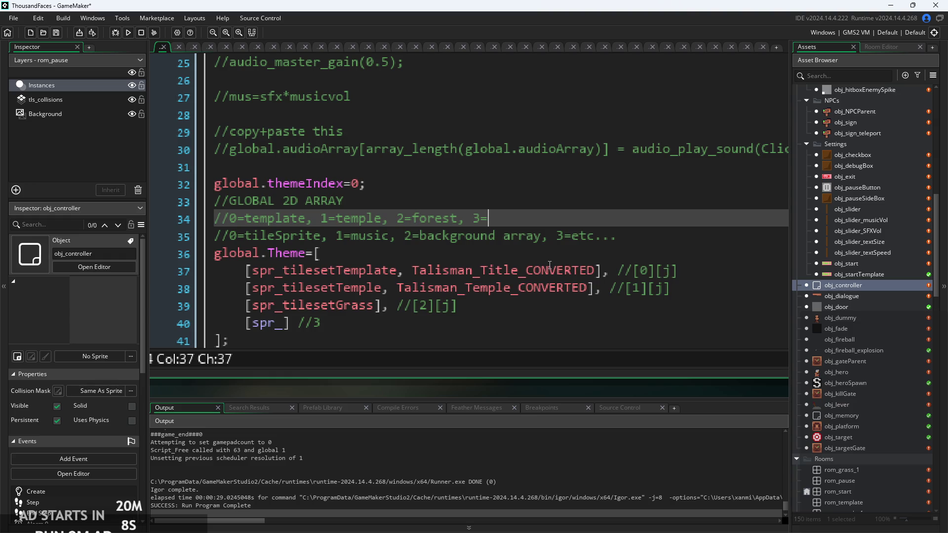